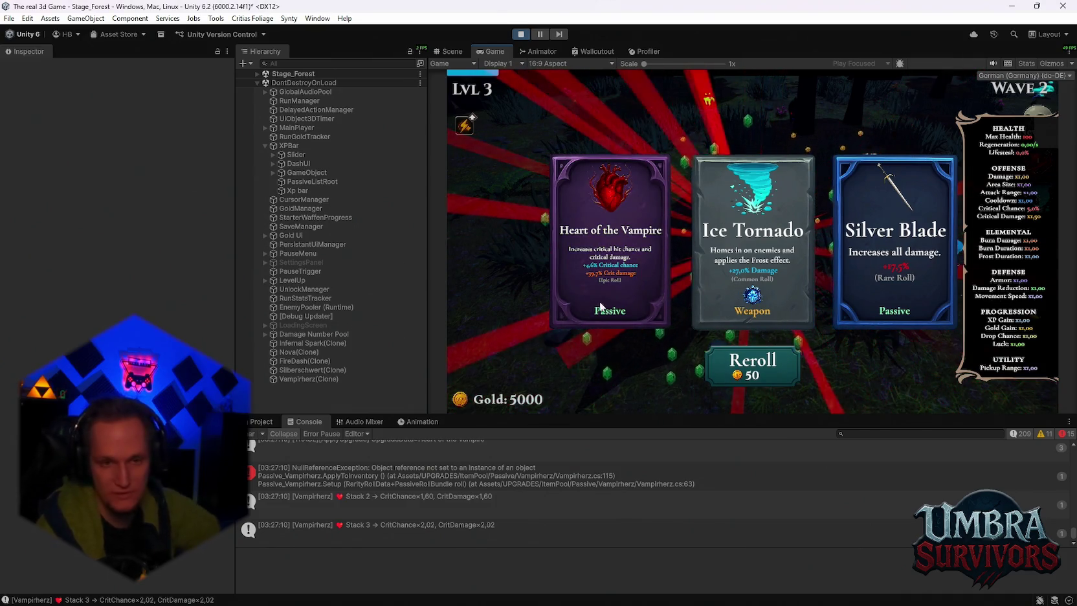
# Stack the Heart of the Vampire card several more times, up to 7
pyautogui.click(608, 275)
pyautogui.click(606, 270)
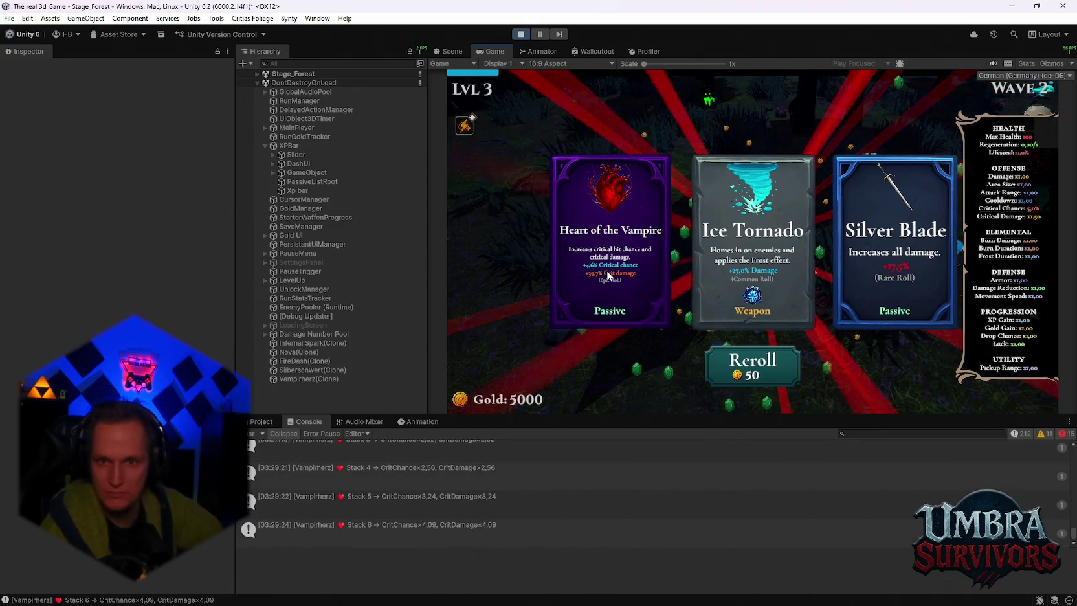
pyautogui.doubleClick(606, 270)
# Reroll the level-up cards repeatedly down to 1850 gold, then stop the playtest
pyautogui.click(742, 366)
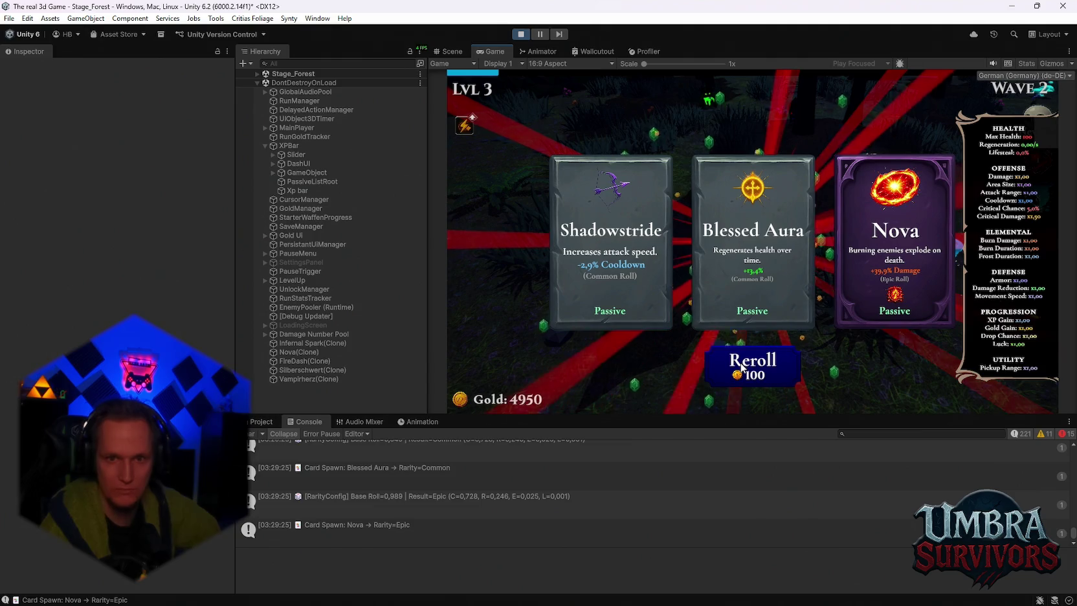
pyautogui.click(742, 367)
pyautogui.click(742, 367)
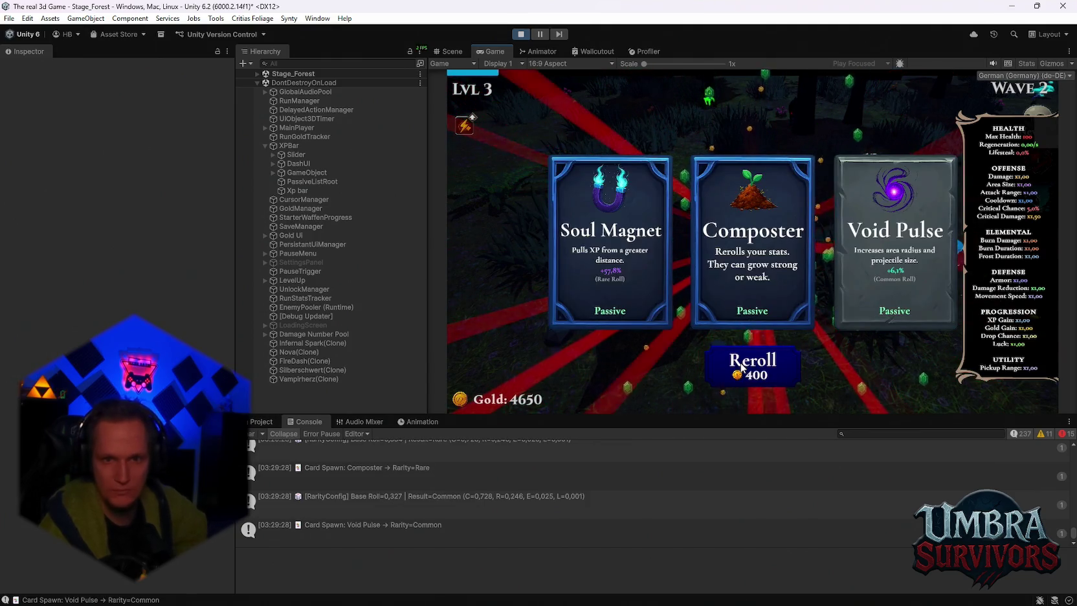
pyautogui.click(742, 367)
pyautogui.click(742, 367)
pyautogui.click(742, 367)
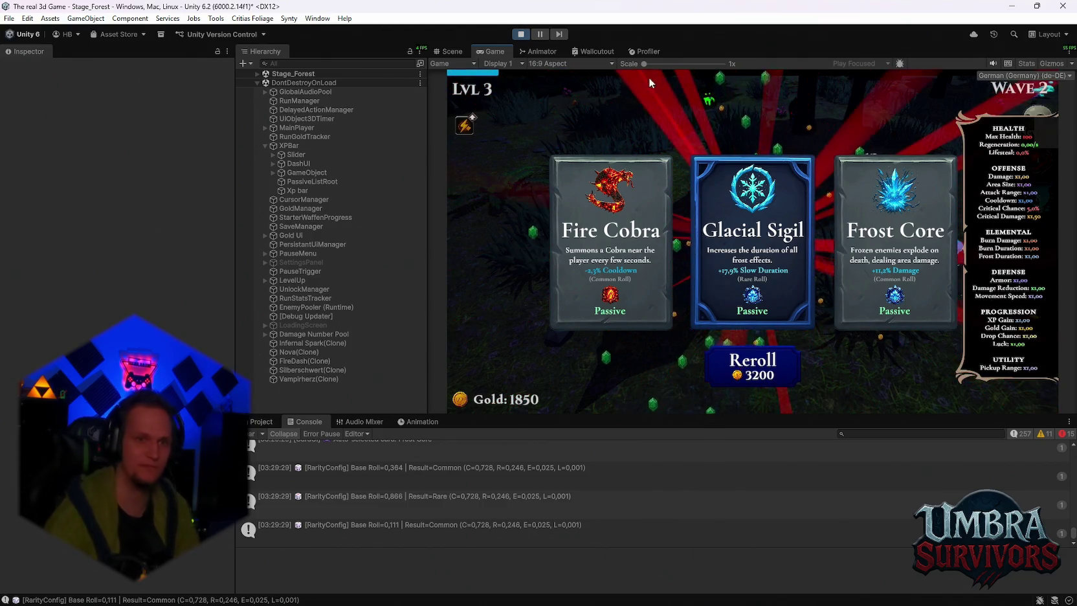
pyautogui.click(520, 35)
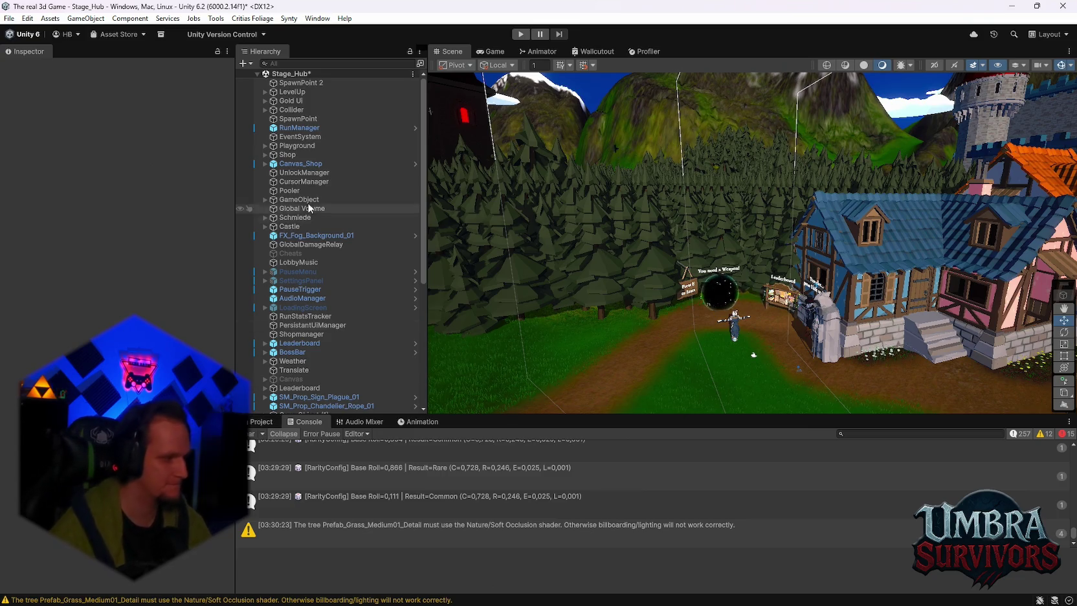
# Search the project assets for 'mobs' and open the Mobs folder
pyautogui.click(261, 421)
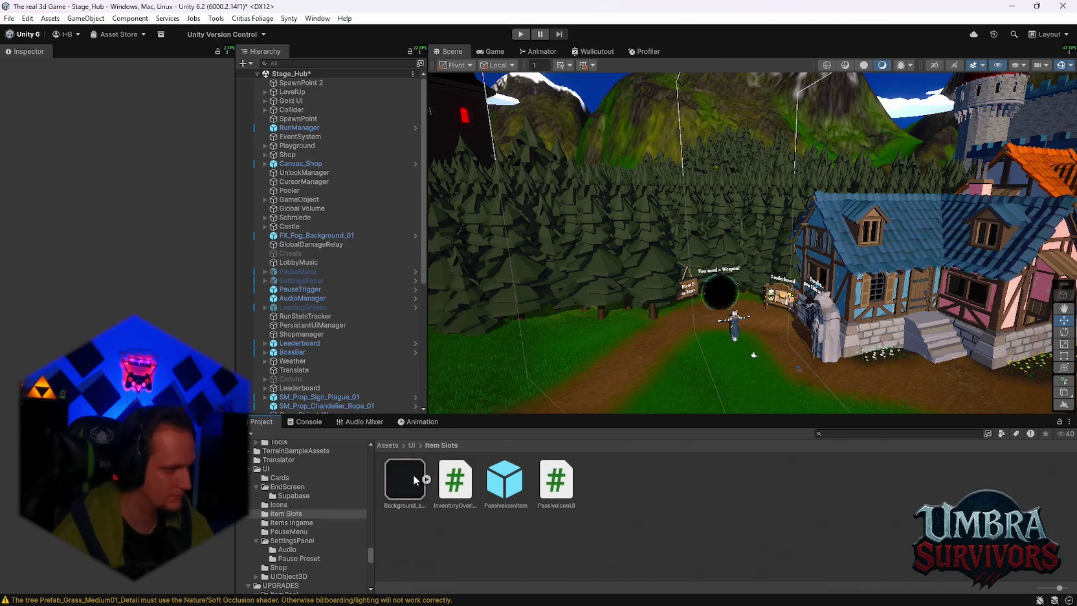
pyautogui.scroll(-5, 330, 522)
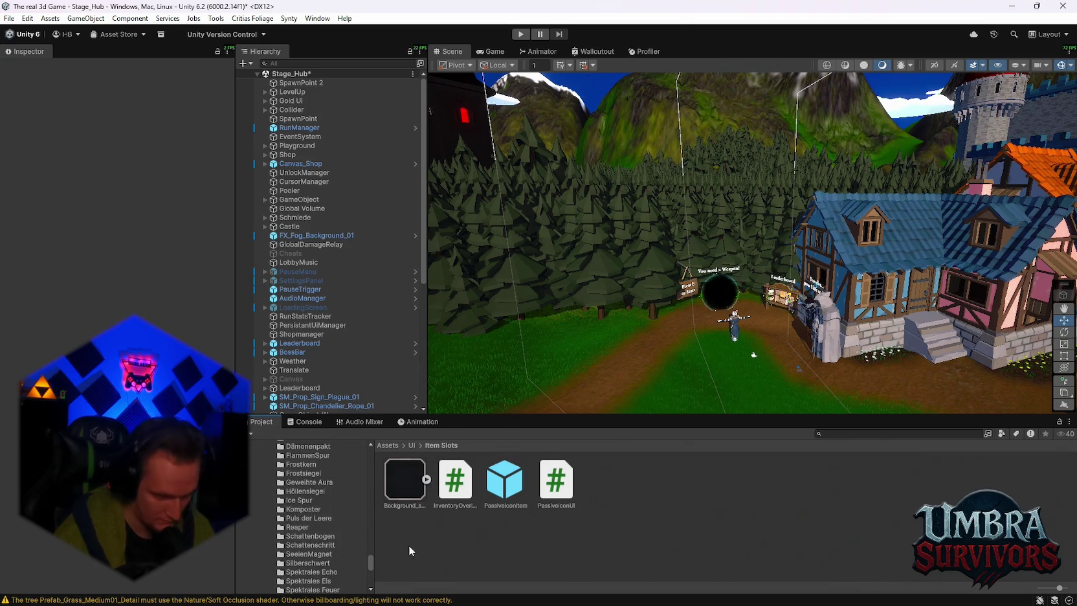
pyautogui.click(834, 438)
pyautogui.write('mobs')
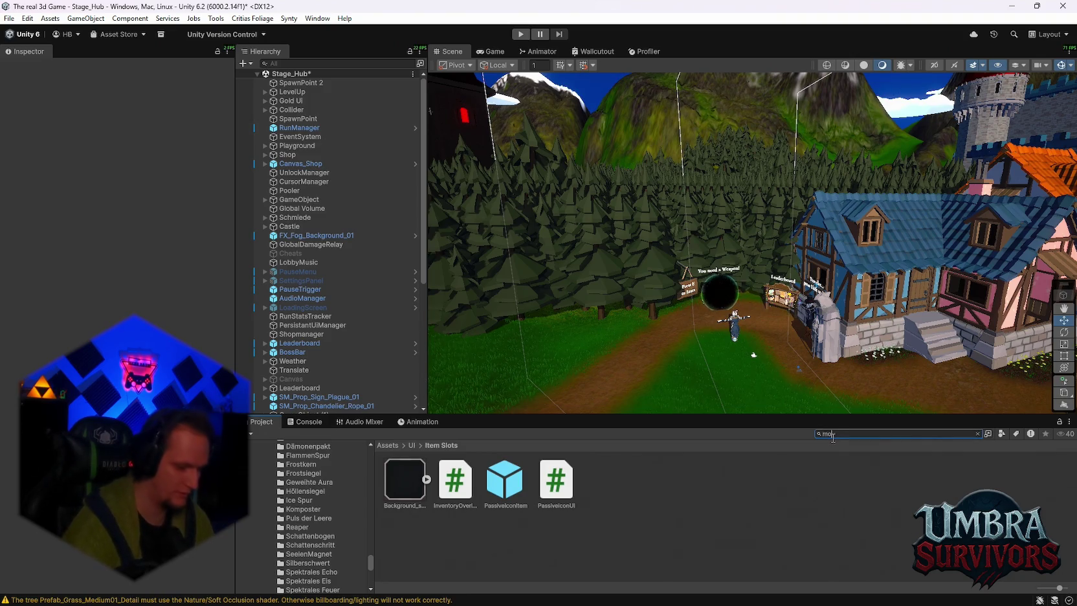
pyautogui.doubleClick(454, 478)
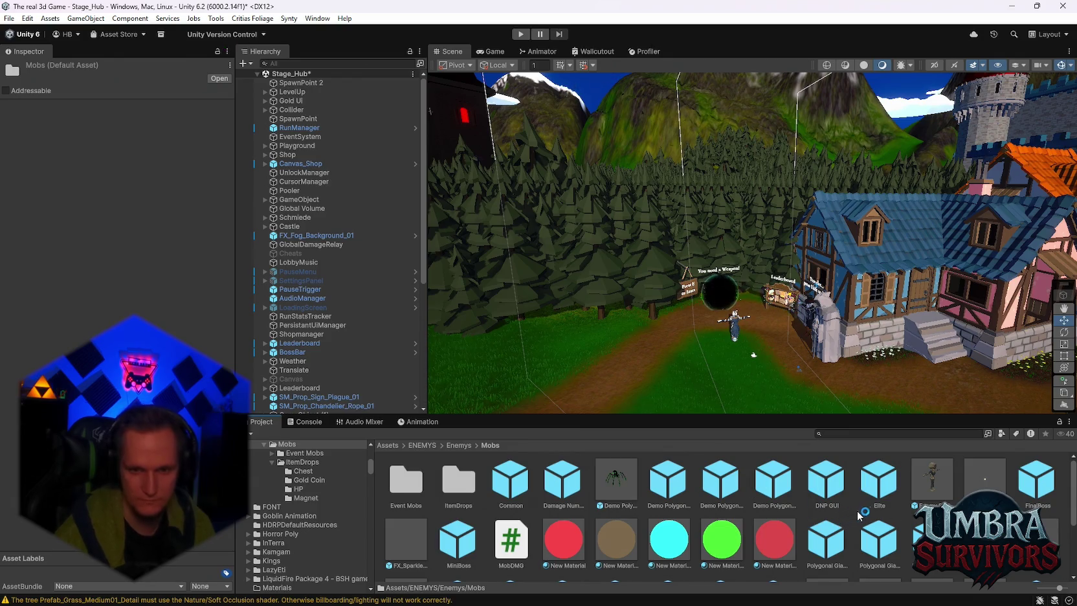
# Select the Polygonal Magma Purple prefab and scroll its Inspector to Enemy Wall Climber
pyautogui.scroll(-2, 802, 492)
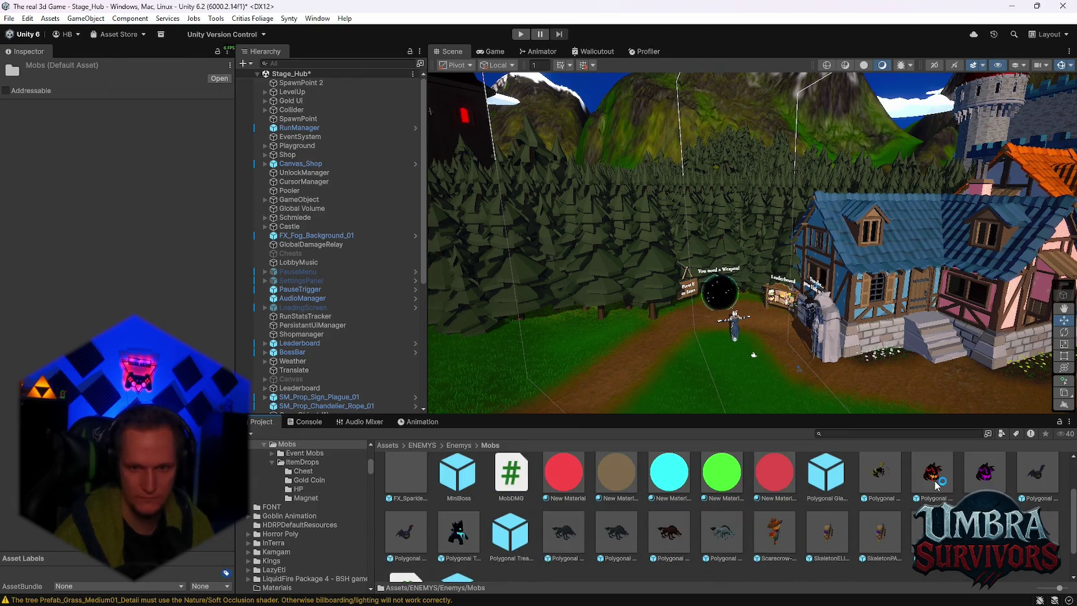
pyautogui.click(932, 482)
pyautogui.scroll(-10, 117, 227)
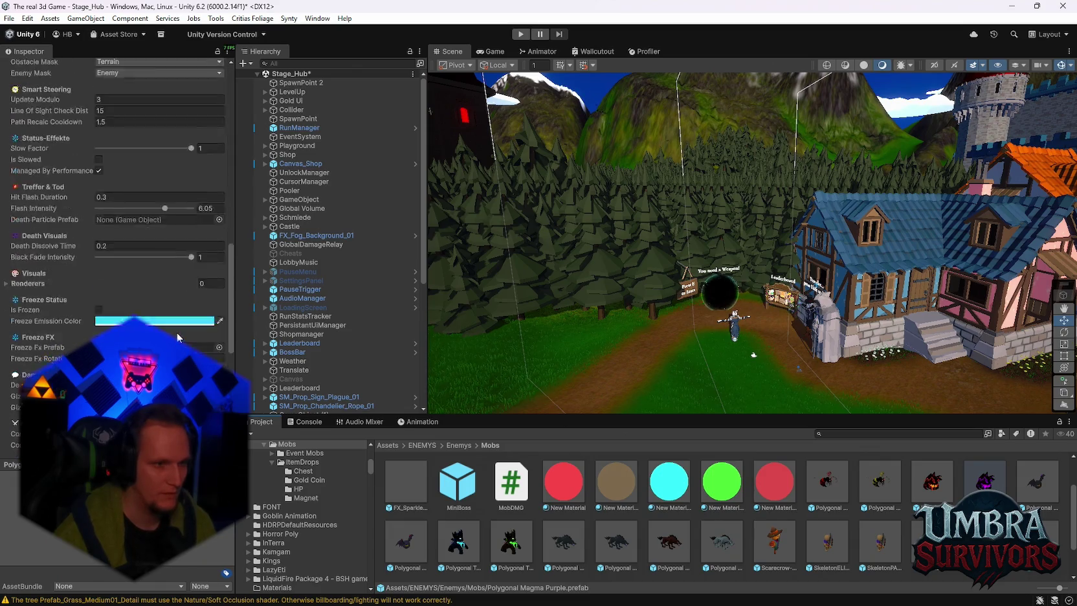
pyautogui.scroll(-15, 116, 194)
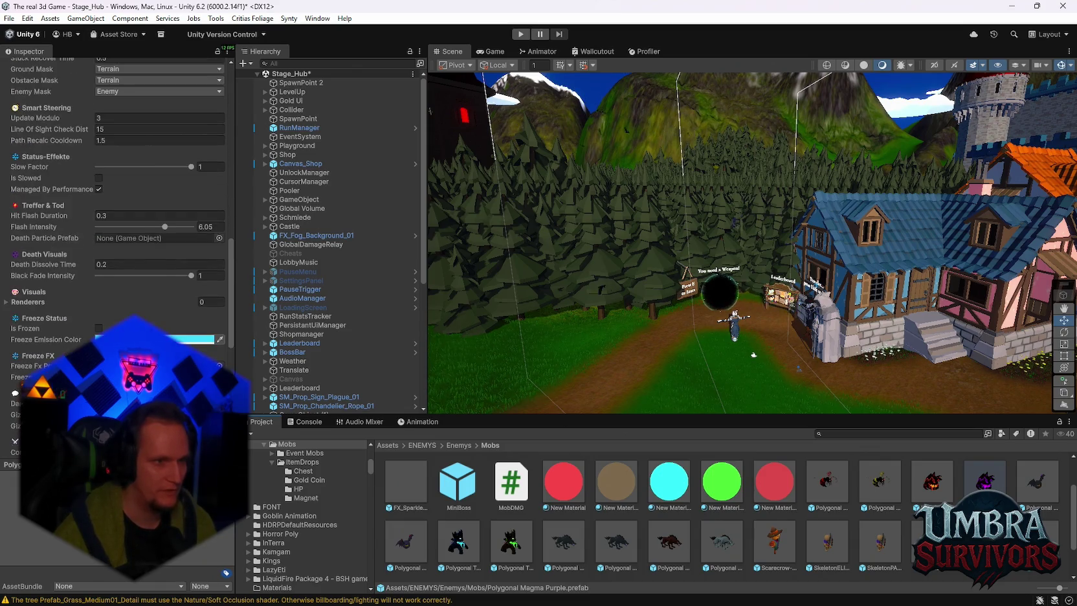
pyautogui.scroll(-15, 78, 264)
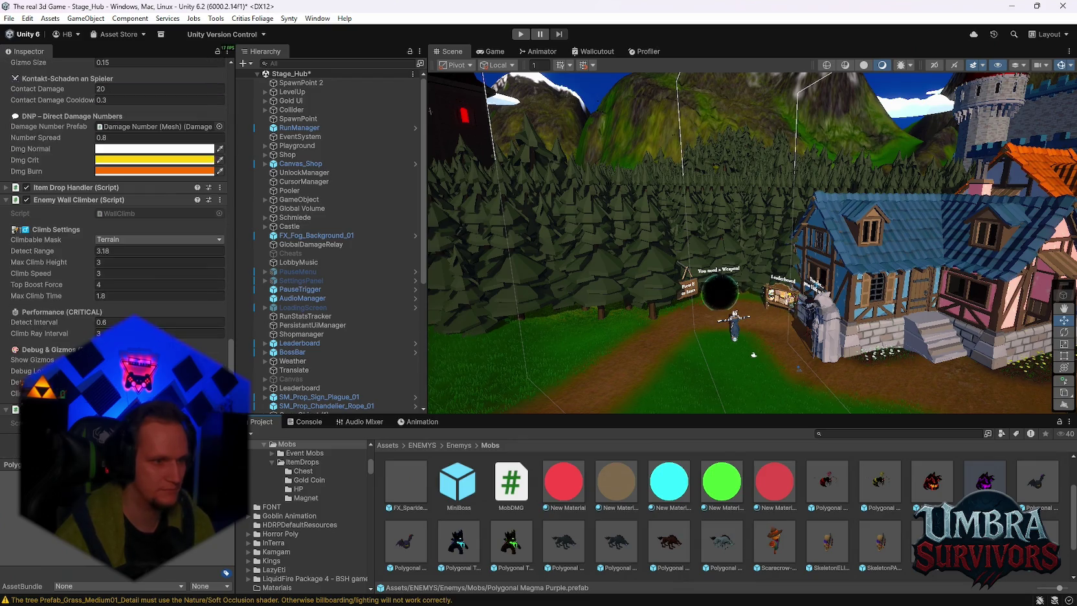
# Expand the Item Drop Handler and edit Element 3's Drop Chance value
pyautogui.click(65, 188)
pyautogui.scroll(-10, 97, 272)
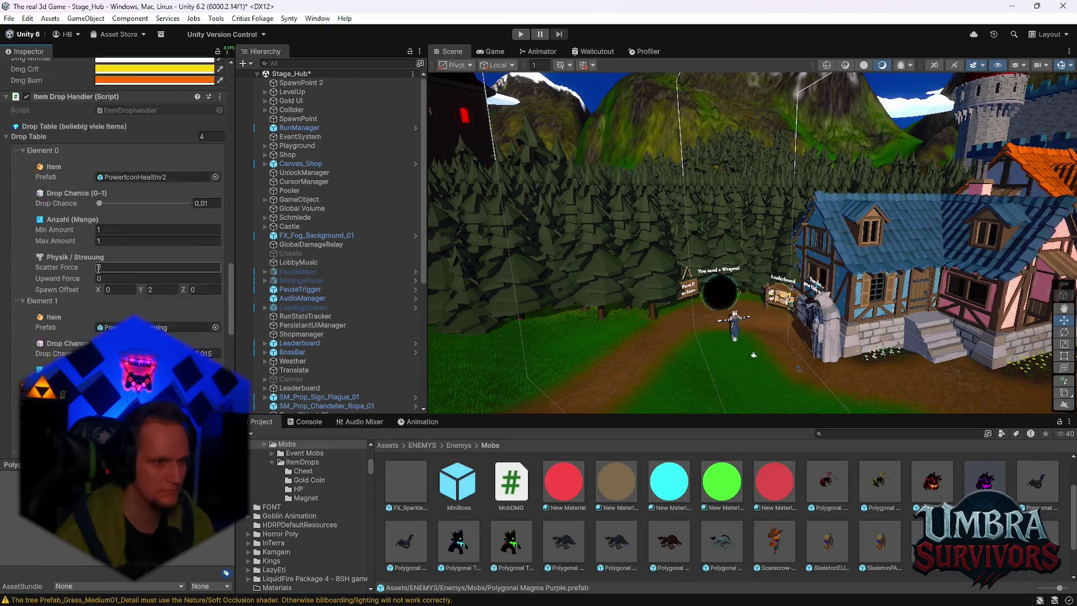
pyautogui.scroll(-5, 98, 275)
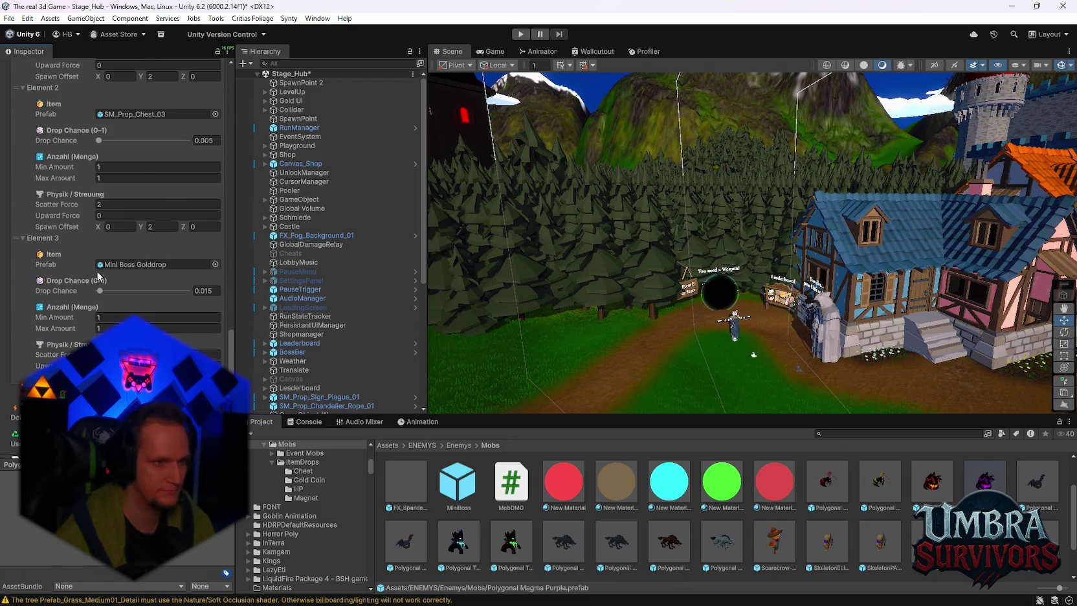
pyautogui.click(213, 290)
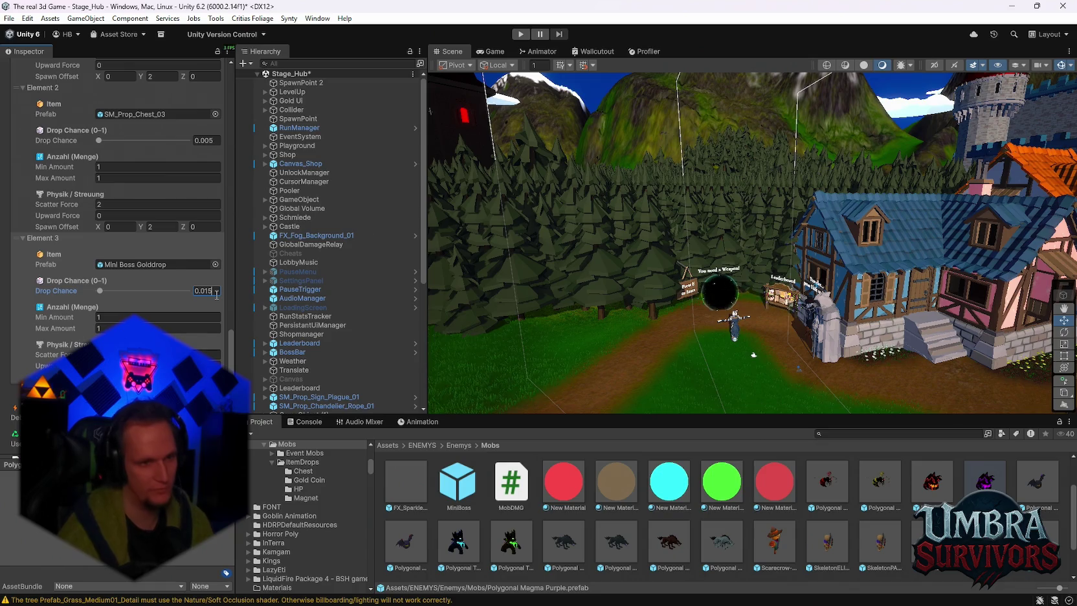
pyautogui.press('BackSpace')
pyautogui.press('BackSpace')
pyautogui.write('5')
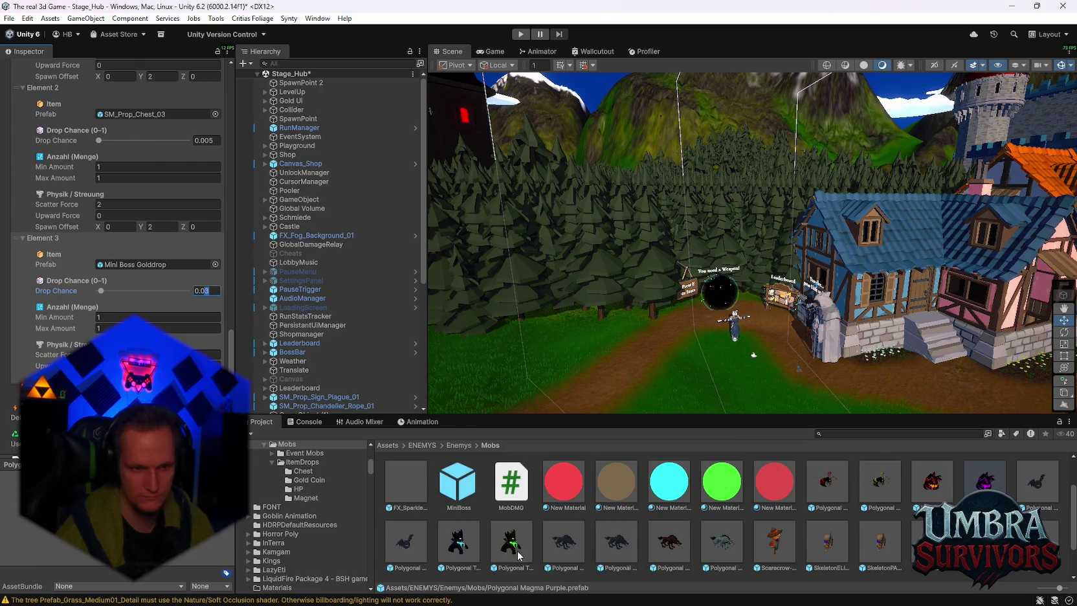
# Multi-select four enemy prefabs and set their shared Element 3 Drop Chance to 0.03
pyautogui.keyDown('ctrl'); pyautogui.click(458, 546); pyautogui.keyUp('ctrl')
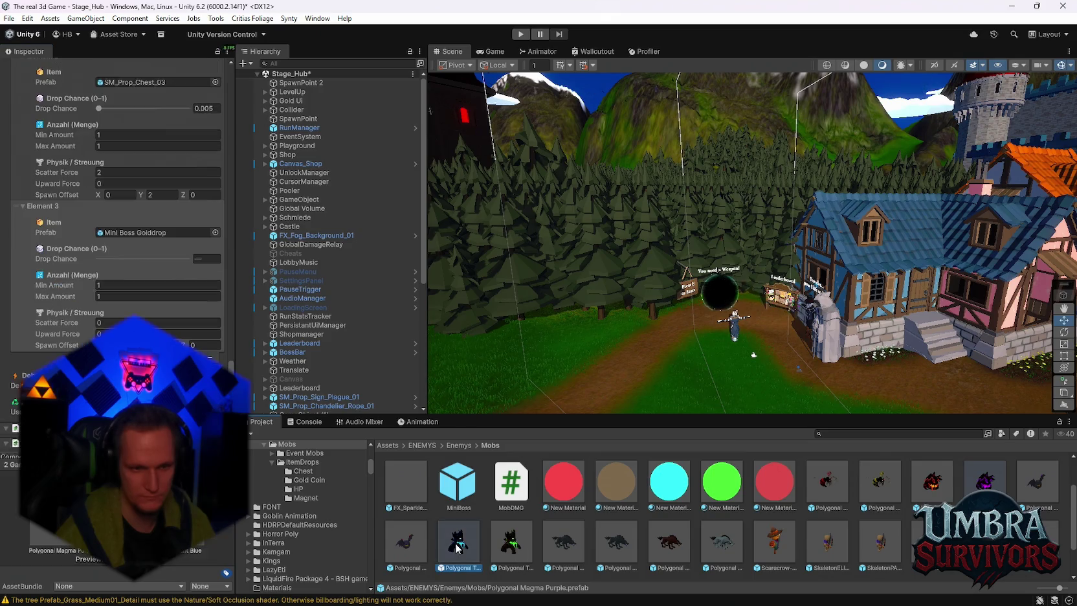
pyautogui.keyDown('ctrl'); pyautogui.click(721, 544); pyautogui.keyUp('ctrl')
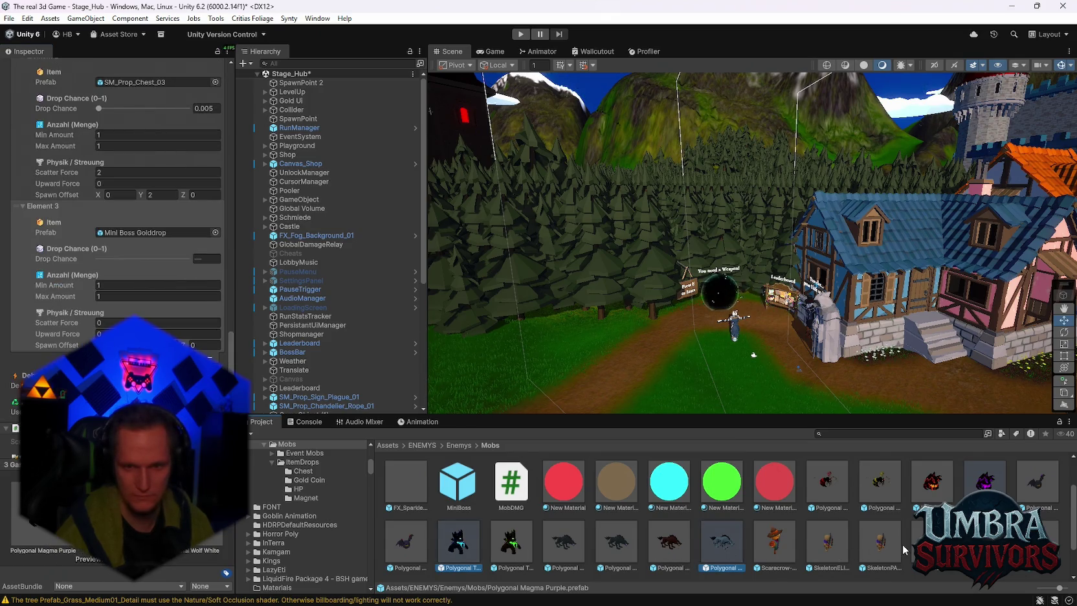
pyautogui.scroll(2, 902, 543)
pyautogui.keyDown('ctrl'); pyautogui.click(833, 545); pyautogui.keyUp('ctrl')
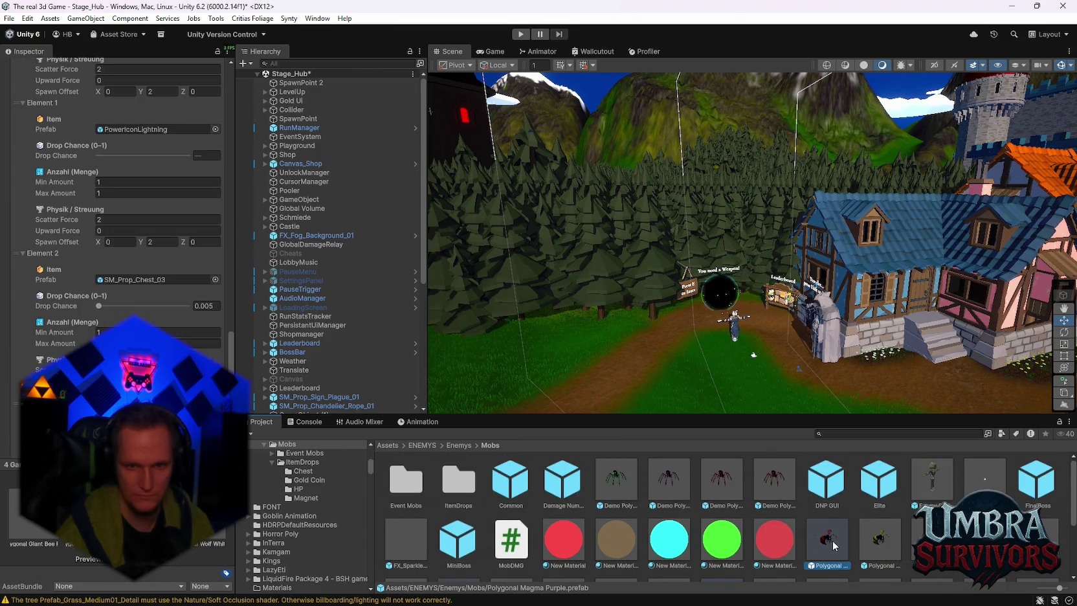
pyautogui.scroll(-3, 832, 540)
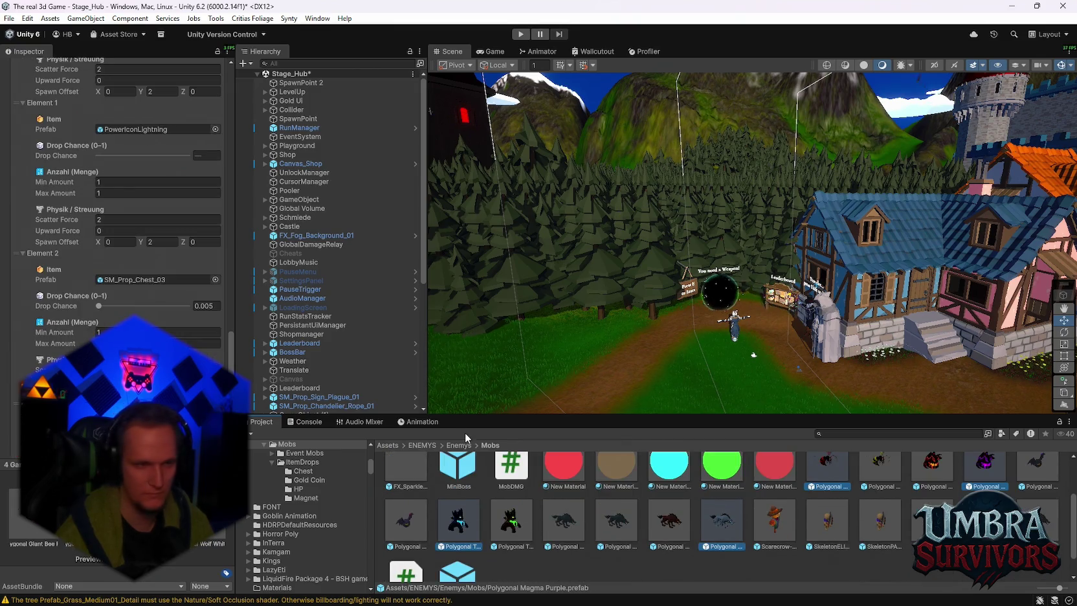
pyautogui.scroll(-3, 172, 305)
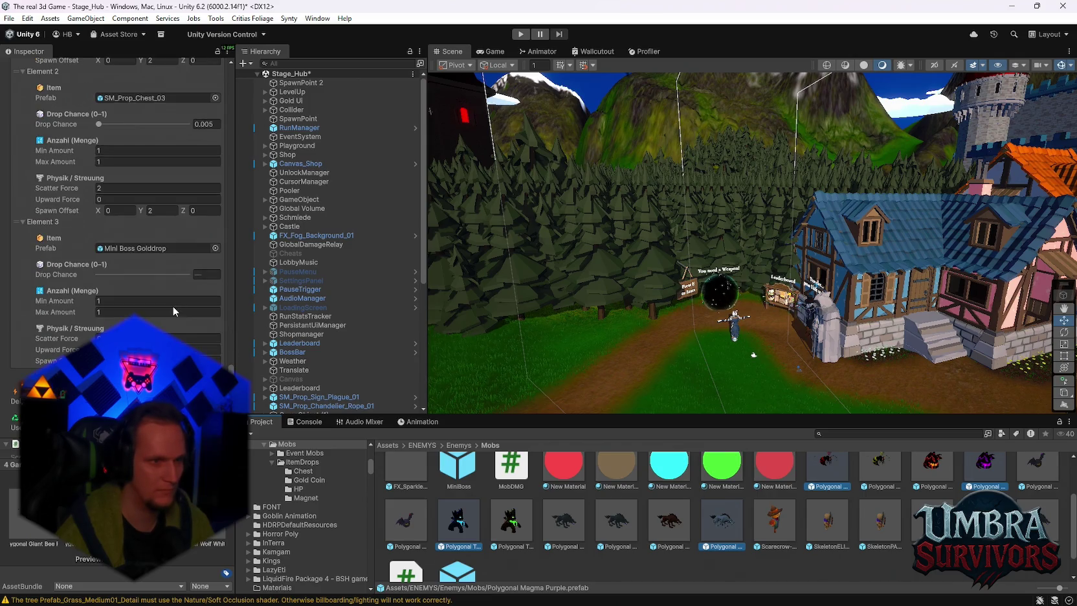
pyautogui.click(209, 276)
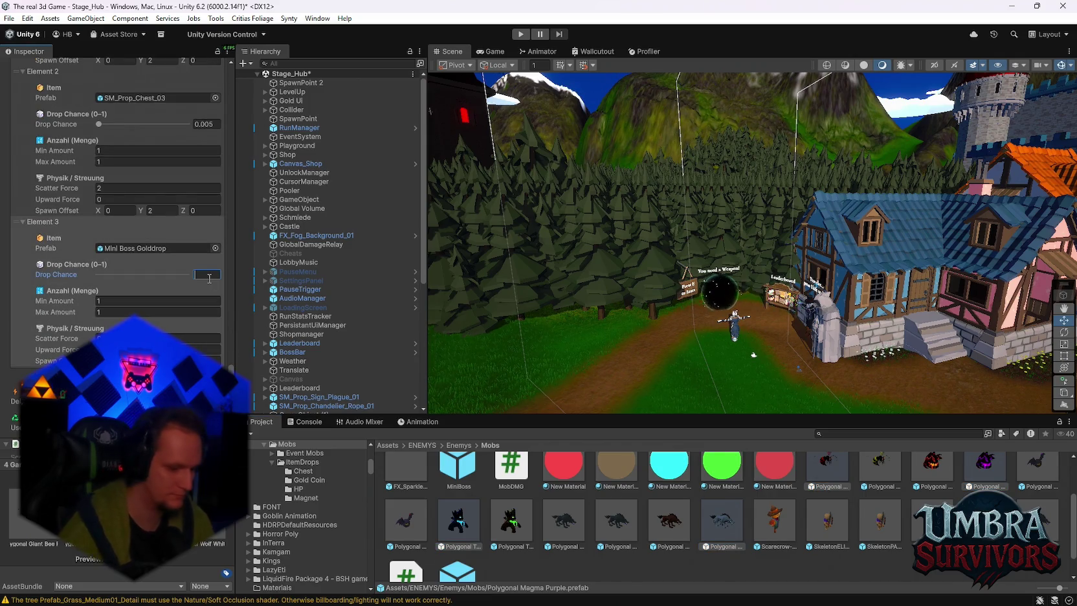
pyautogui.write('0.0')
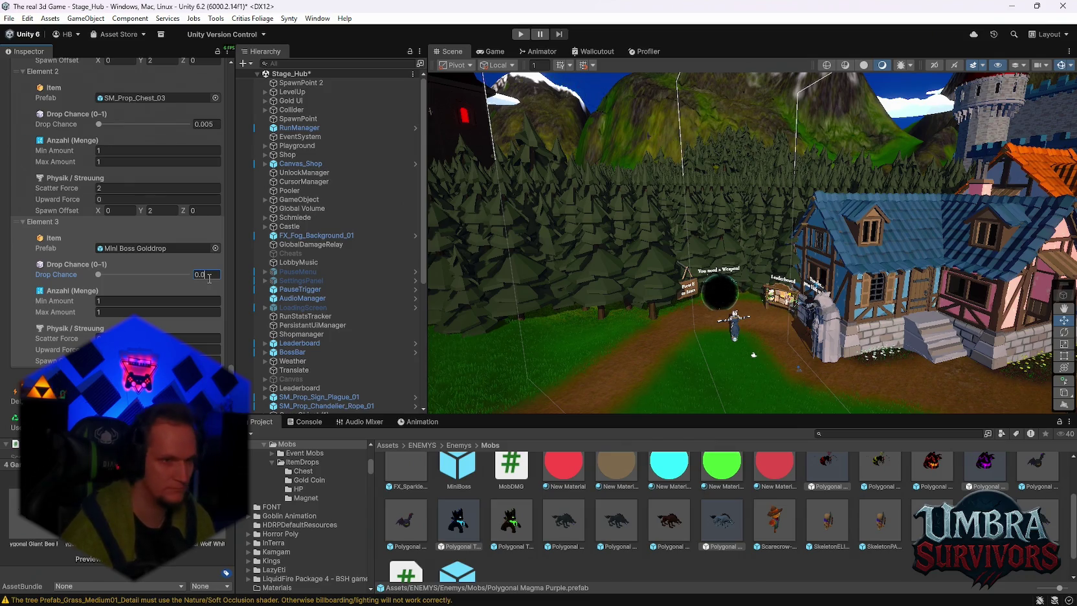
pyautogui.write('3')
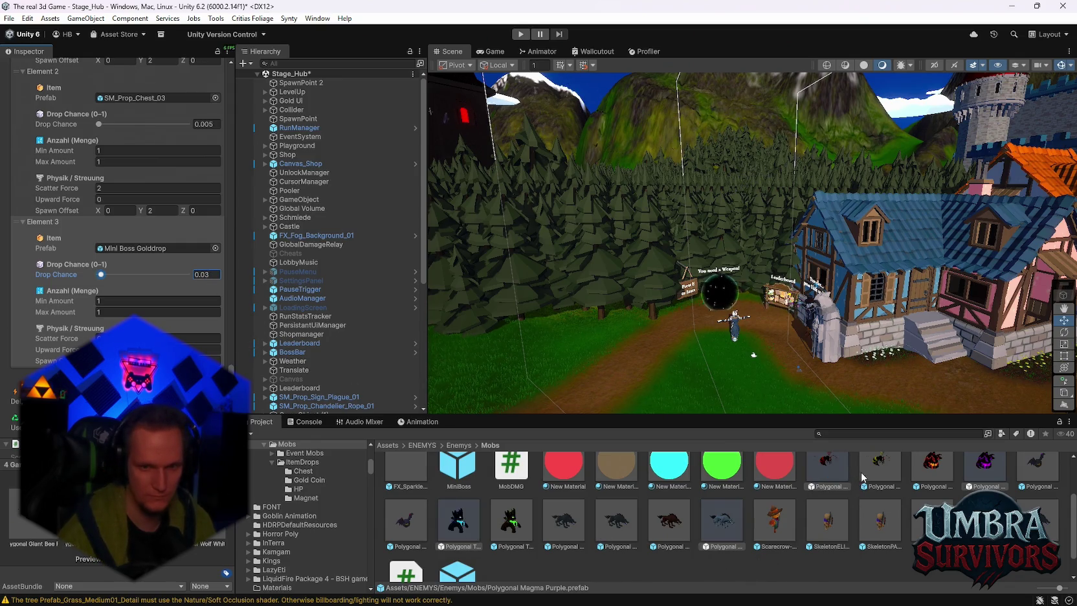
# Select the spider enemy to check its drop table
pyautogui.scroll(3, 764, 504)
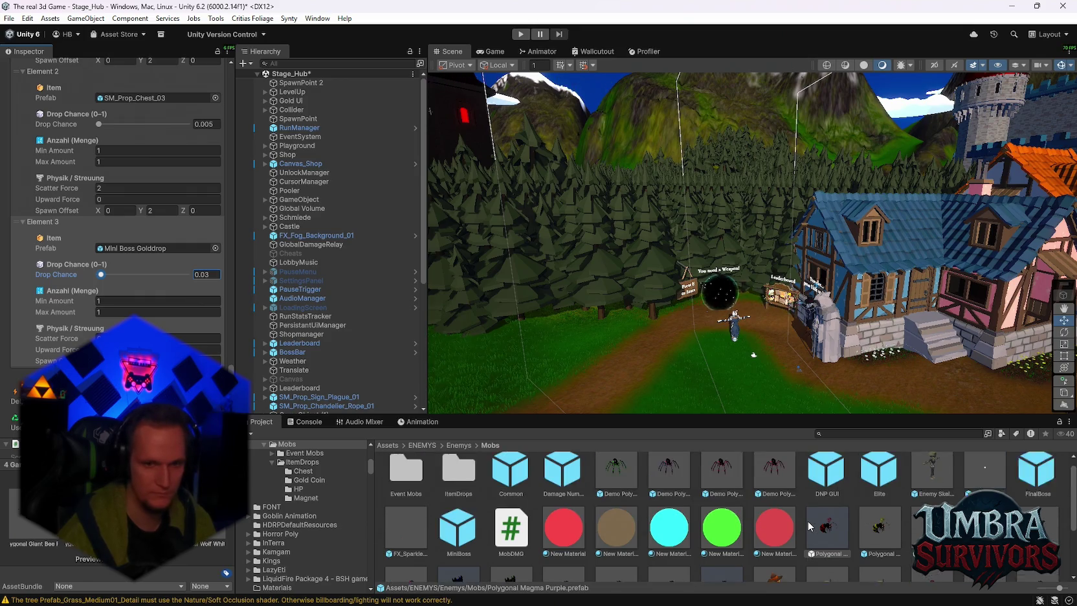
pyautogui.click(633, 486)
pyautogui.scroll(-3, 680, 504)
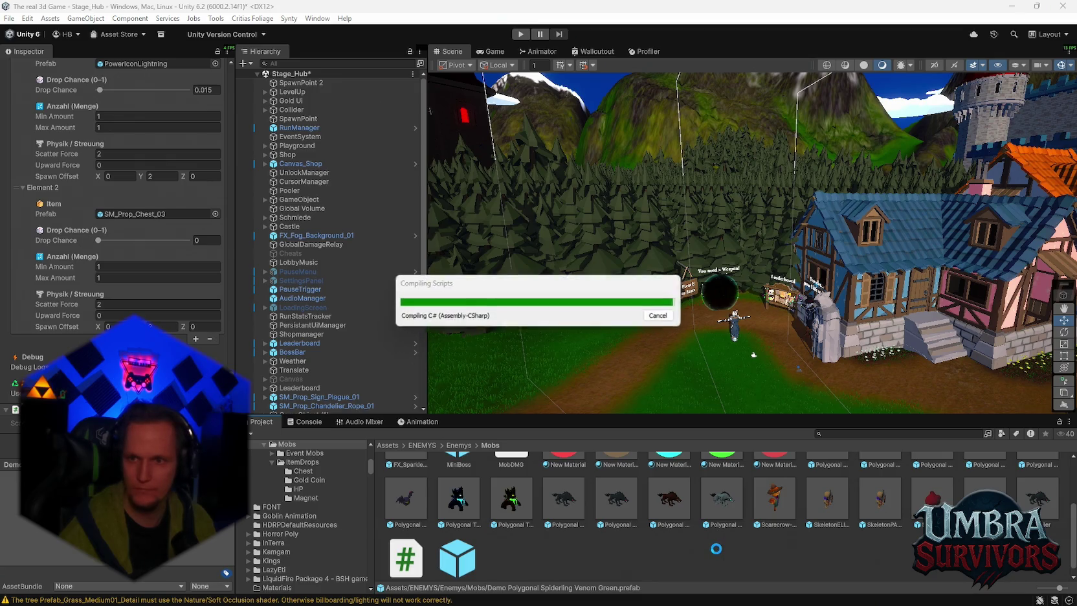
# Show the Console's compile errors, select all entries, check CS1513 alone, then reselect all
pyautogui.click(300, 422)
pyautogui.scroll(-1, 530, 511)
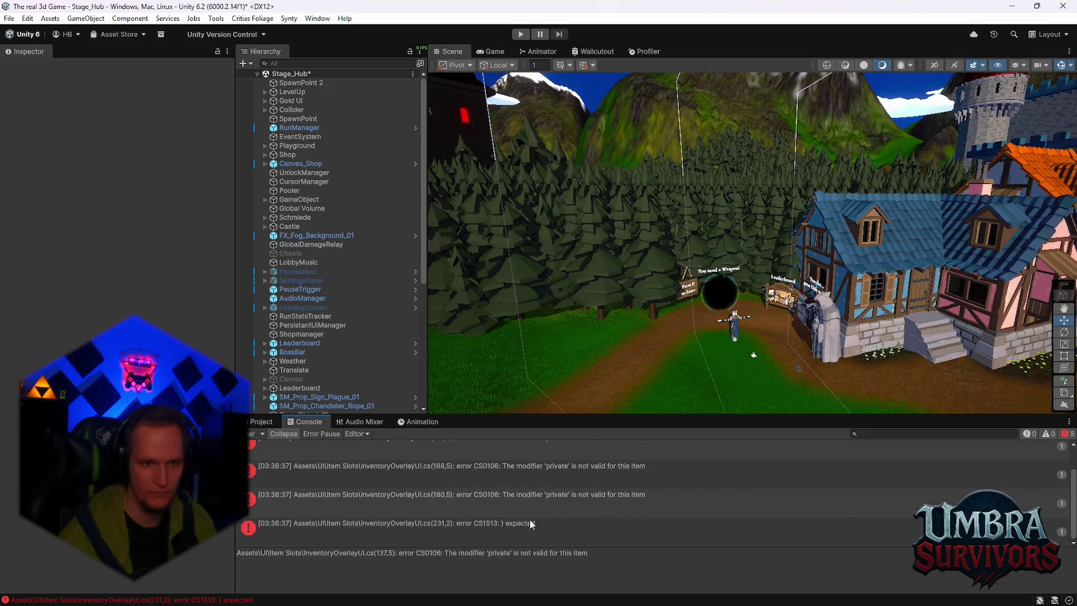
pyautogui.click(530, 524)
pyautogui.hotkey('ctrl', 'a')
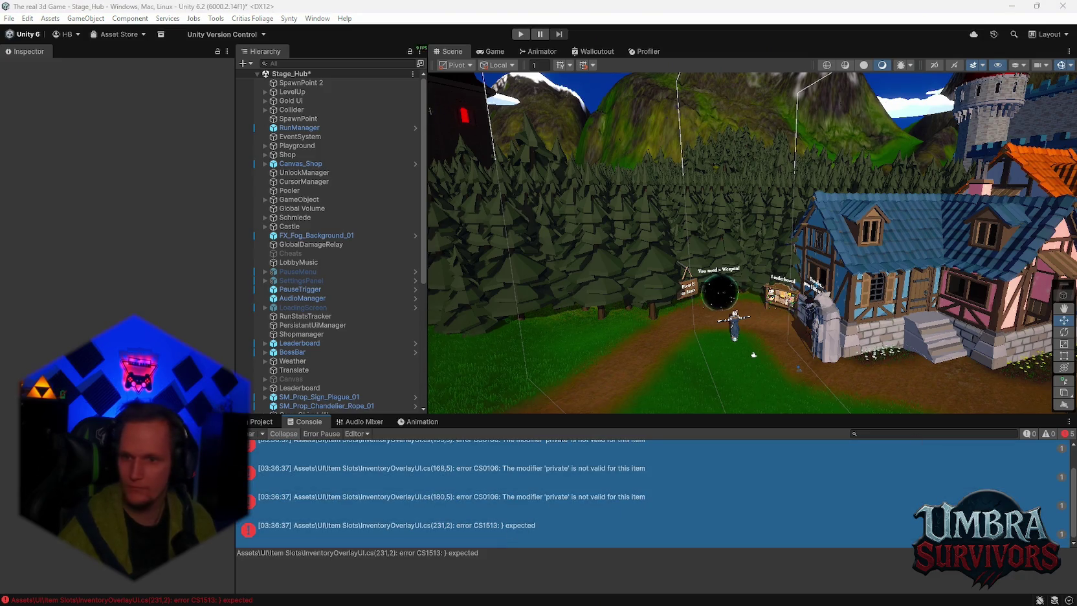
pyautogui.click(759, 526)
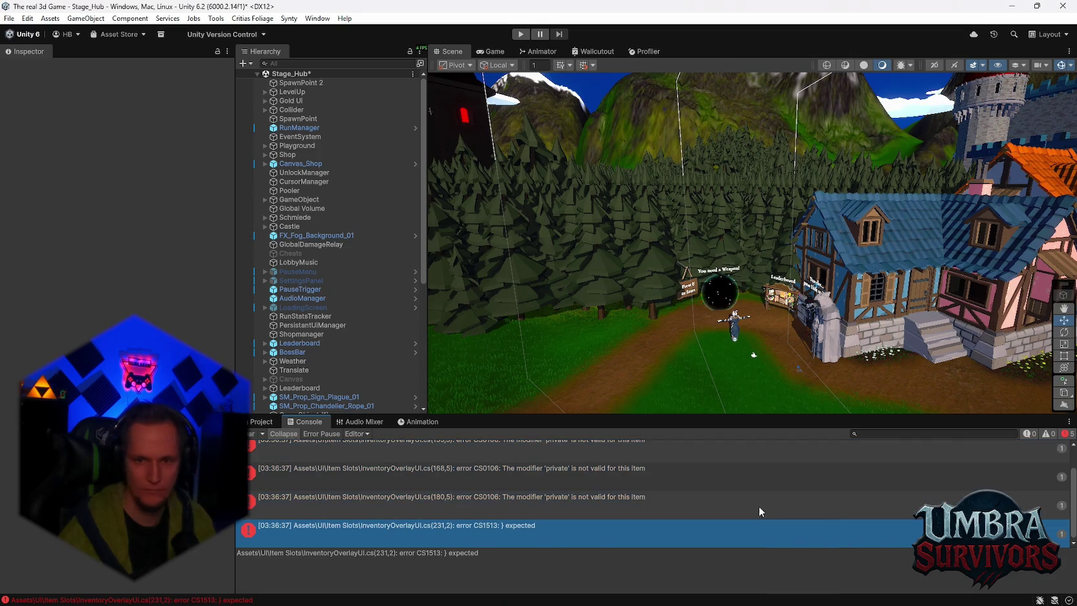
pyautogui.click(701, 450)
pyautogui.hotkey('ctrl', 'a')
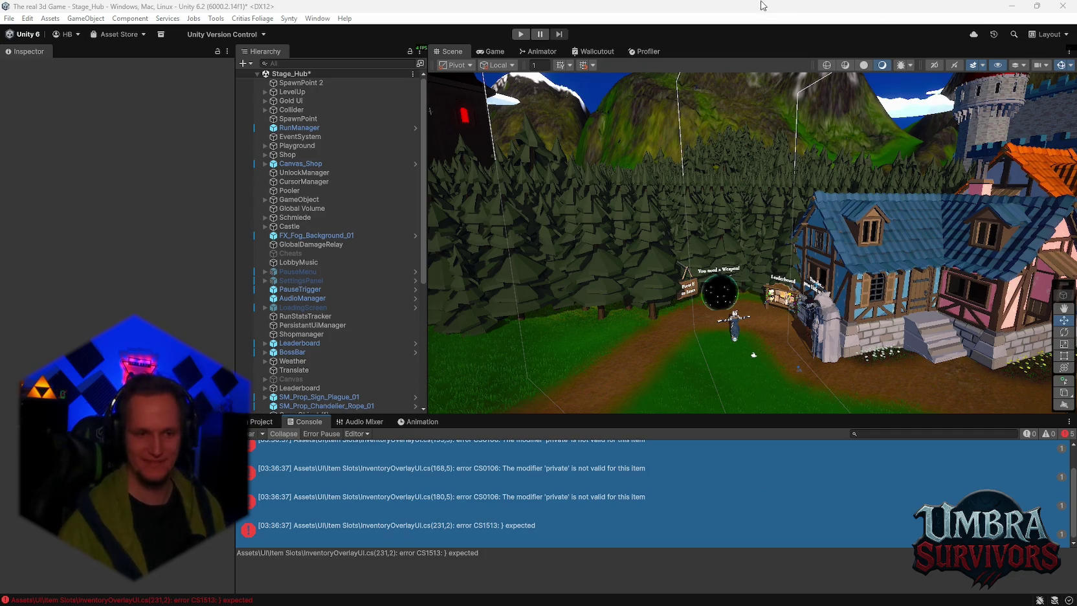
# Return to the Item Slots project files, scroll the folder tree, and bring up the Notepad notes
pyautogui.click(261, 421)
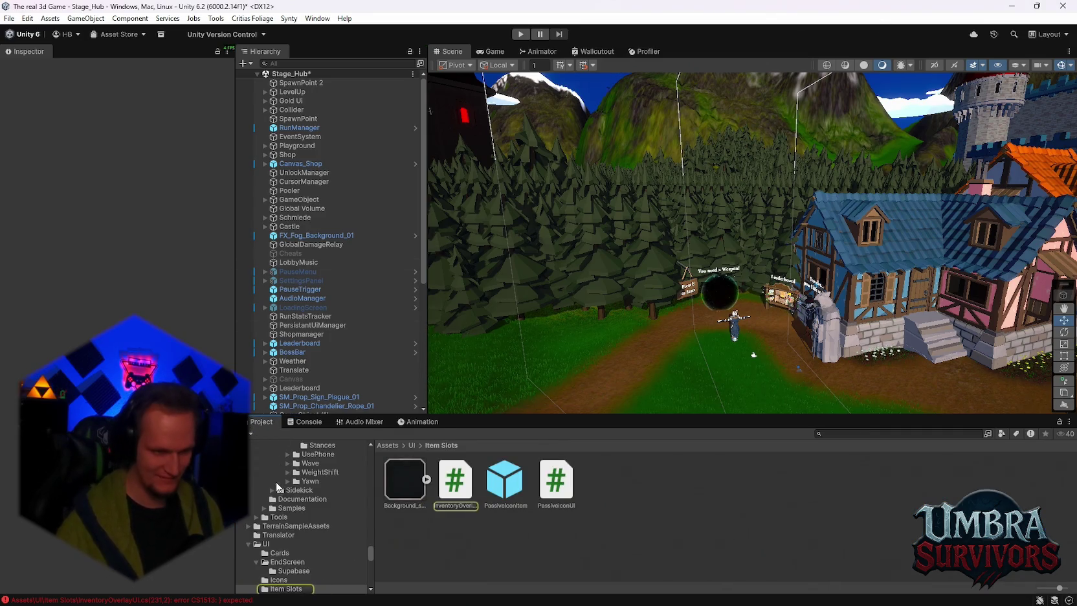
pyautogui.scroll(-2, 311, 534)
pyautogui.scroll(-3, 312, 534)
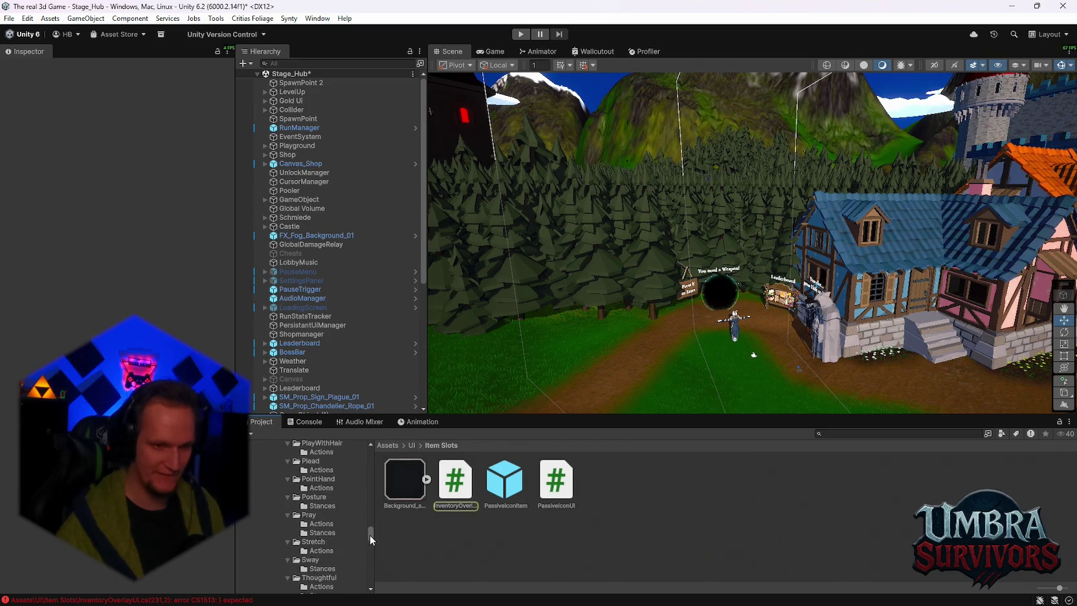
pyautogui.moveTo(369, 535); pyautogui.dragTo(372, 576)
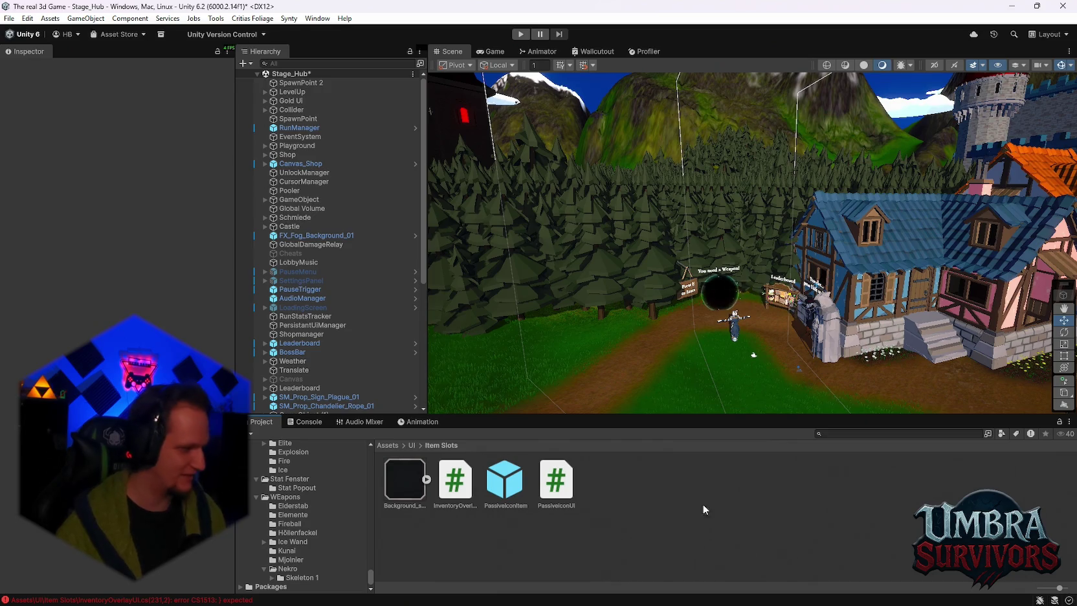
pyautogui.moveTo(696, 602)
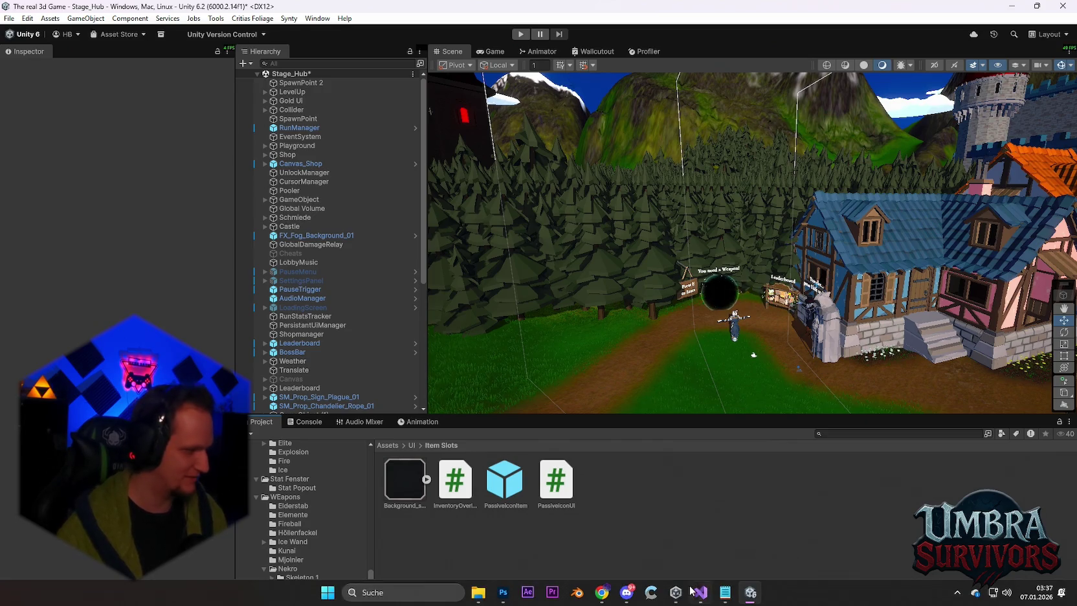
pyautogui.click(727, 593)
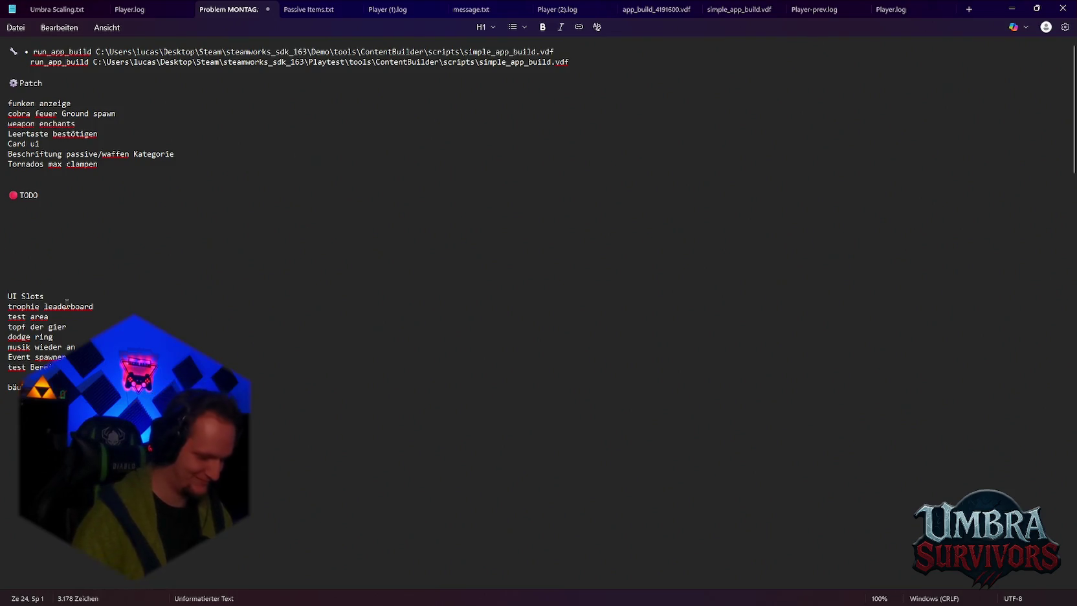
# Add an 'infernal spark' TODO entry above UI Slots and minimize Notepad
pyautogui.write('infernalspark')
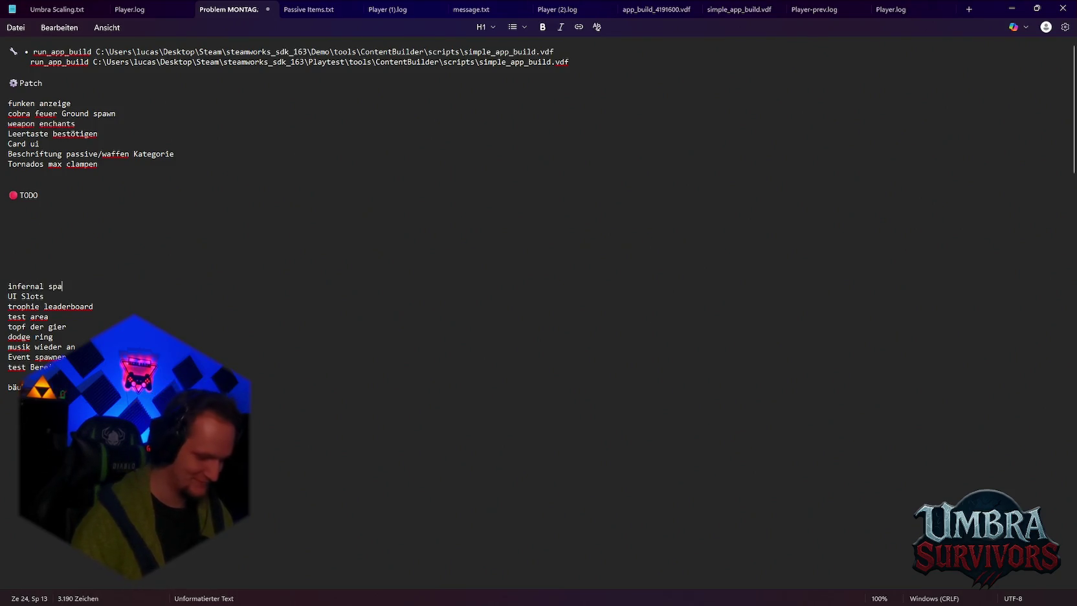
pyautogui.click(1011, 8)
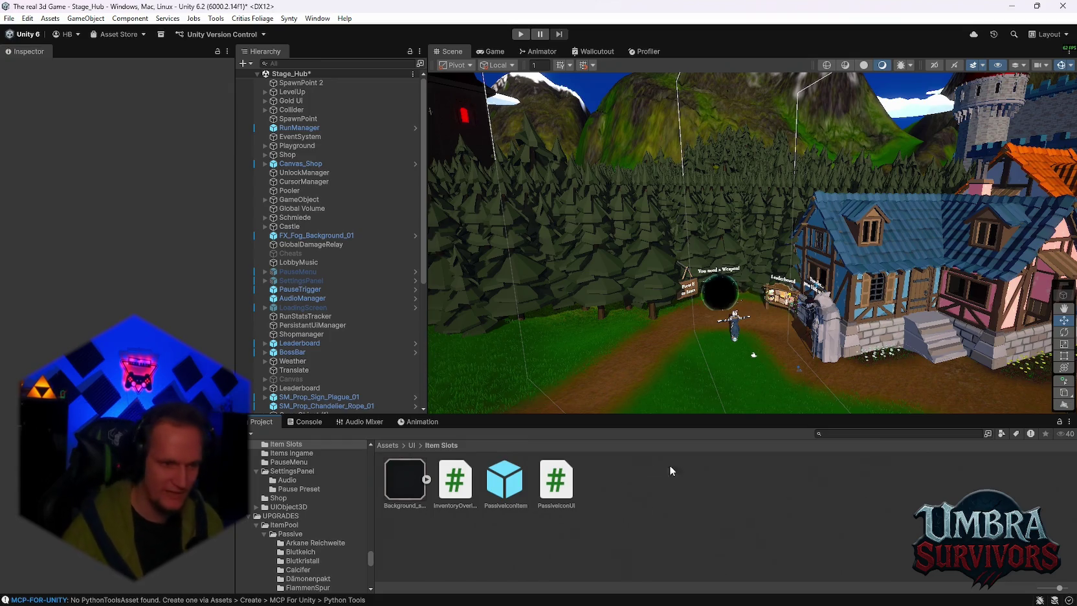
# Check the Console warnings twice, return to the Item Slots files, and enter Play mode
pyautogui.click(306, 421)
pyautogui.click(261, 422)
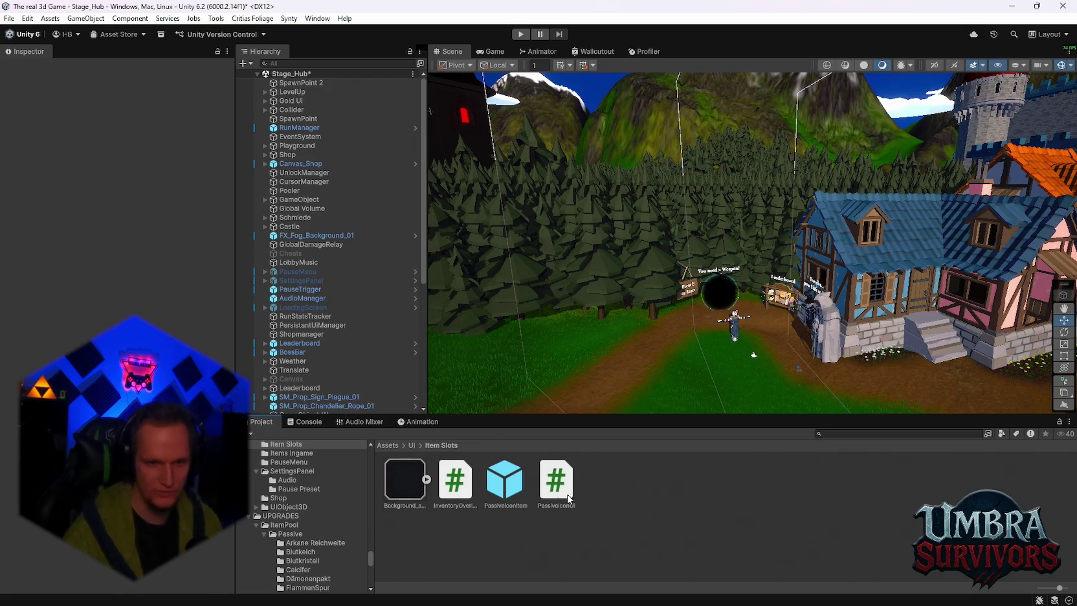
pyautogui.click(283, 422)
pyautogui.click(259, 422)
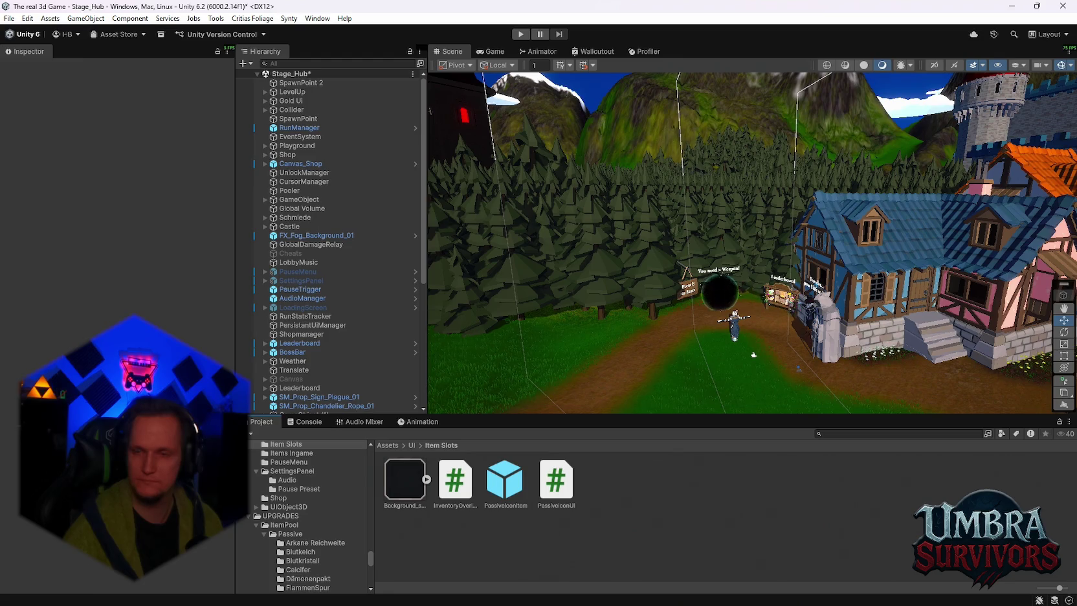
pyautogui.click(521, 35)
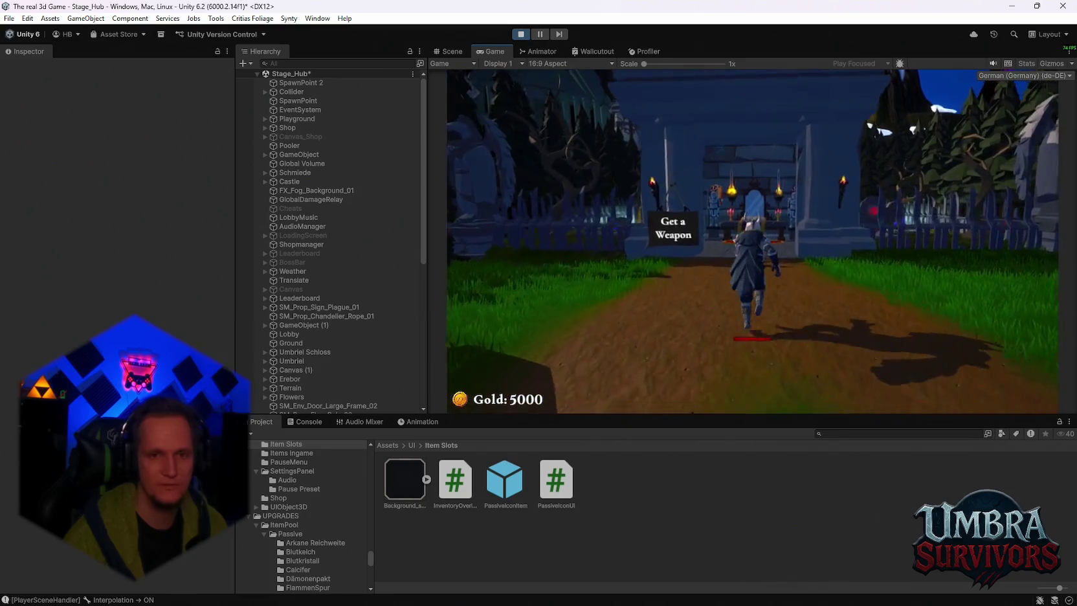
# Open and close the weapon shop, pause and toggle Stats, resume, then enter the Stage 1 portal
pyautogui.press('e')
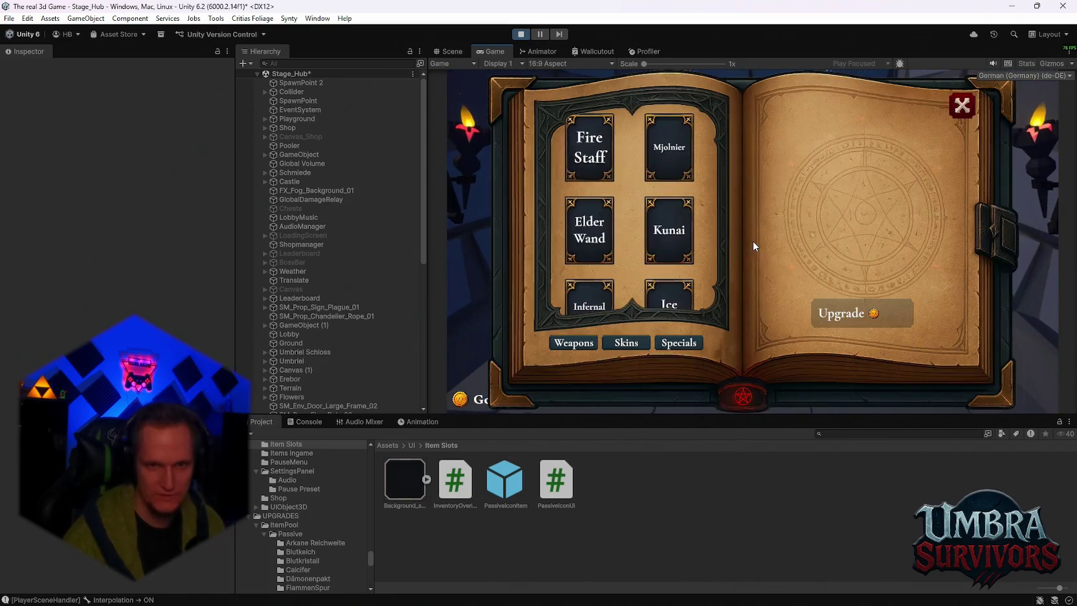
pyautogui.click(962, 109)
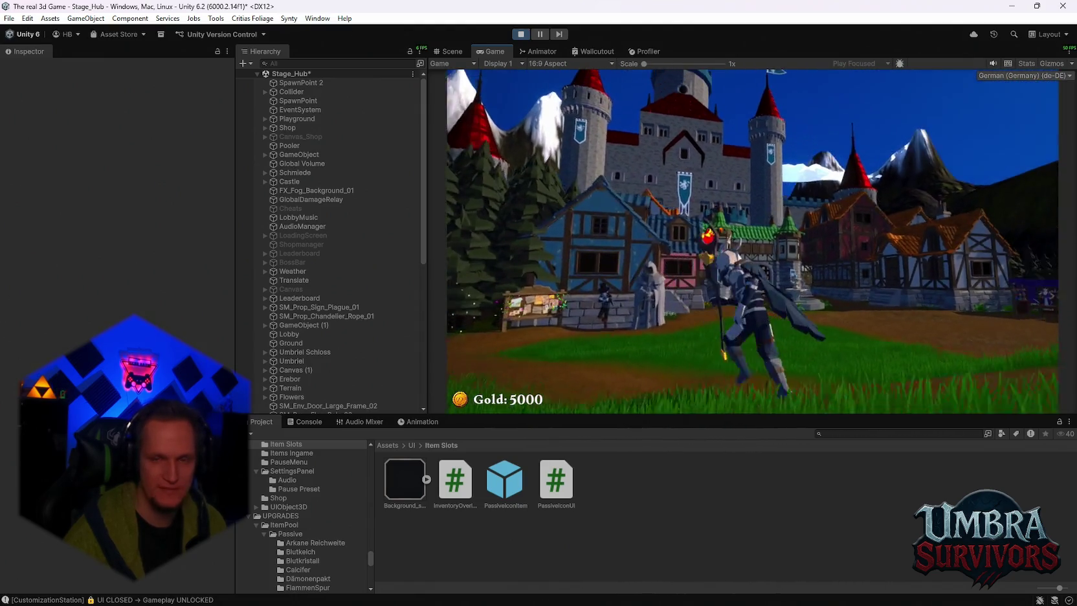
pyautogui.press('Escape')
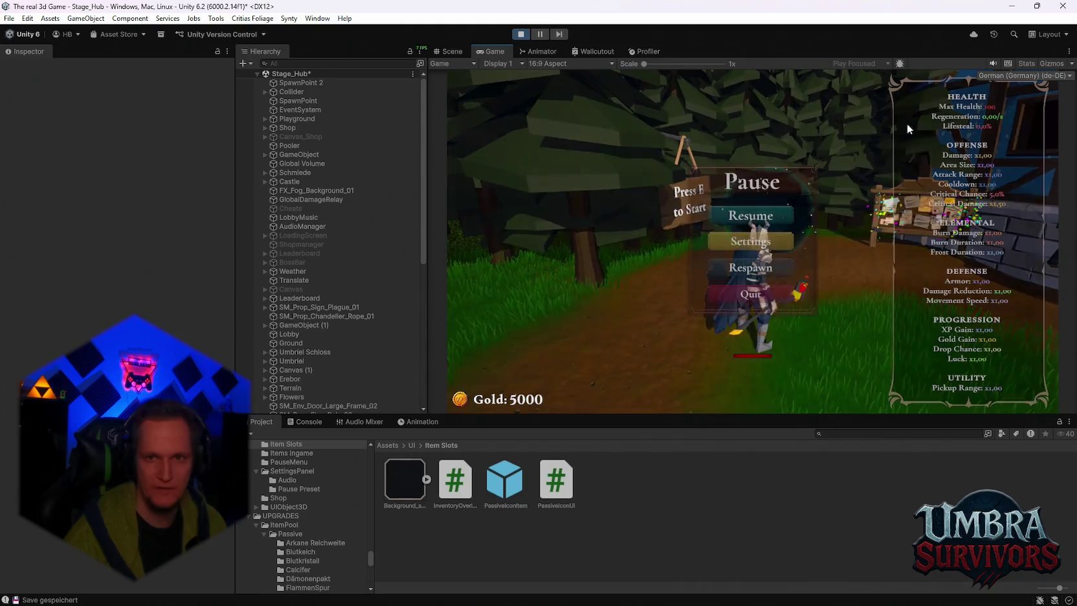
pyautogui.click(1028, 64)
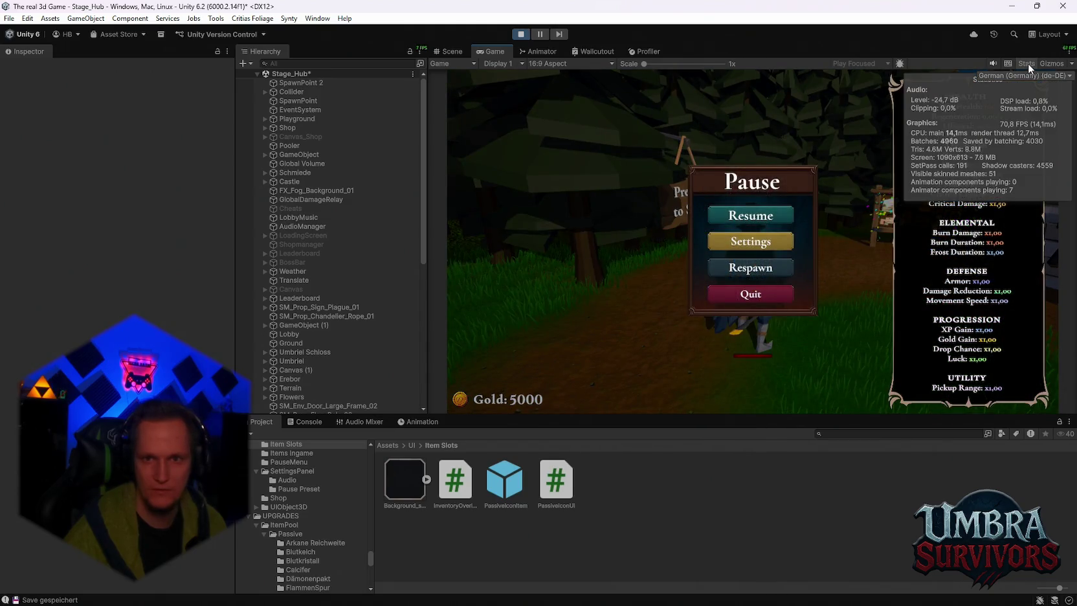
pyautogui.click(1028, 63)
pyautogui.click(779, 216)
pyautogui.press('e')
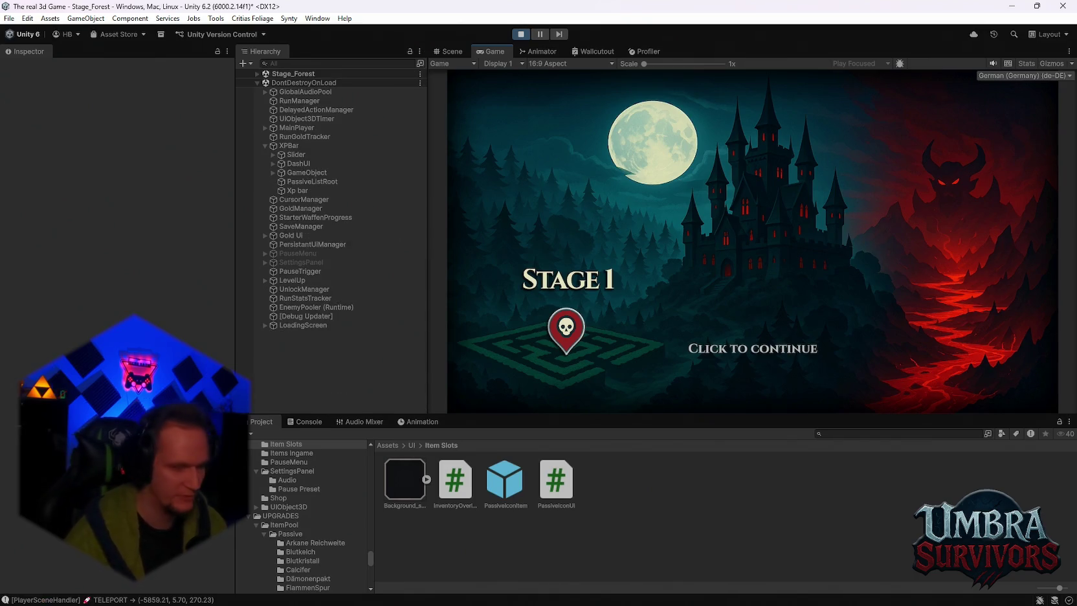
# Dismiss the Stage 1 intro and run forward through the forest to fight enemies
pyautogui.click(472, 116)
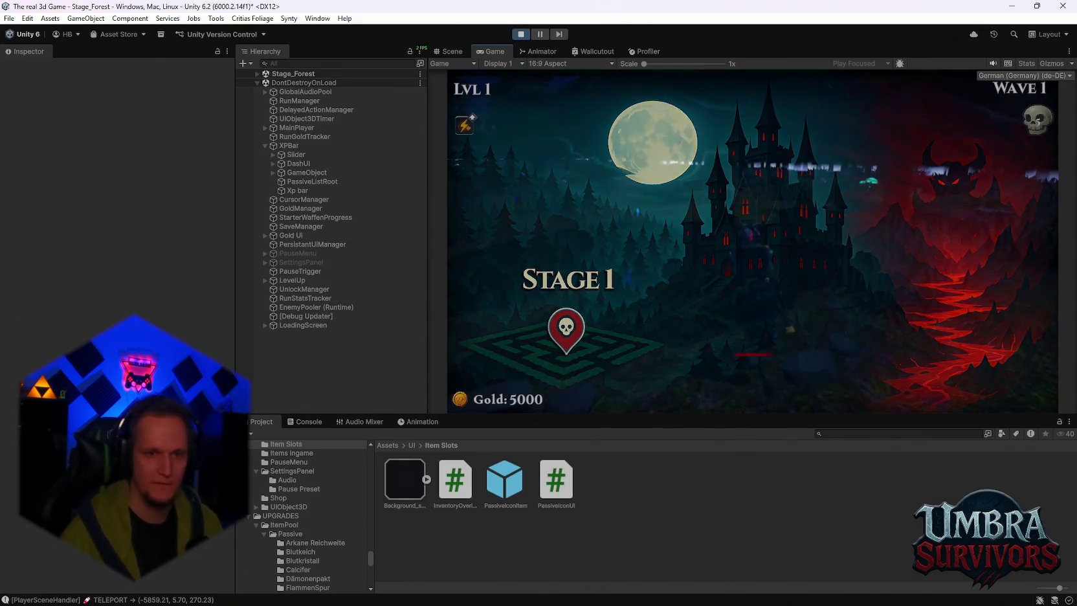
pyautogui.press('w')
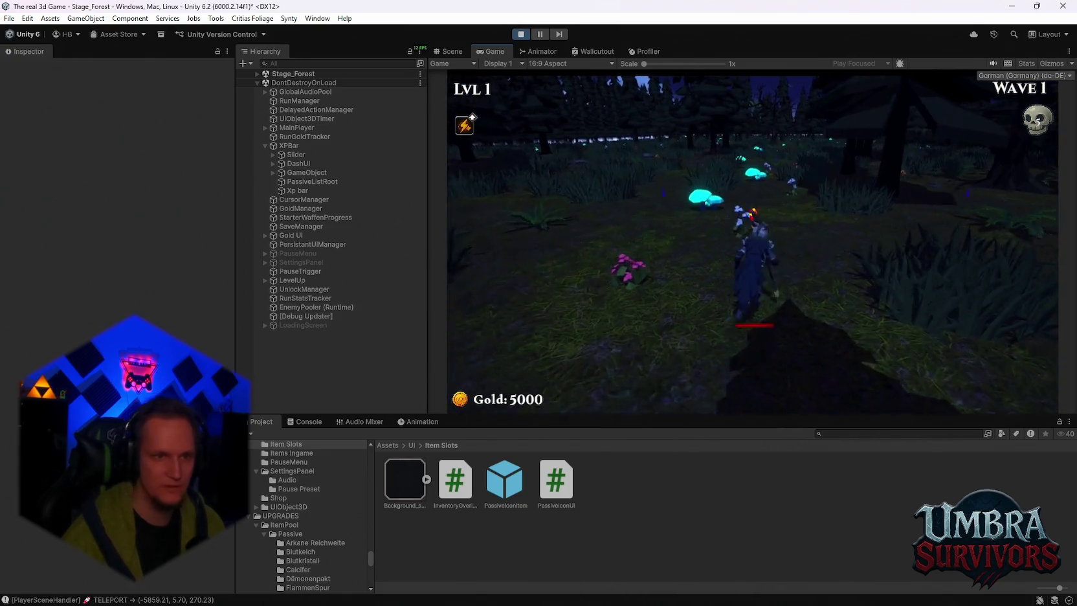
pyautogui.press('w')
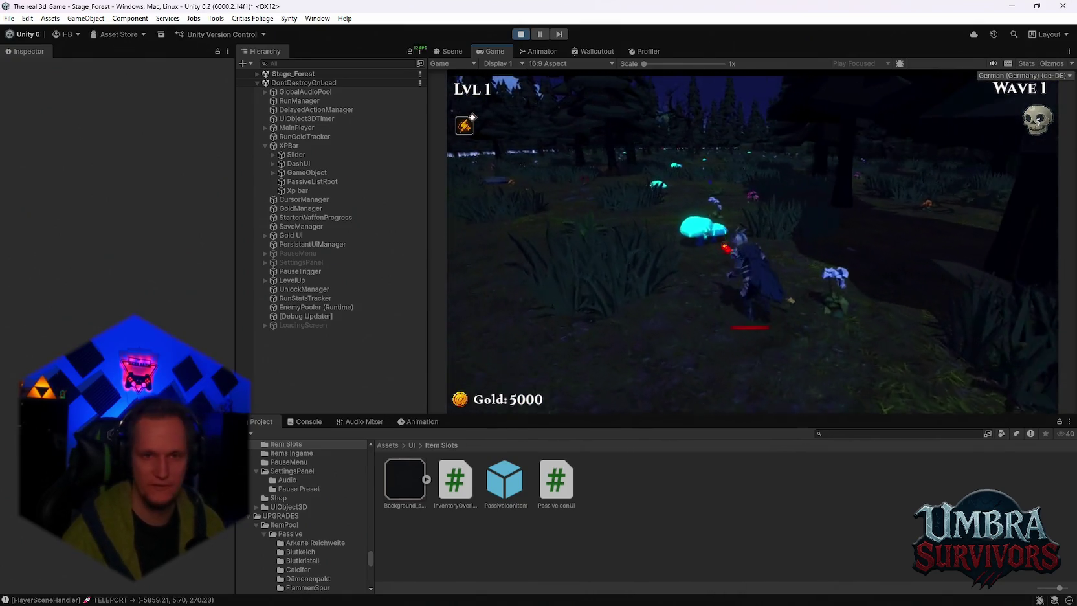
pyautogui.press('w')
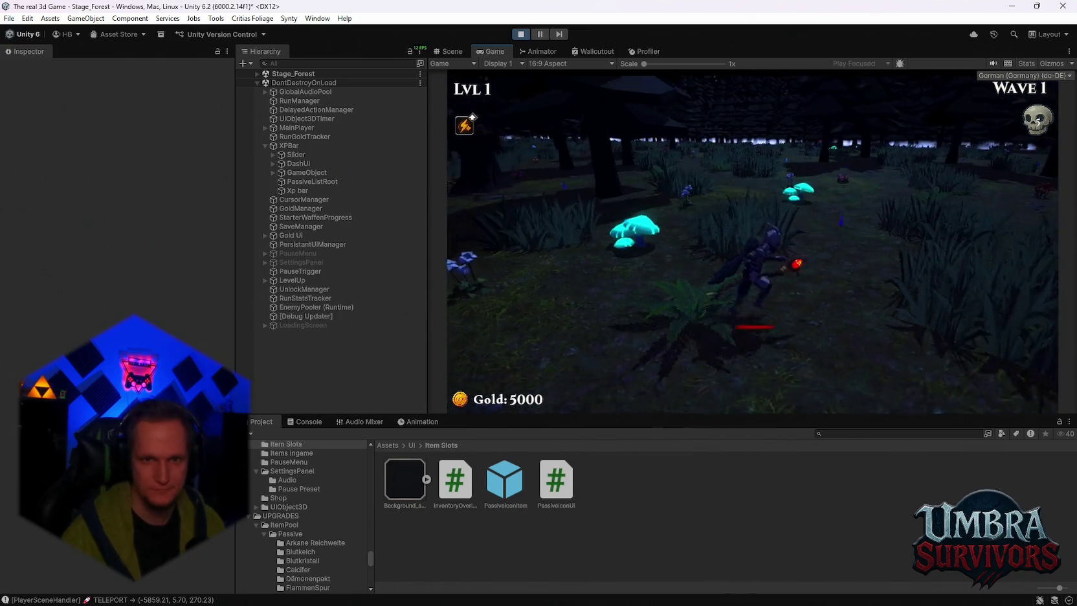
pyautogui.press('w')
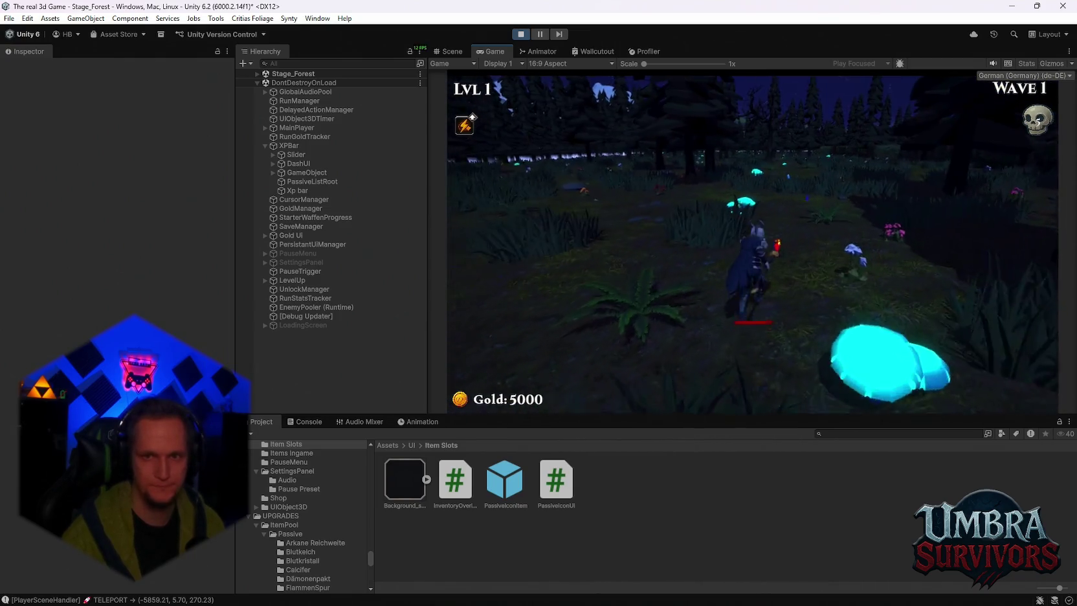
pyautogui.press('w')
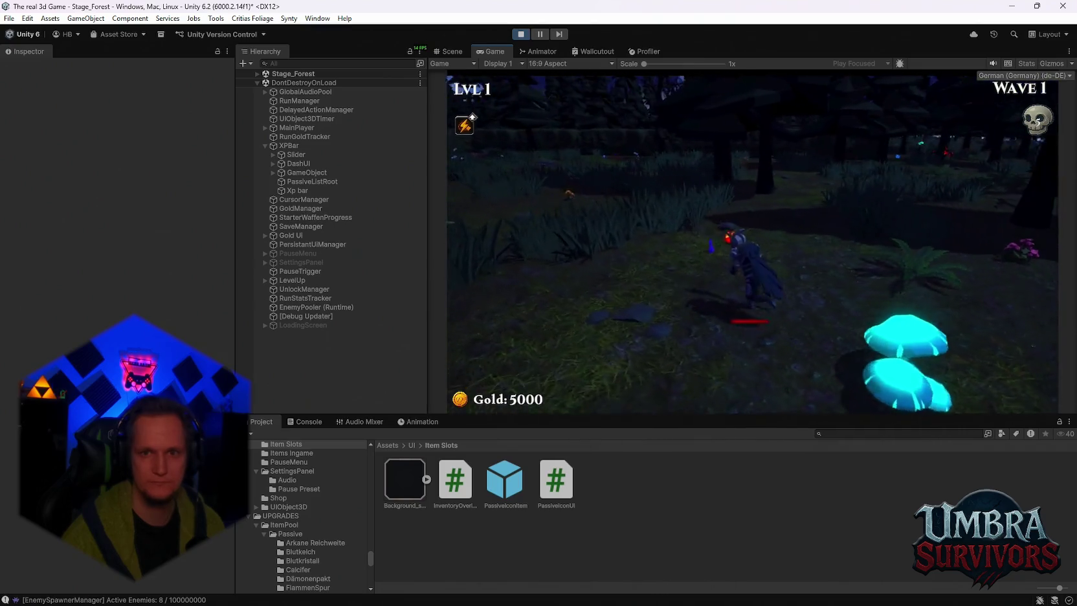
pyautogui.press('w')
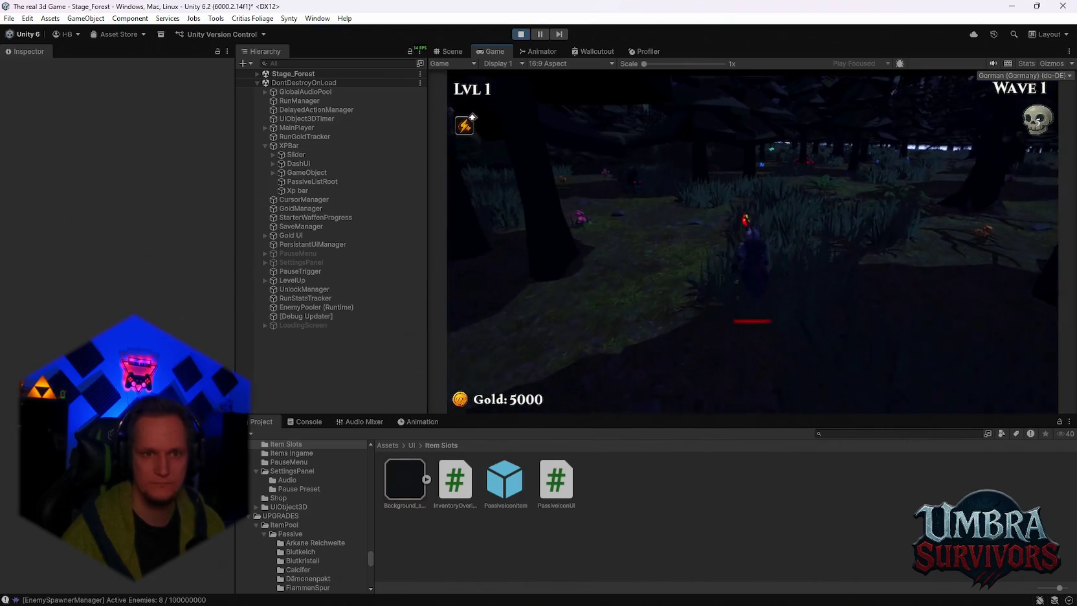
pyautogui.press('w')
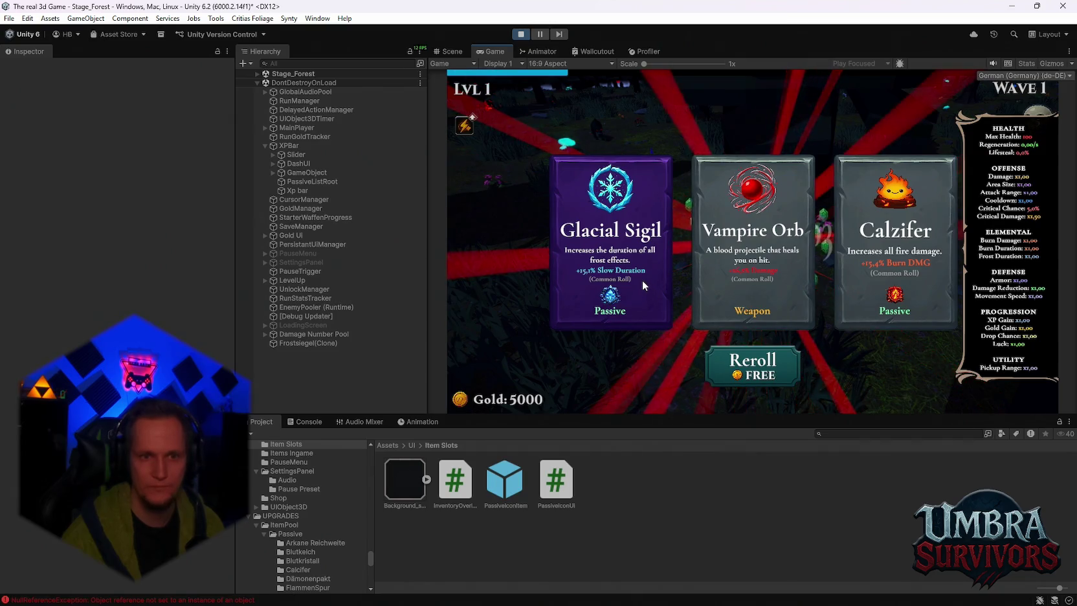
# Pick Glacial Sigil, Vampire Orb, Calzifer, Frost Core and Composter, rerolling between picks
pyautogui.click(642, 279)
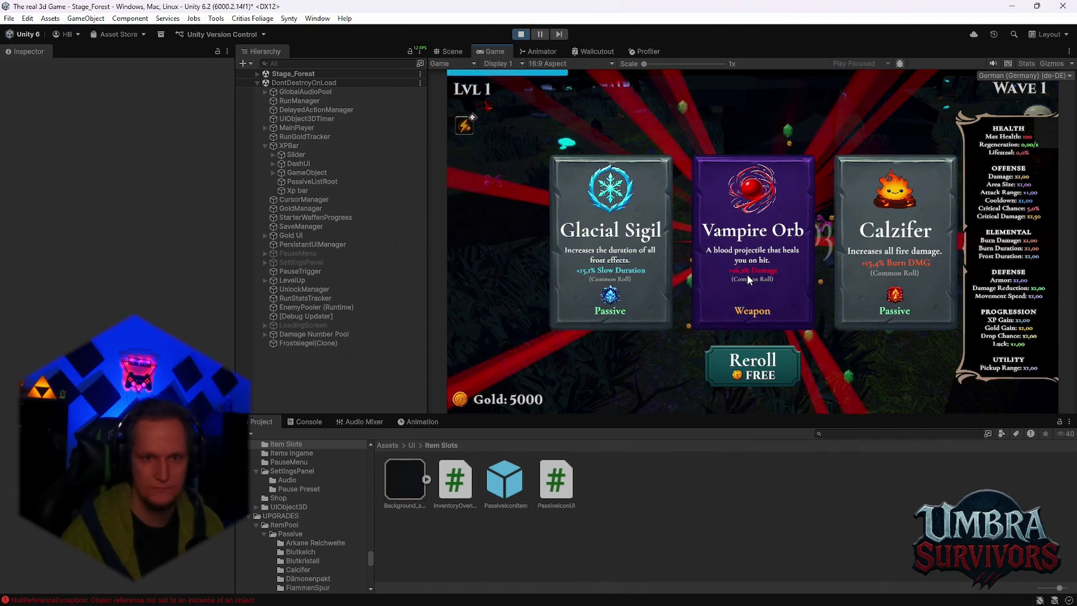
pyautogui.click(746, 275)
pyautogui.click(752, 363)
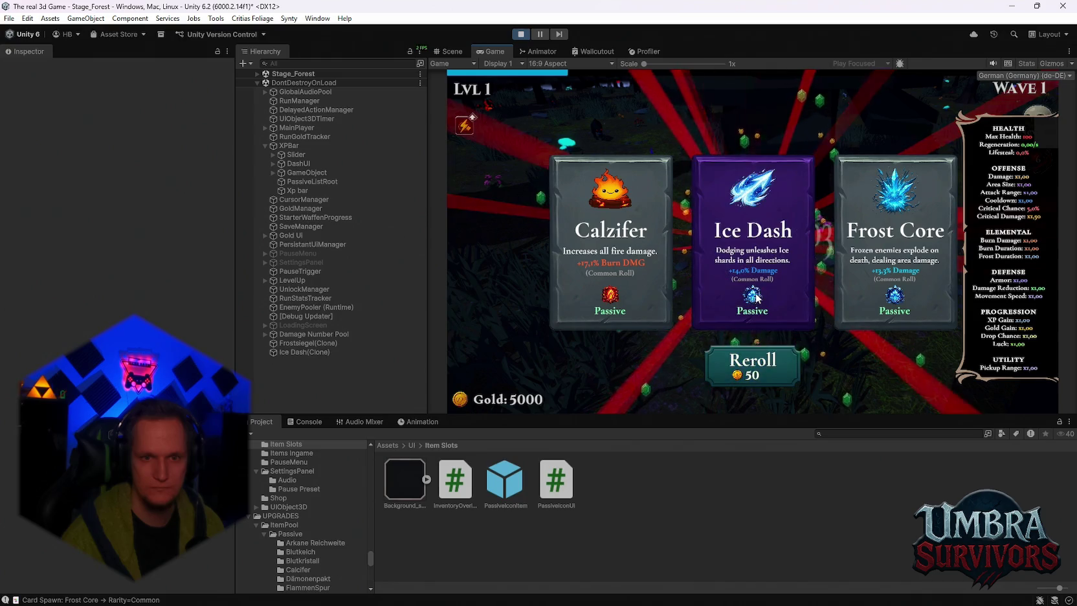
pyautogui.click(610, 271)
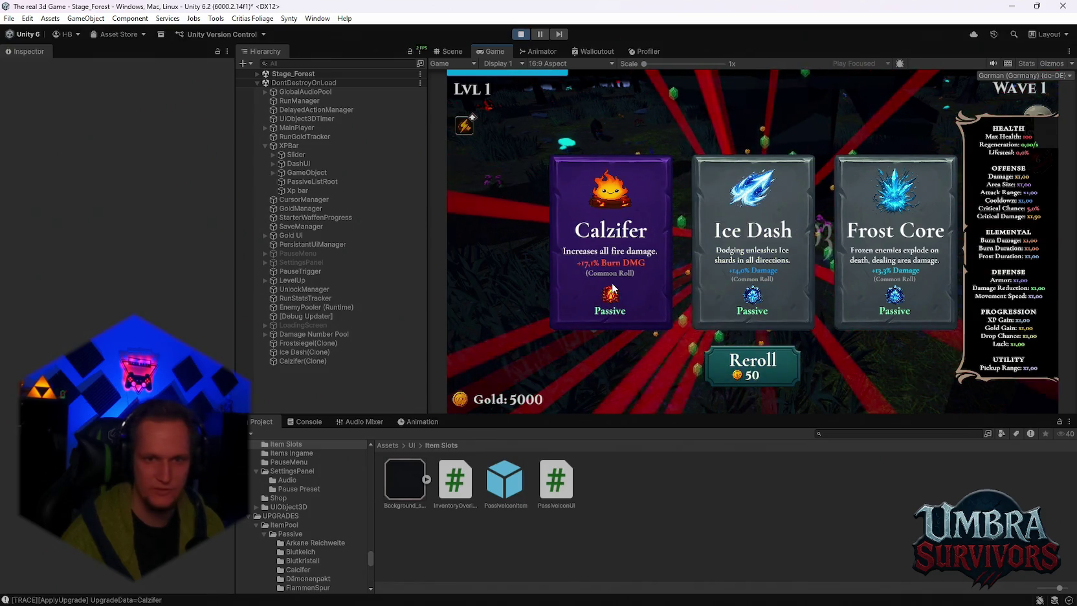
pyautogui.click(894, 272)
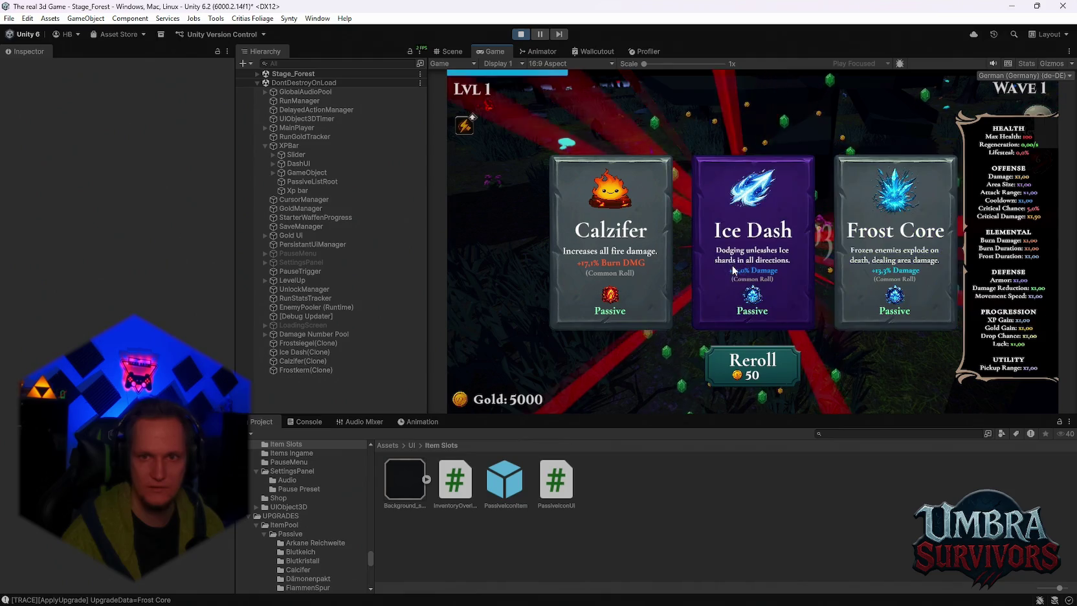
pyautogui.click(726, 366)
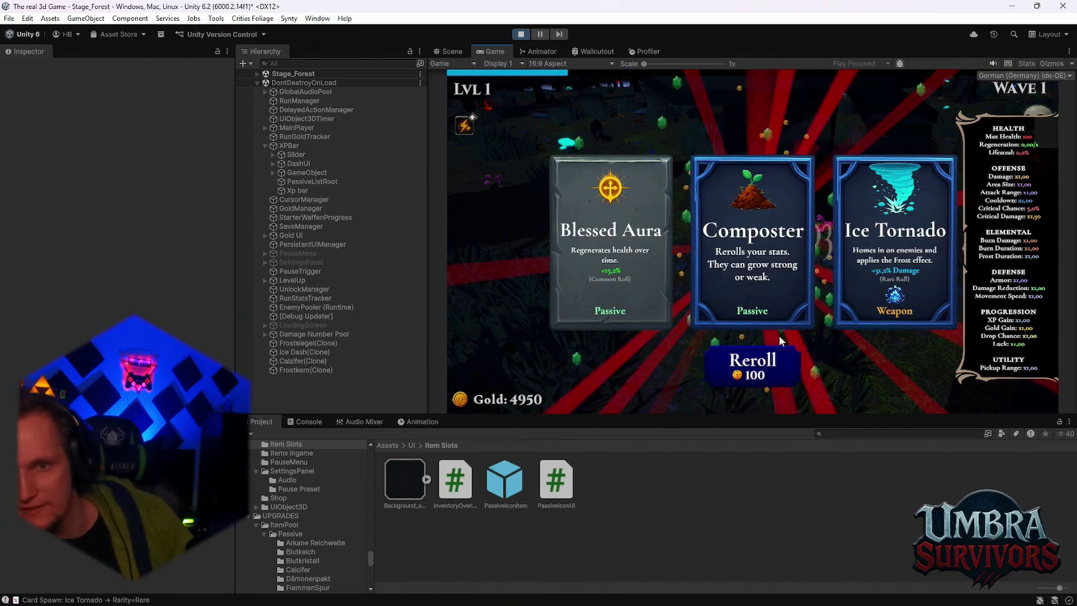
pyautogui.click(776, 261)
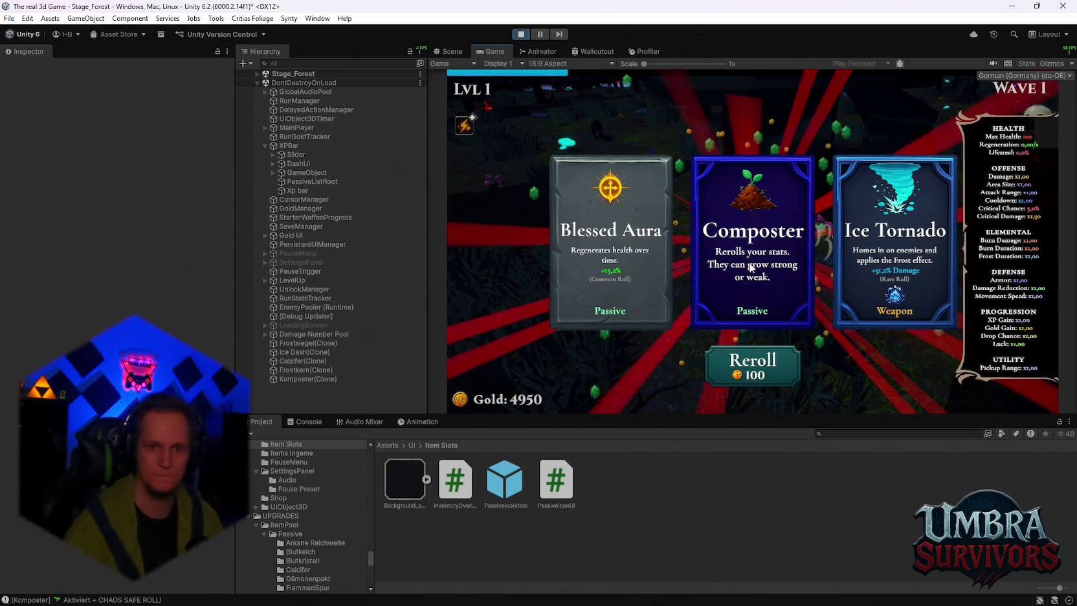
pyautogui.click(778, 370)
pyautogui.click(786, 361)
pyautogui.click(829, 252)
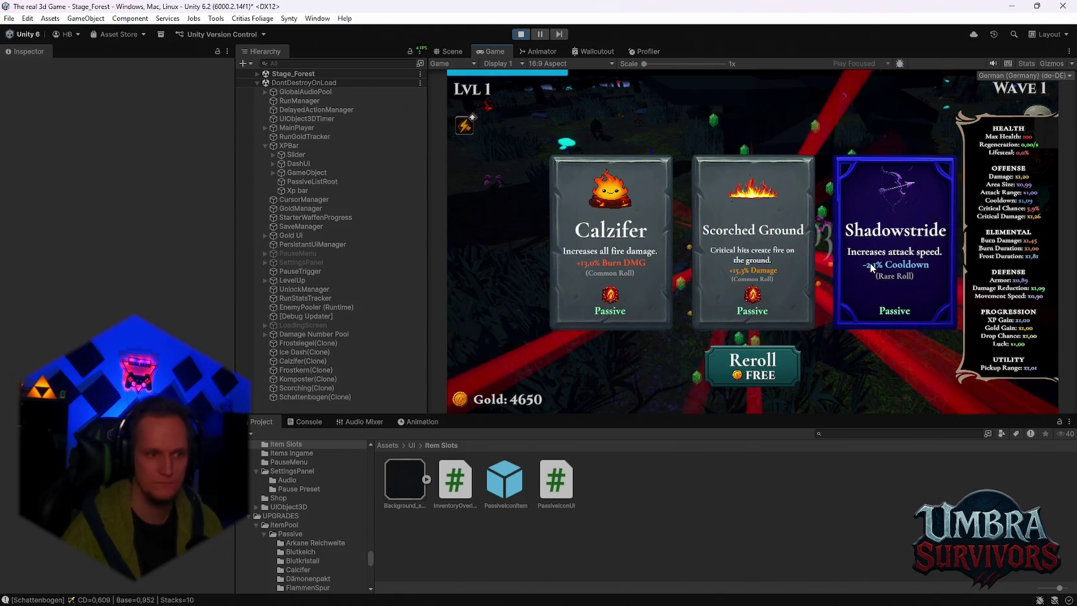
# Reroll several times, pick Calzifer and Silver Blade, reroll to 3900 gold, and stop Play mode
pyautogui.click(752, 372)
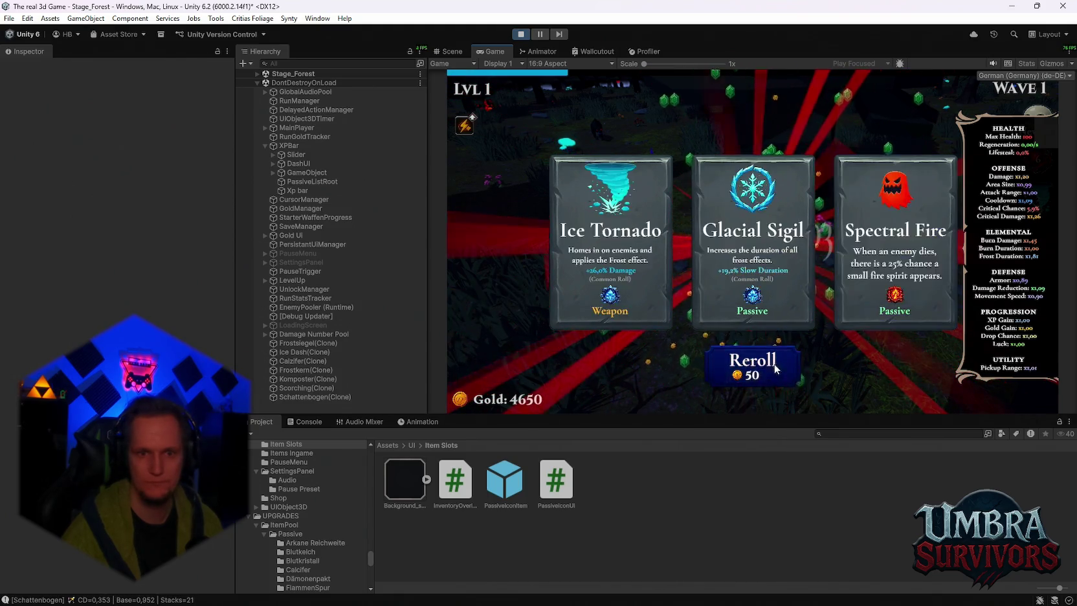
pyautogui.click(752, 376)
pyautogui.click(753, 374)
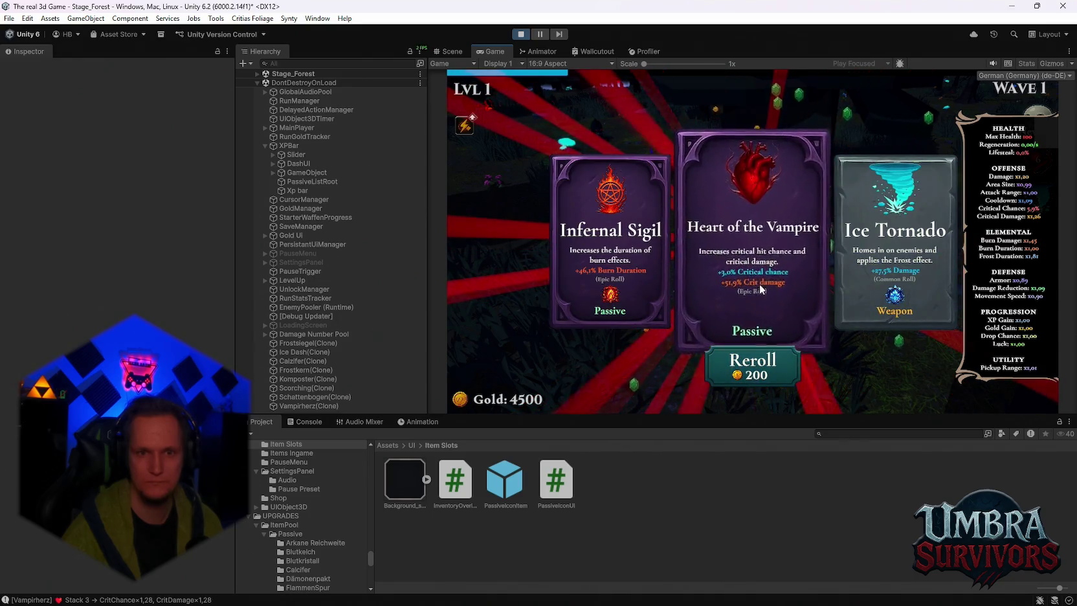
pyautogui.click(761, 357)
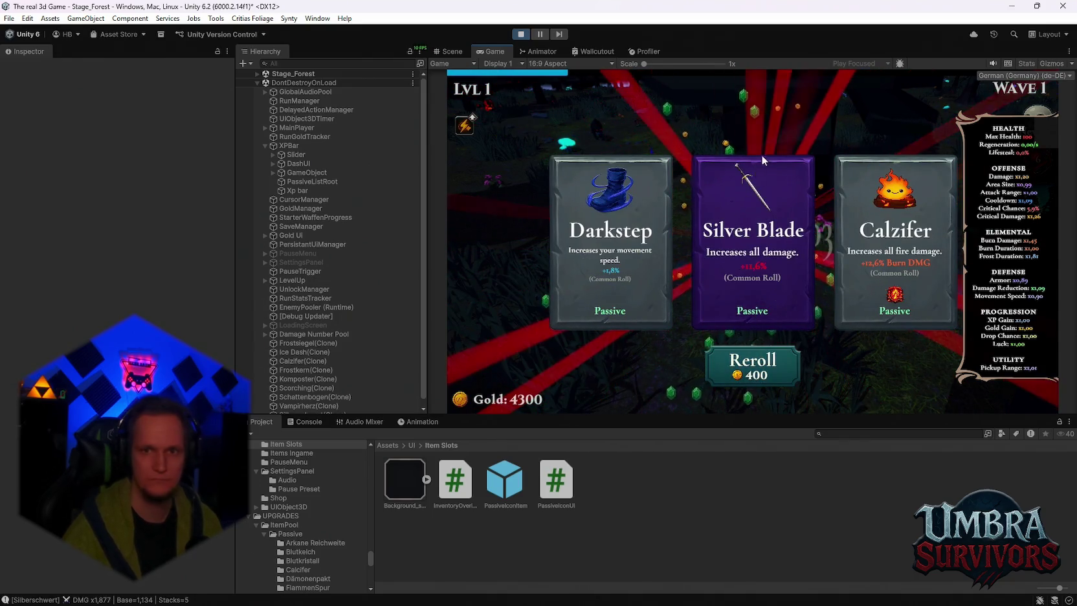
pyautogui.click(870, 226)
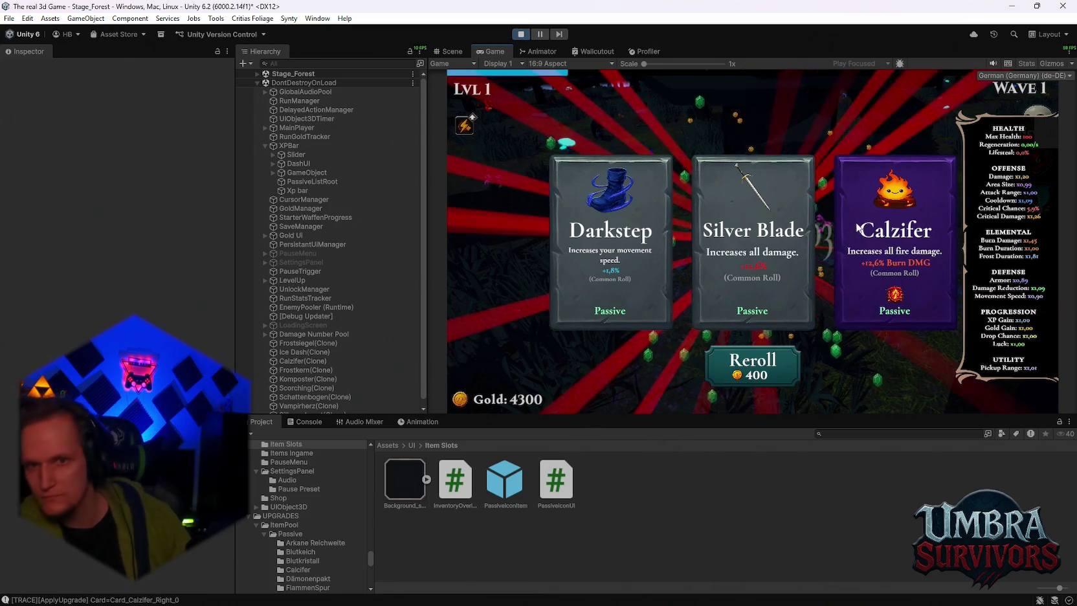
pyautogui.click(770, 268)
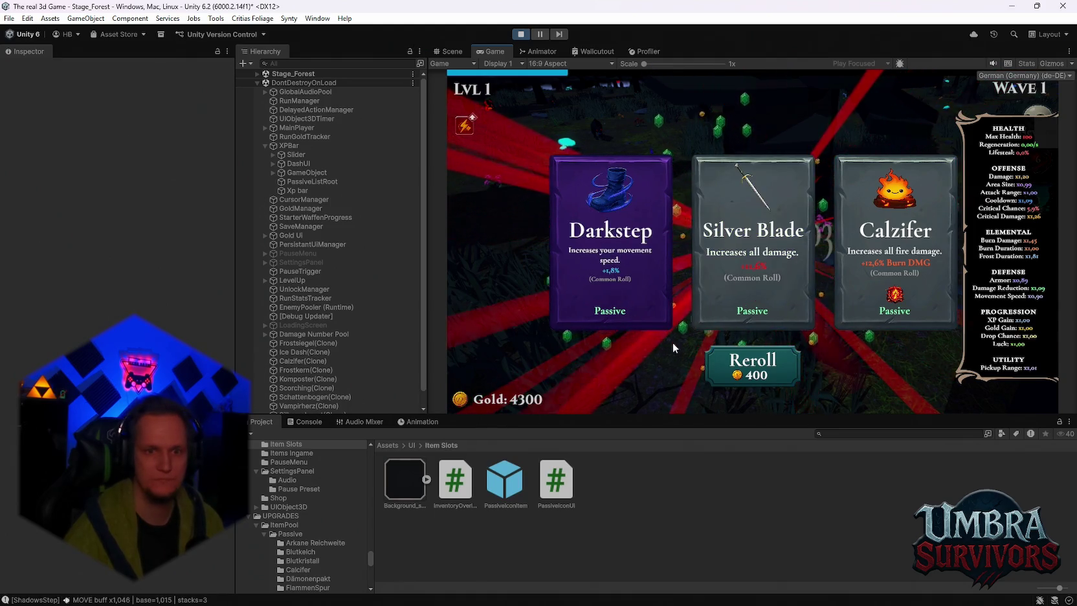
pyautogui.click(751, 364)
pyautogui.click(522, 34)
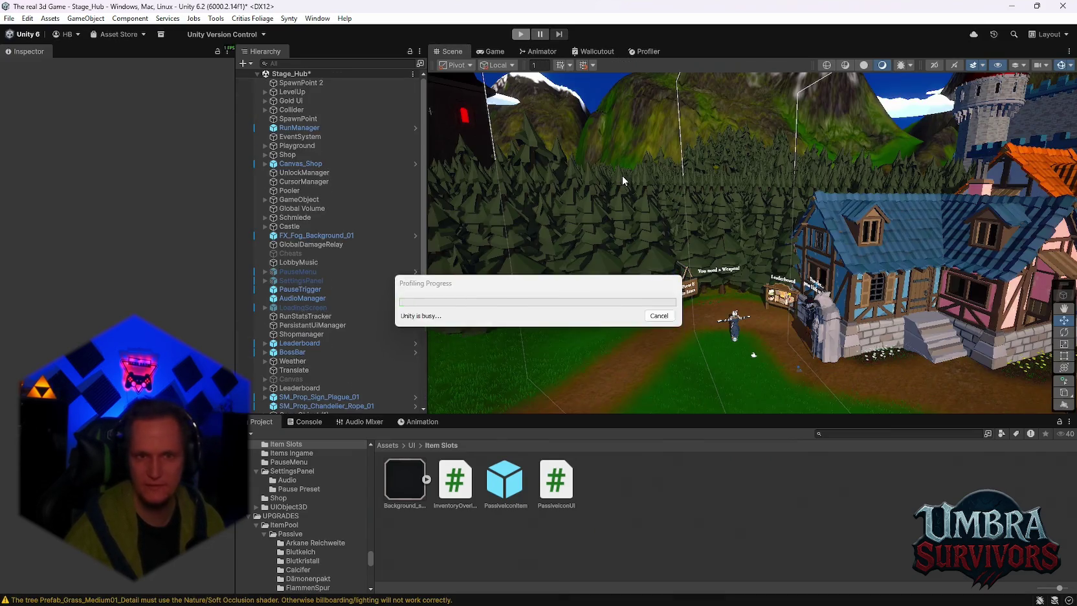
# Start a Stage_Hub playtest, walk into the castle, check the weapon book with Fire Staff maxed, and close it
pyautogui.click(521, 34)
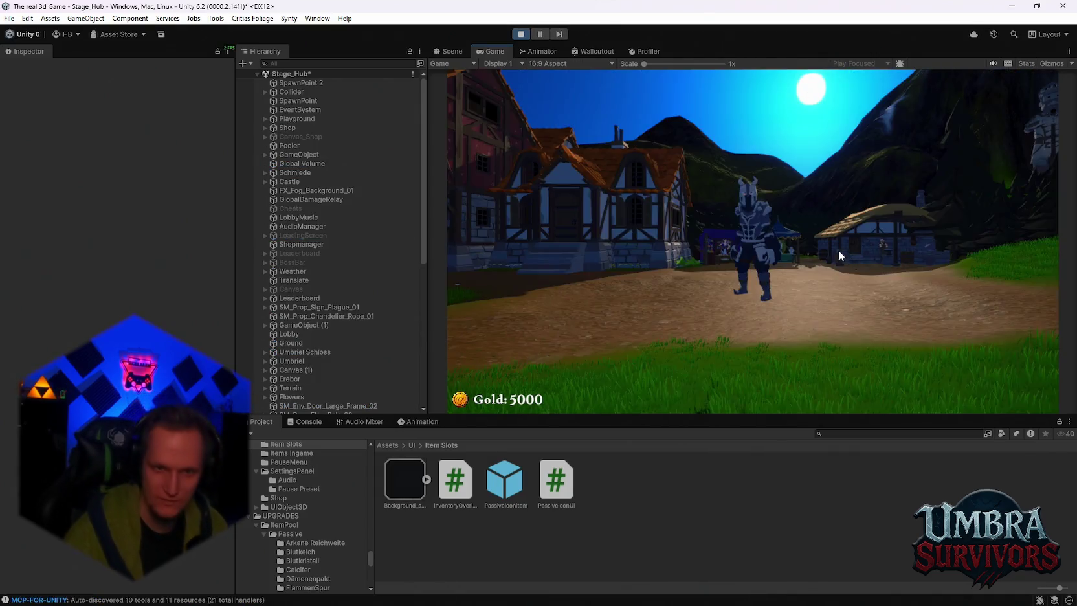
pyautogui.click(837, 250)
pyautogui.press('w')
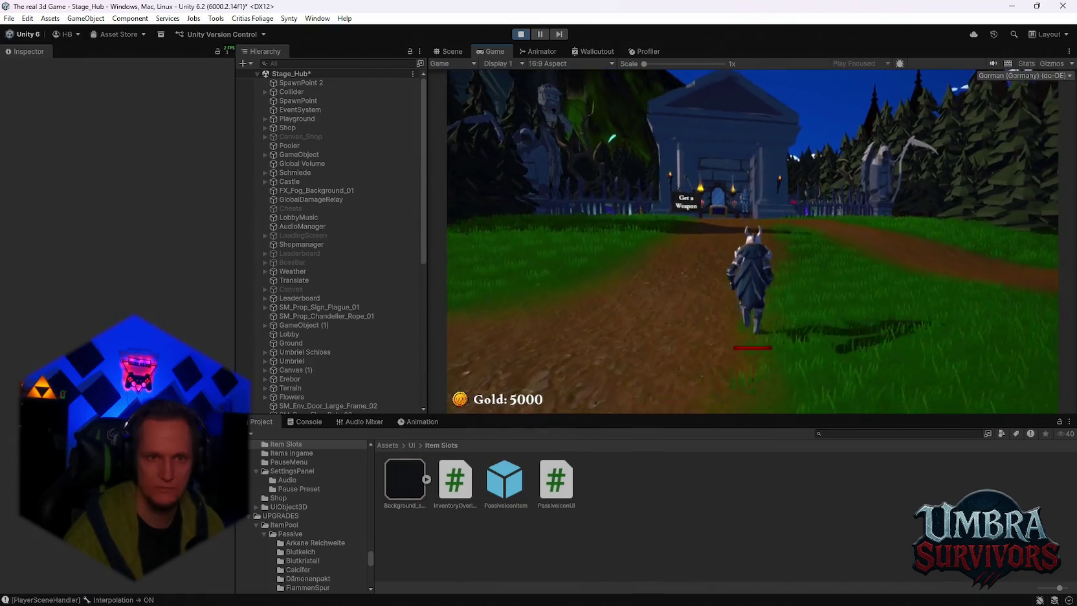
pyautogui.press('w')
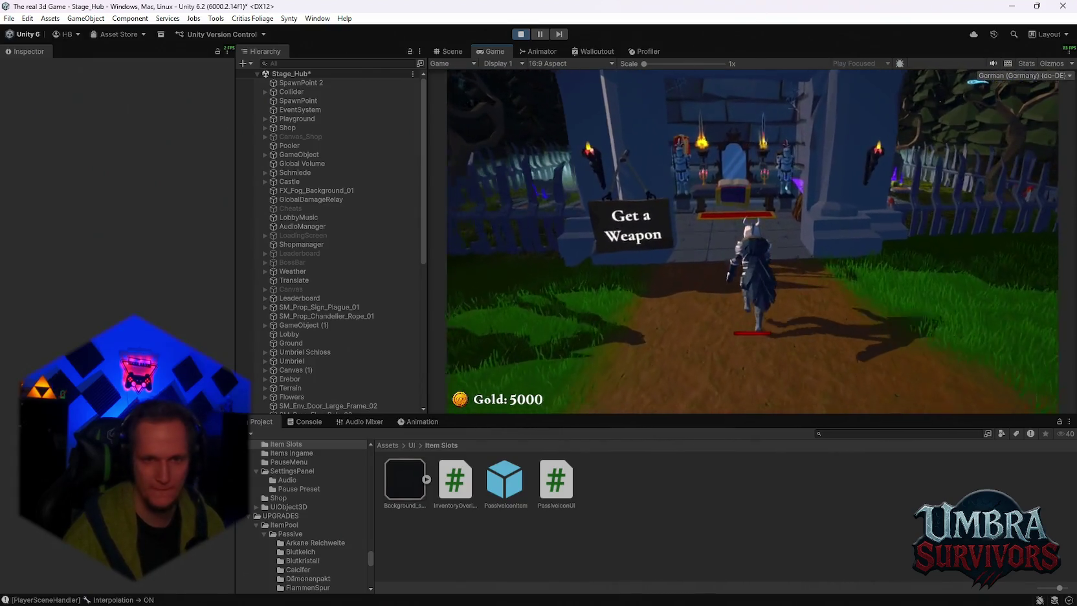
pyautogui.press('w')
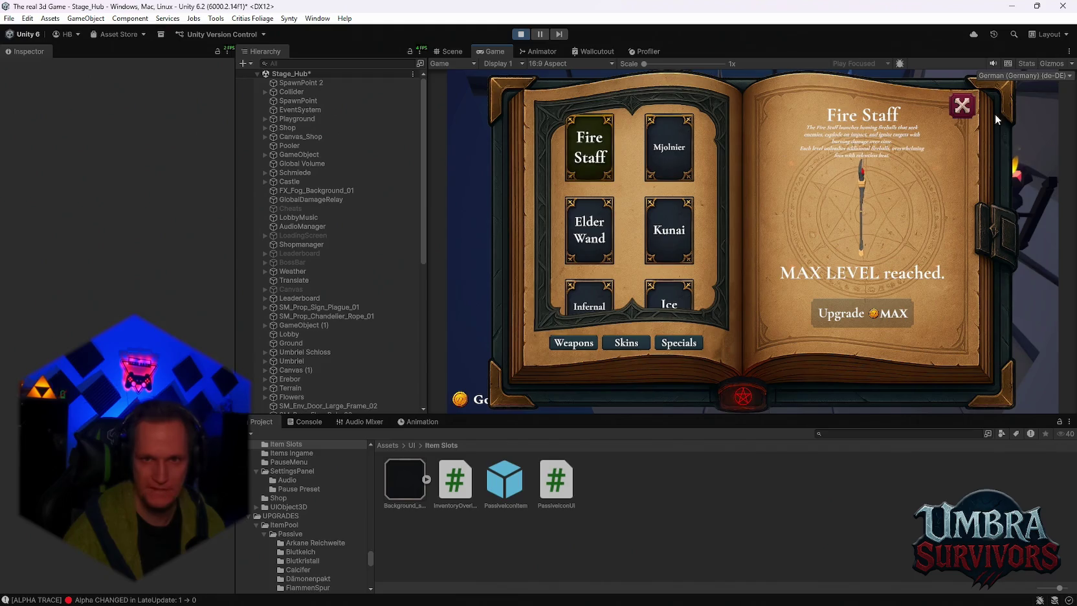
pyautogui.click(962, 105)
# Run back out to the stage start sign and start Stage 1
pyautogui.press('w')
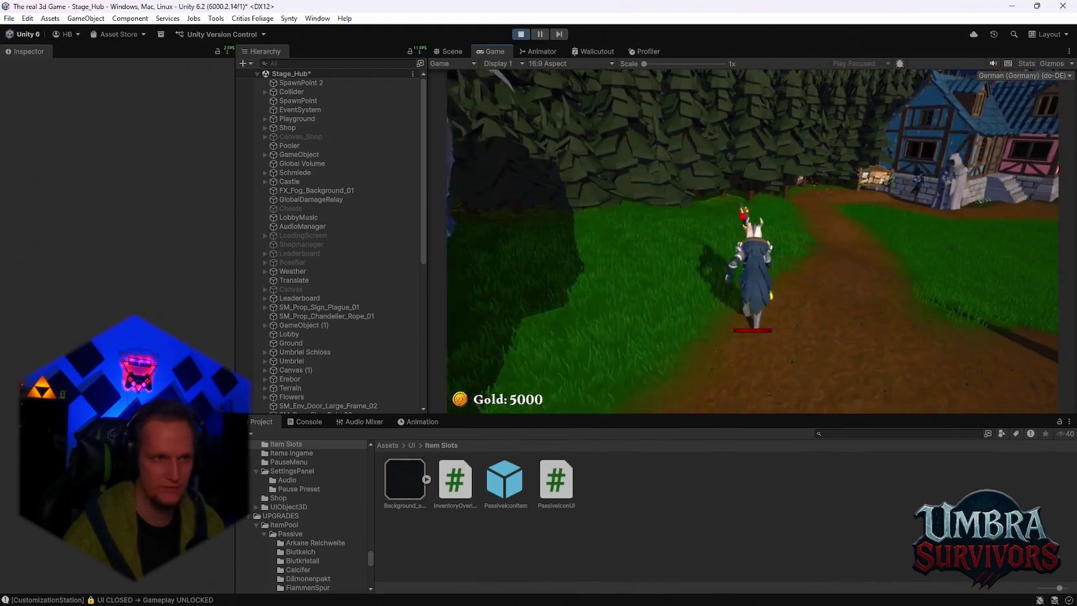
pyautogui.press('w')
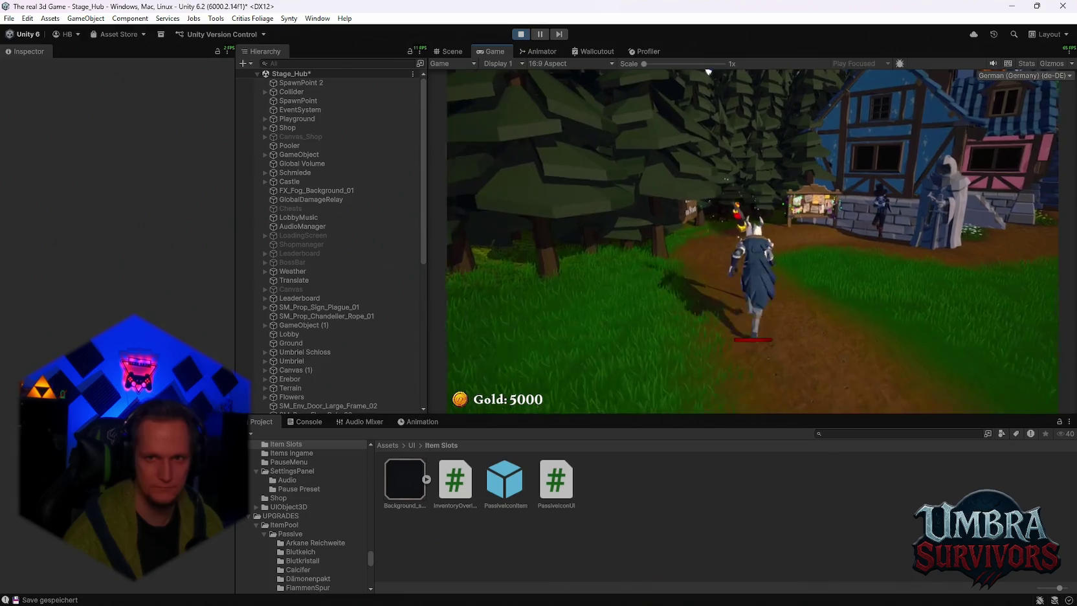
pyautogui.press('w')
pyautogui.press('e')
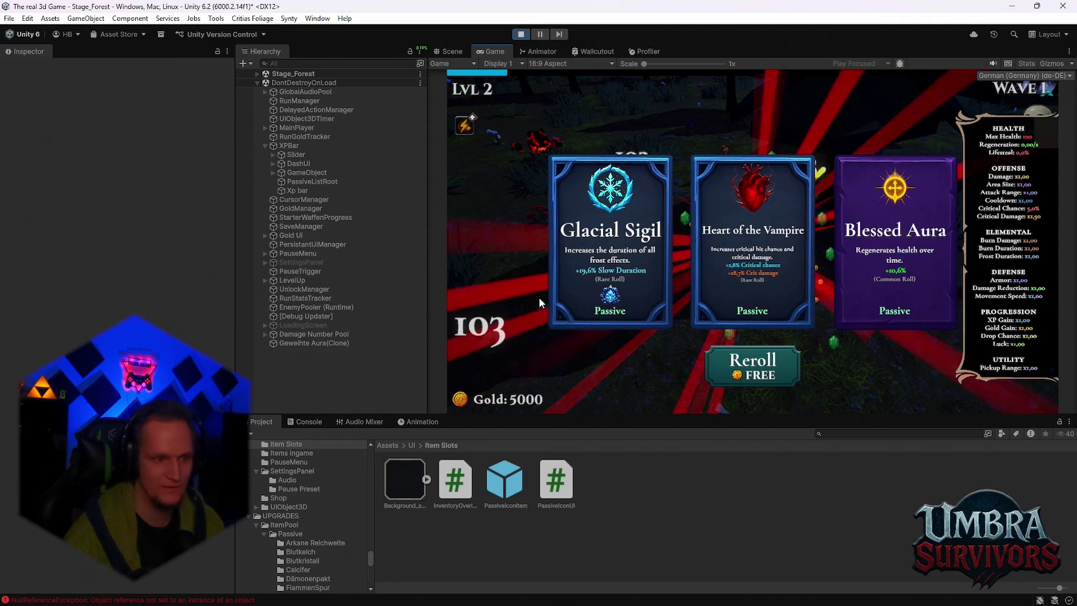
# Show the Console and select the NullReferenceException to read its PassiveIconUI.cs line 20 stack trace
pyautogui.click(302, 421)
pyautogui.click(374, 525)
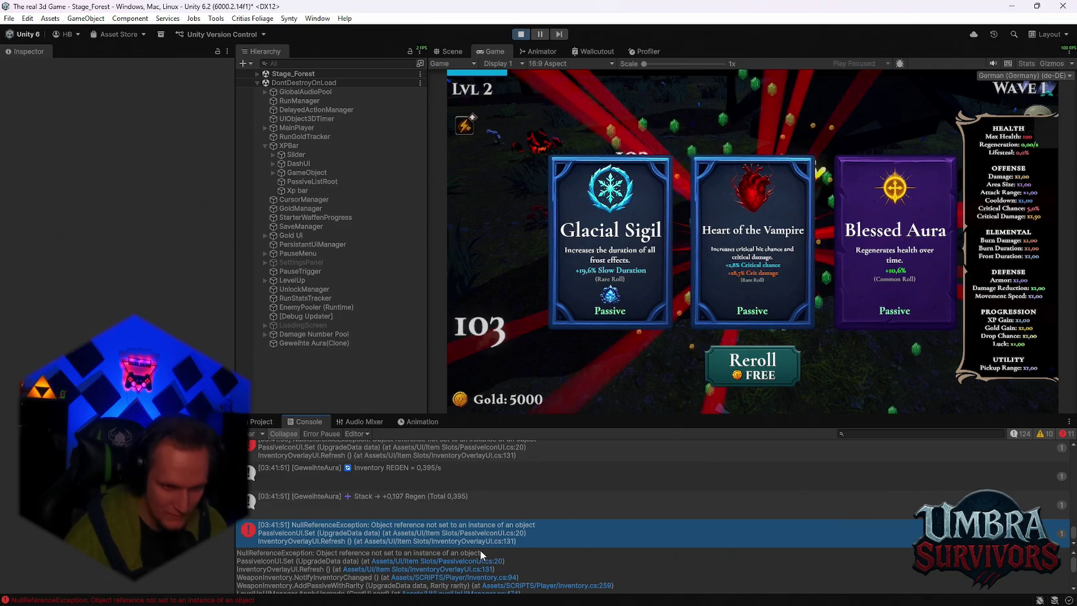
# Pick the Glacial Sigil card and inspect the resulting Frostsiegel.cs line 85 NullReferenceException
pyautogui.scroll(-3, 523, 566)
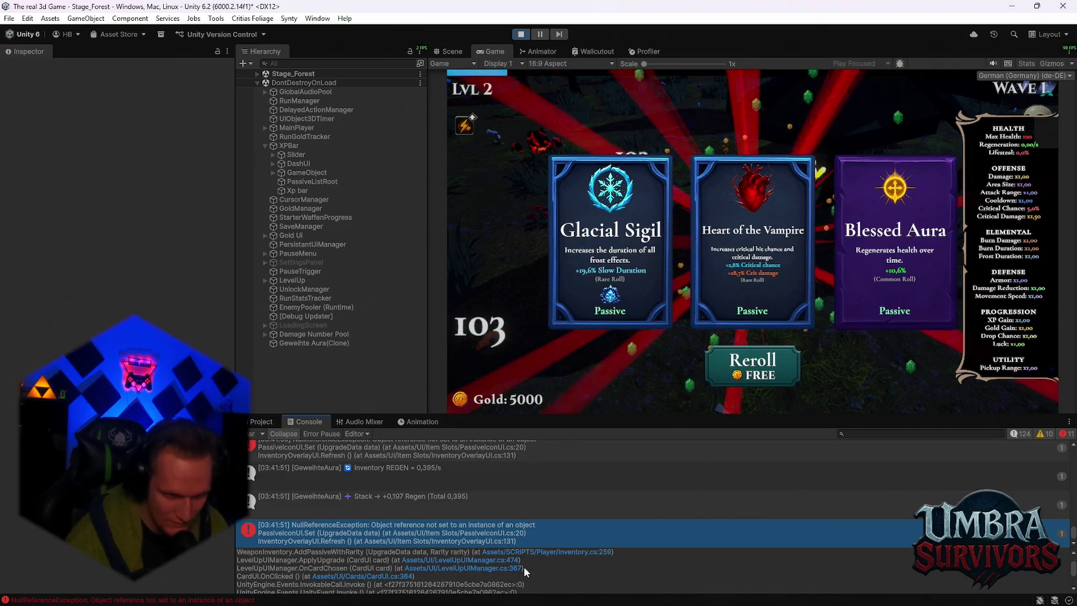
pyautogui.scroll(-3, 523, 566)
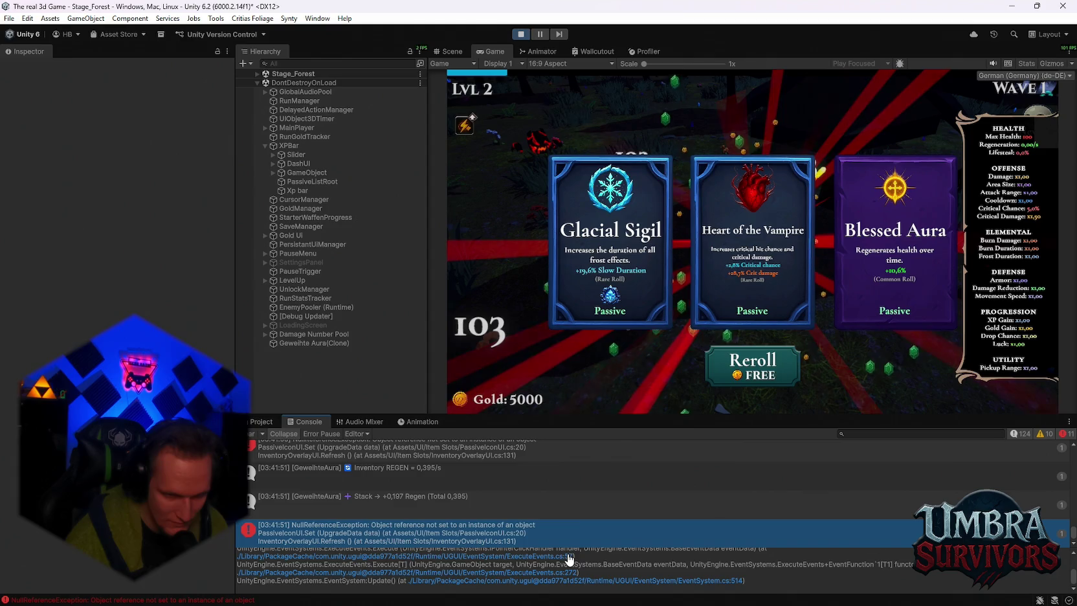
pyautogui.scroll(6, 550, 566)
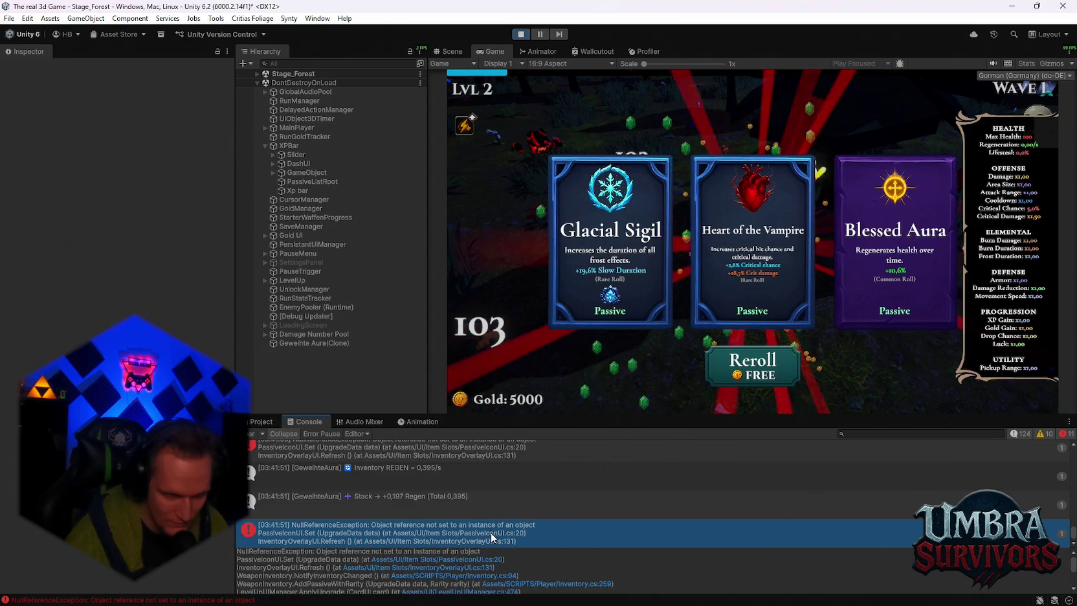
pyautogui.scroll(1, 492, 537)
pyautogui.scroll(-2, 491, 533)
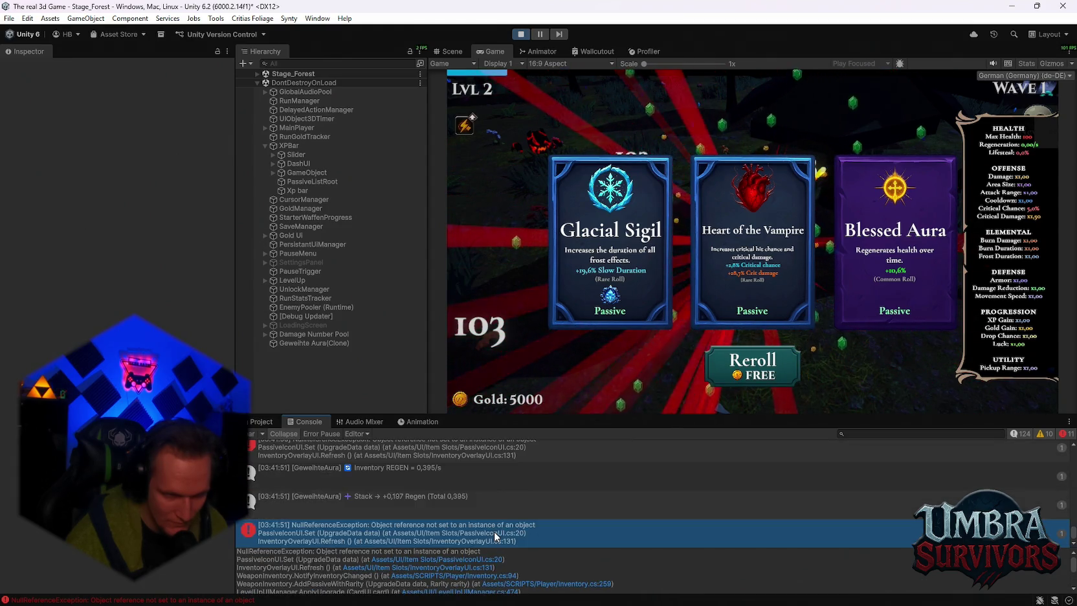
pyautogui.scroll(2, 453, 511)
pyautogui.click(640, 273)
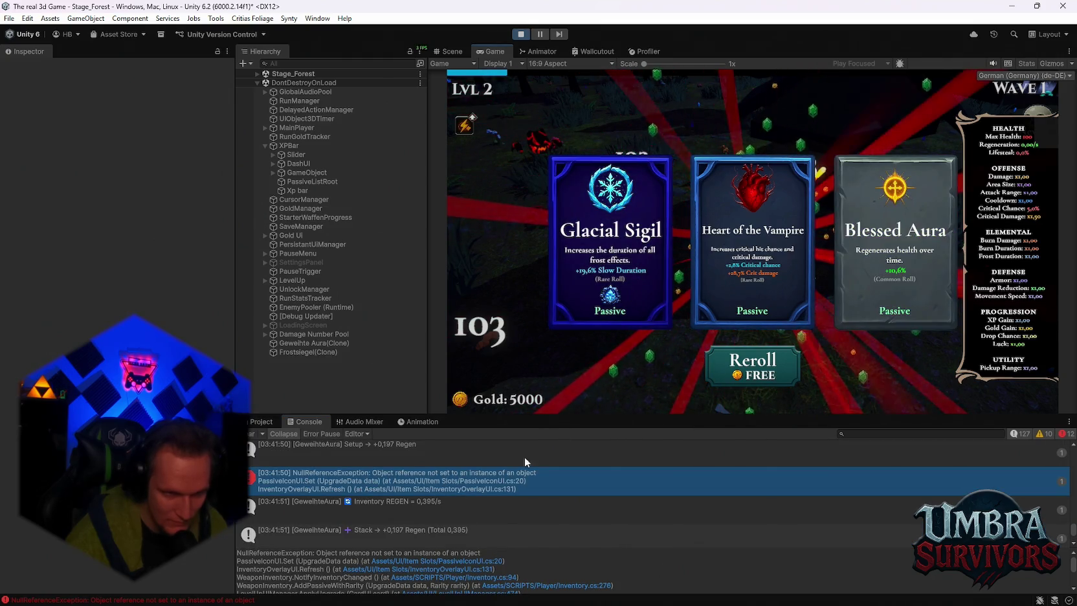
pyautogui.scroll(-2, 495, 477)
pyautogui.click(511, 525)
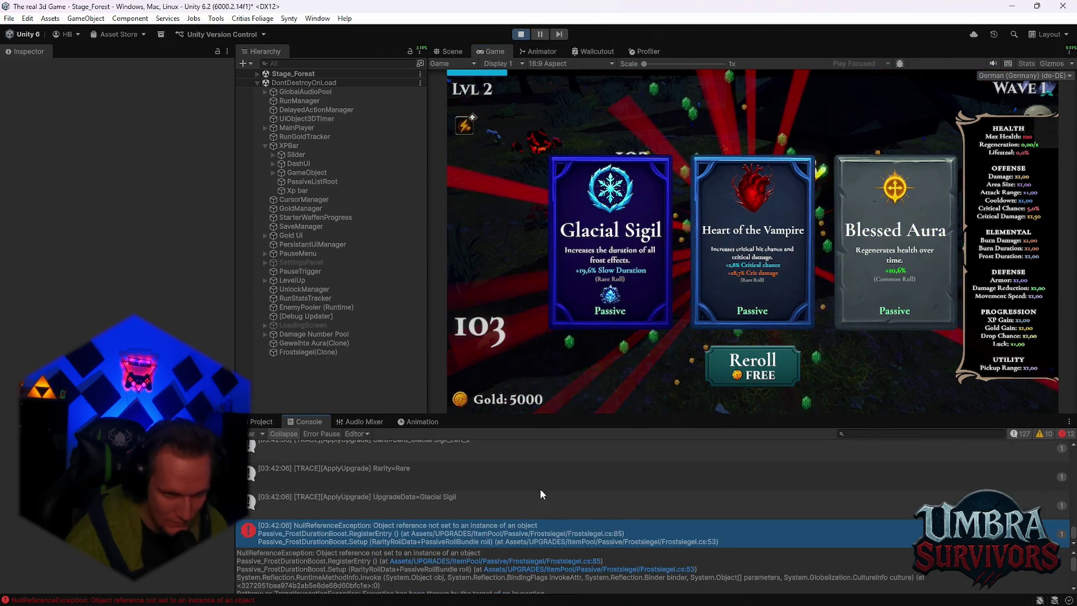
# Reroll the upgrade cards and pick the Ice Wave upgrade
pyautogui.scroll(-2, 541, 490)
pyautogui.scroll(2, 541, 490)
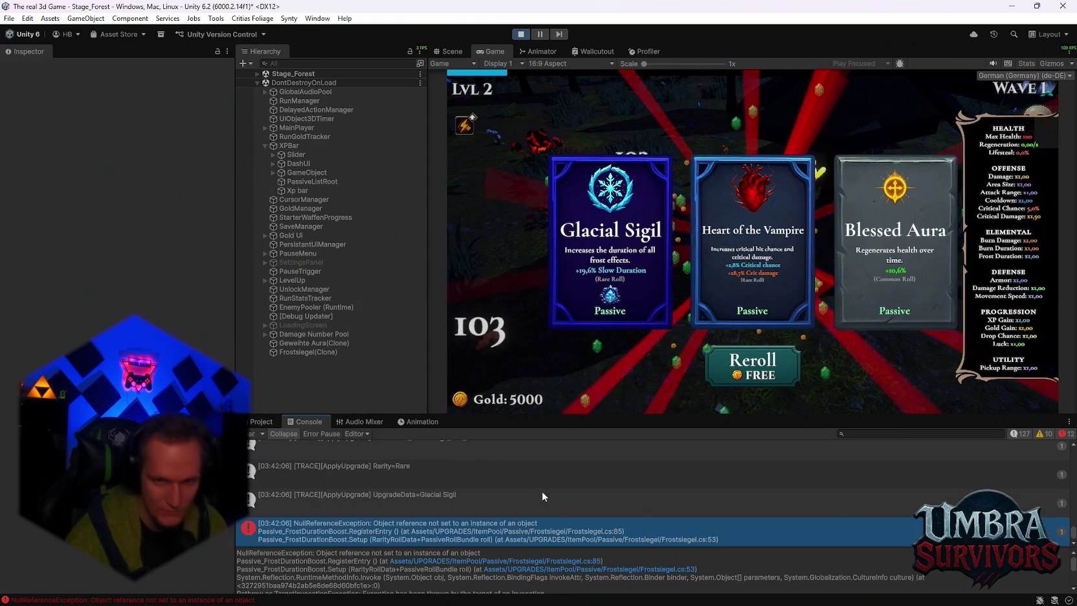
pyautogui.click(774, 356)
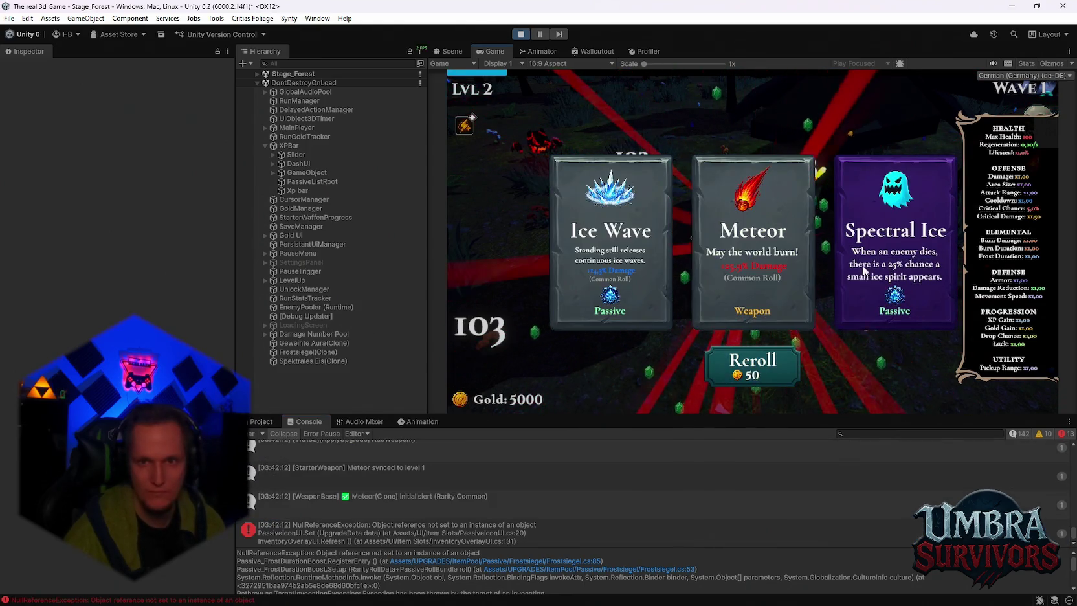
pyautogui.click(610, 258)
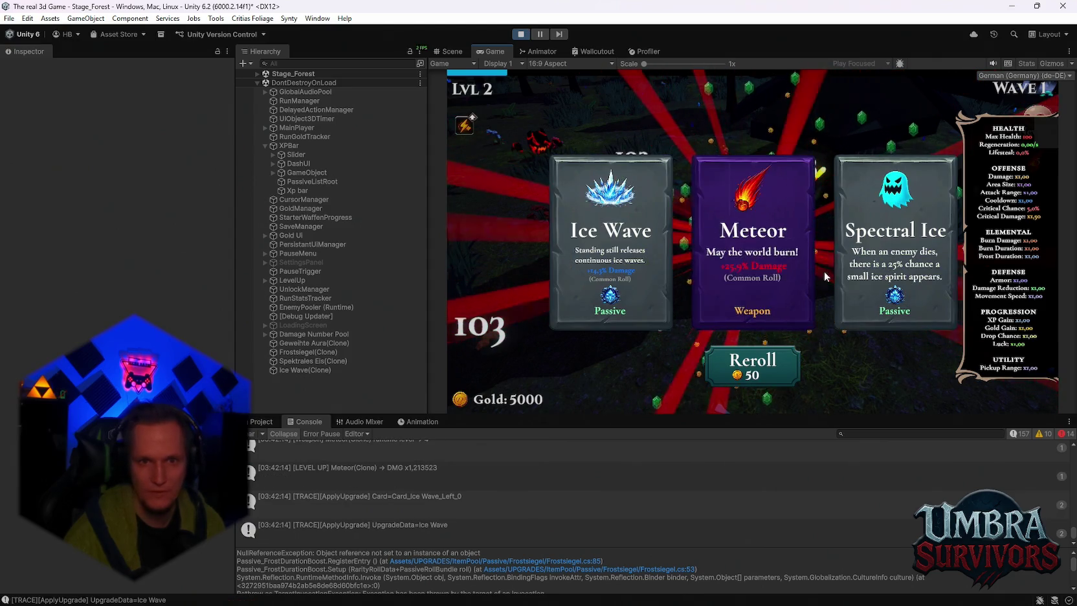
pyautogui.click(800, 279)
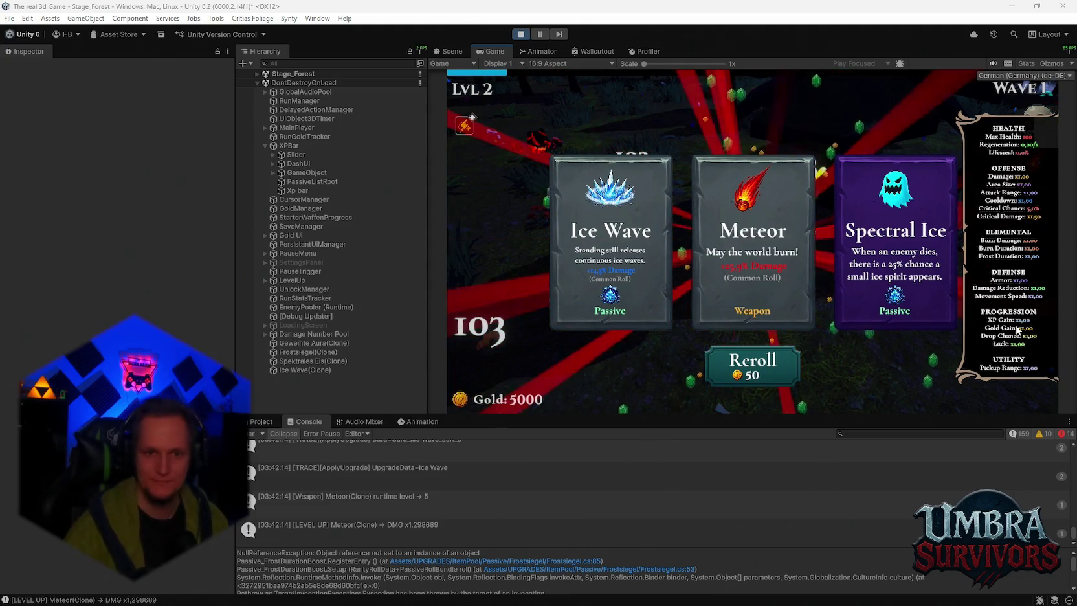
pyautogui.click(789, 362)
# Reroll once more for 100 gold and pick Arcane Extension, resuming into Wave 2
pyautogui.click(794, 357)
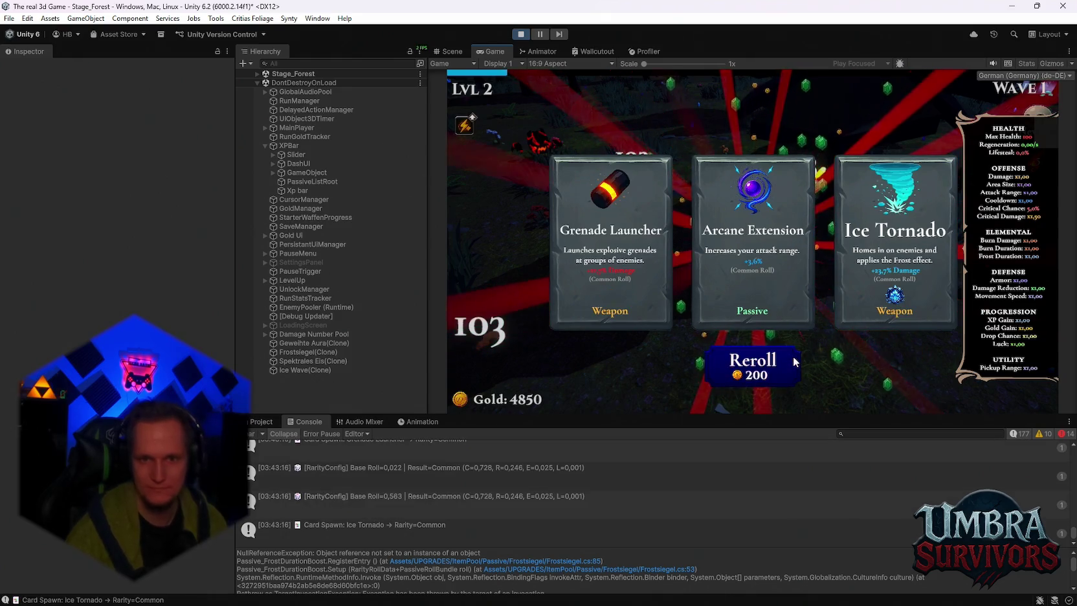
pyautogui.click(753, 270)
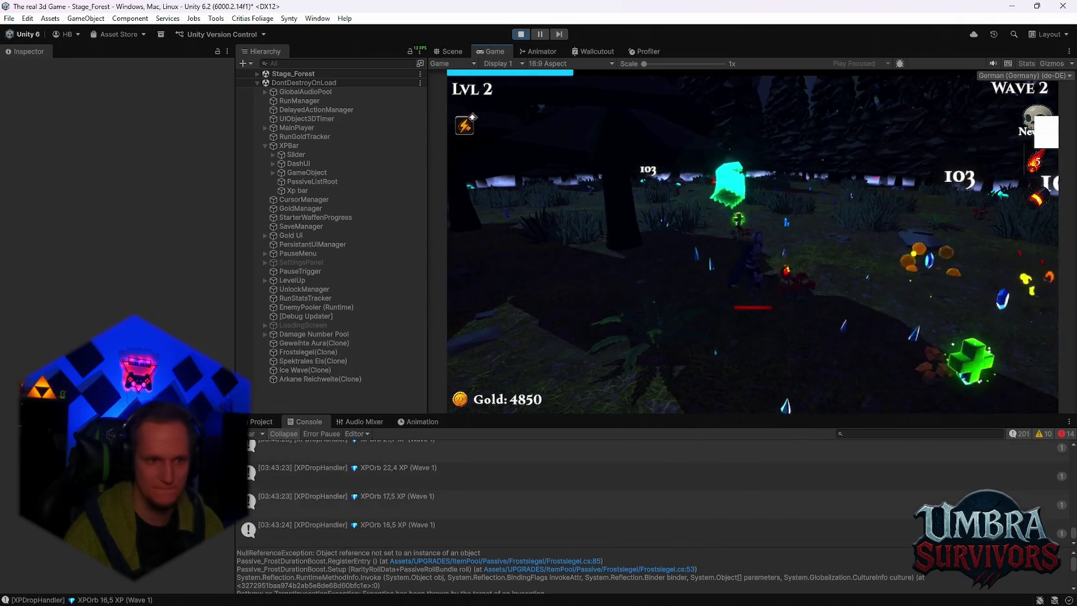
# Pause Stage_Forest to view the Pause menu and stat sheet, then resume
pyautogui.press('Escape')
pyautogui.scroll(5, 421, 493)
pyautogui.scroll(5, 428, 494)
pyautogui.scroll(-8, 433, 489)
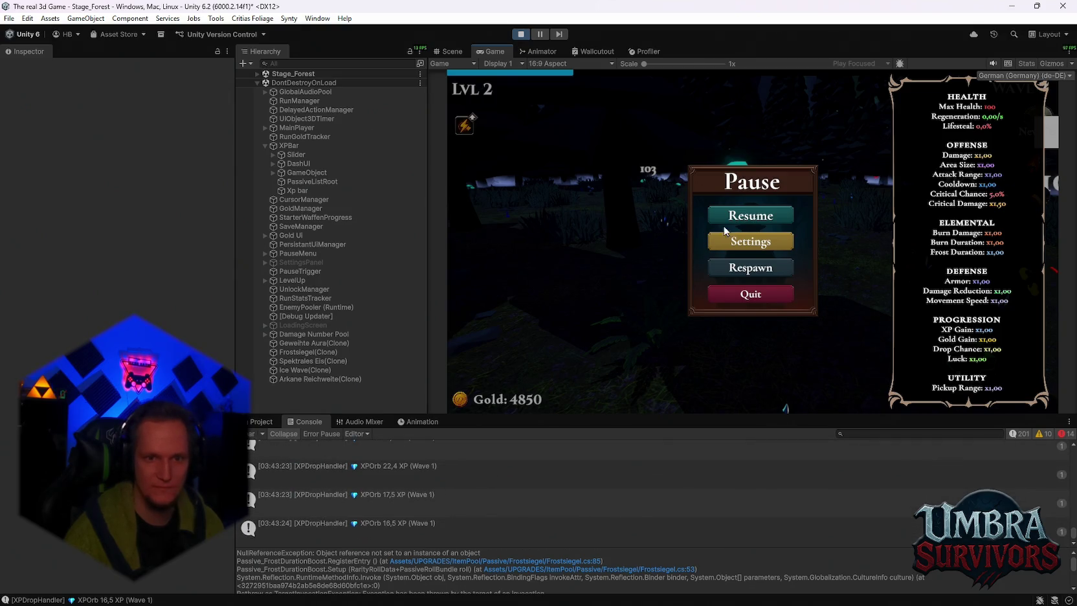
pyautogui.click(725, 222)
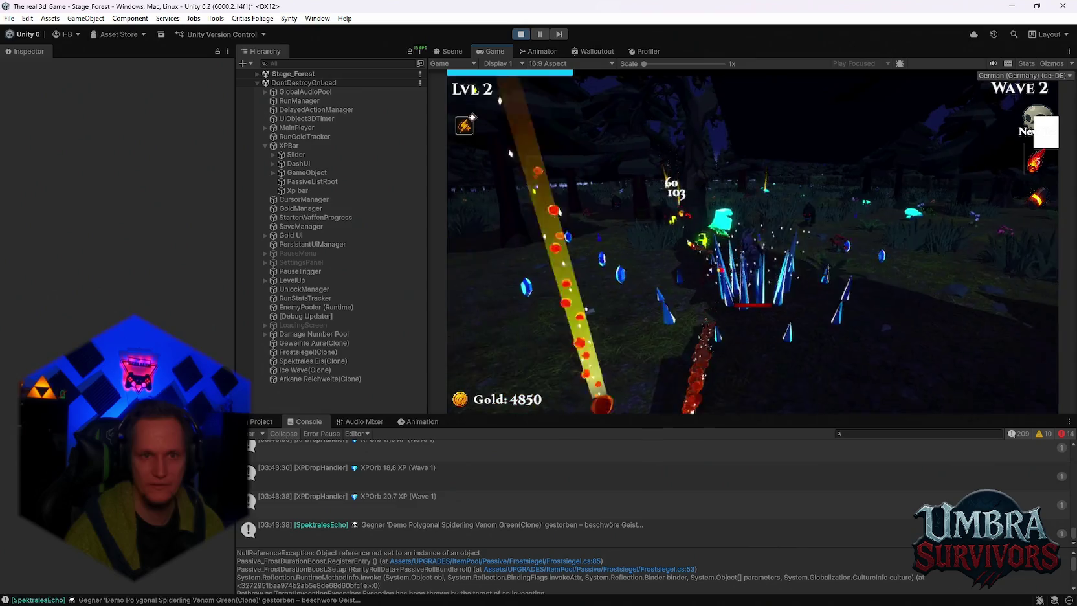
# Pause again to check stats, resume, and finally stop the Stage_Forest playtest
pyautogui.press('Escape')
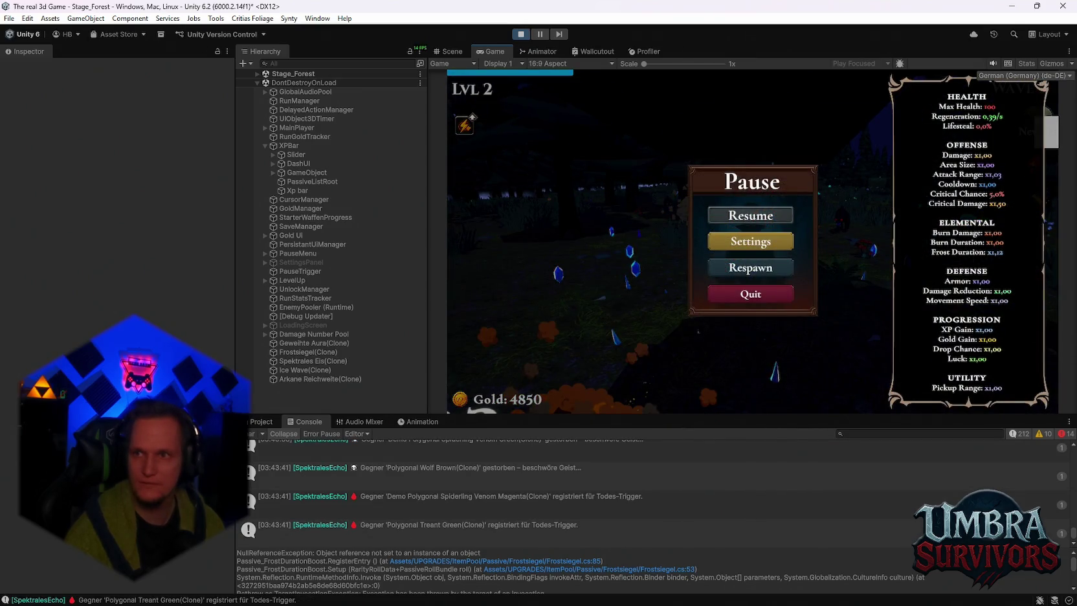
pyautogui.click(773, 212)
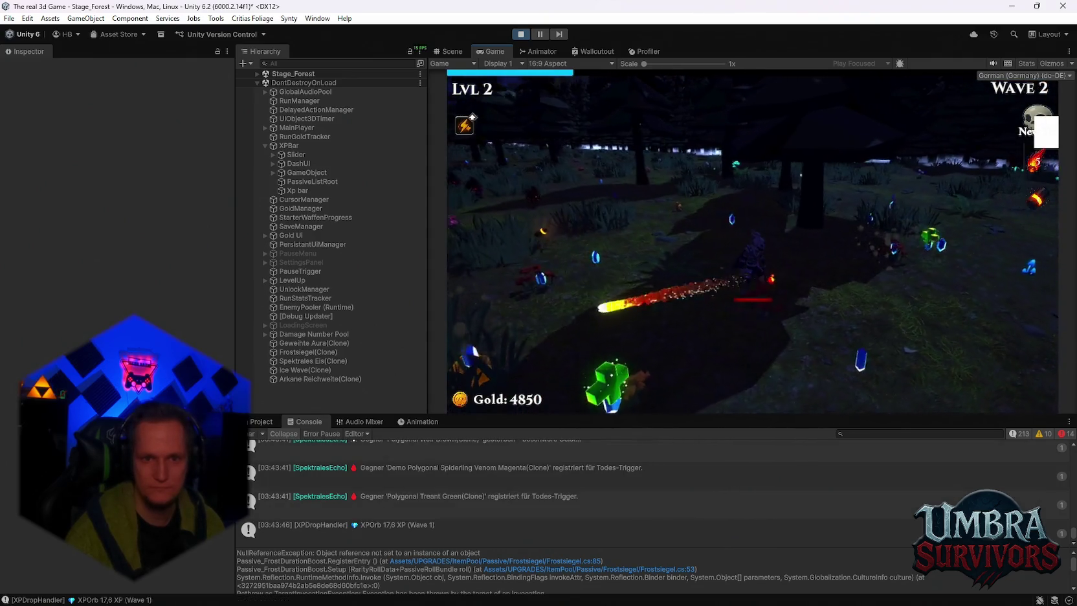
pyautogui.press('Escape')
pyautogui.press('Escape')
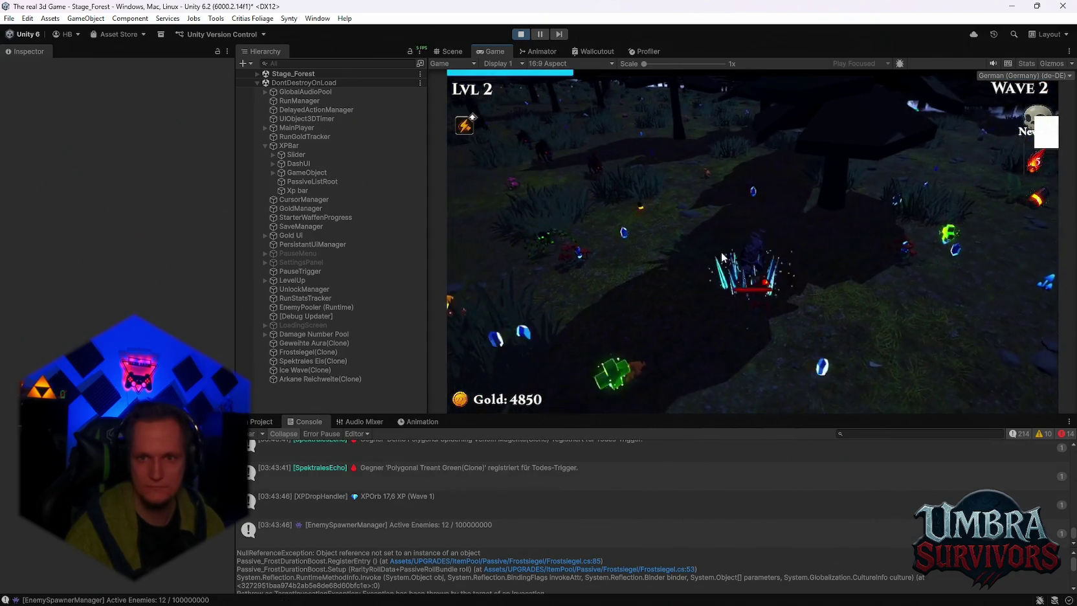
pyautogui.press('Escape')
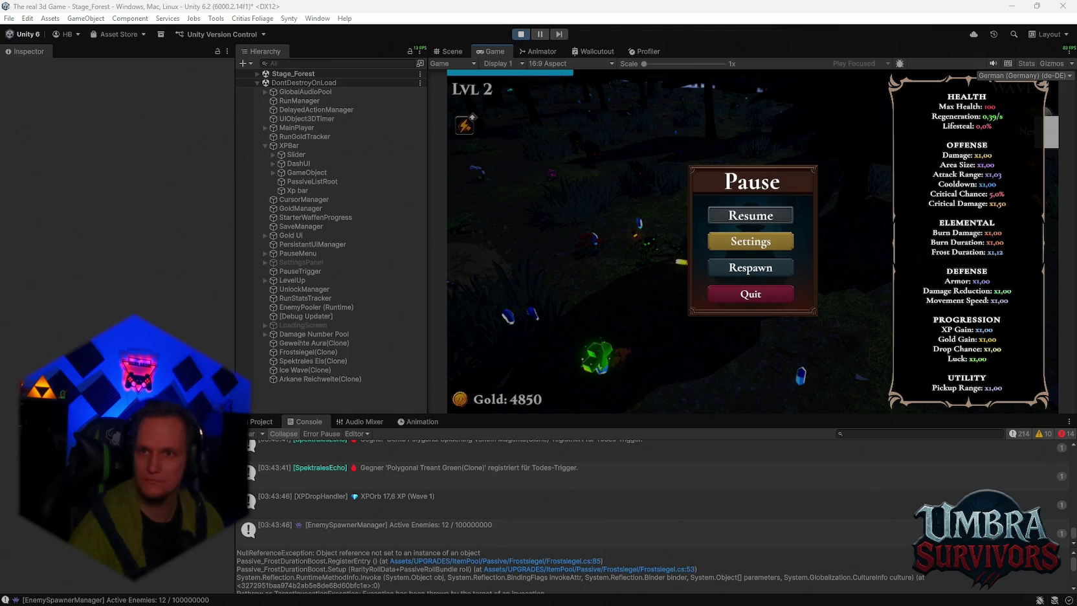
pyautogui.click(520, 33)
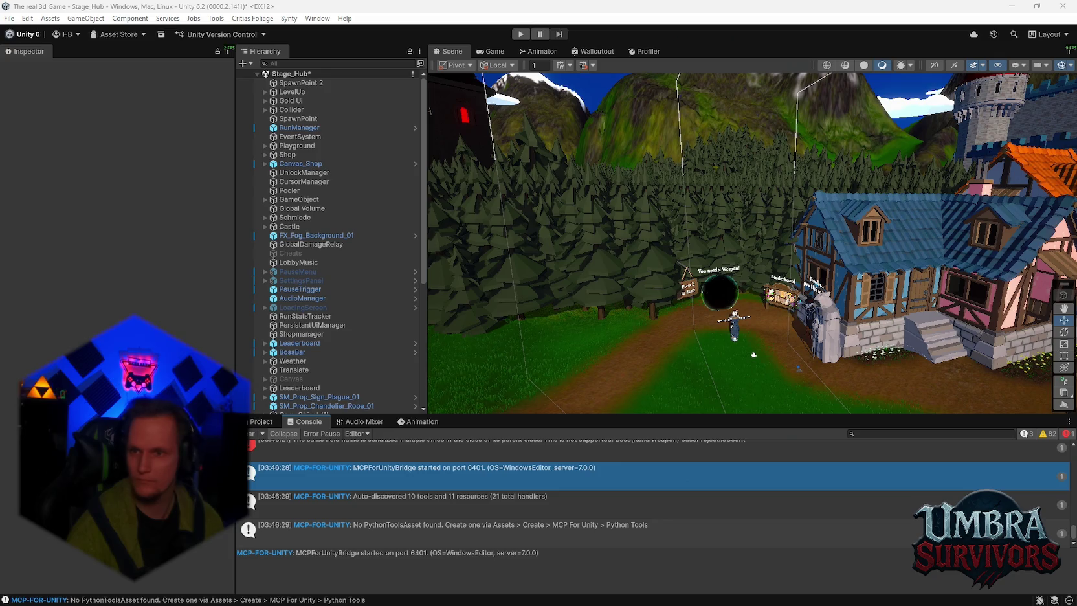
# Clear every message from the Console log before the scripts recompile
pyautogui.click(251, 433)
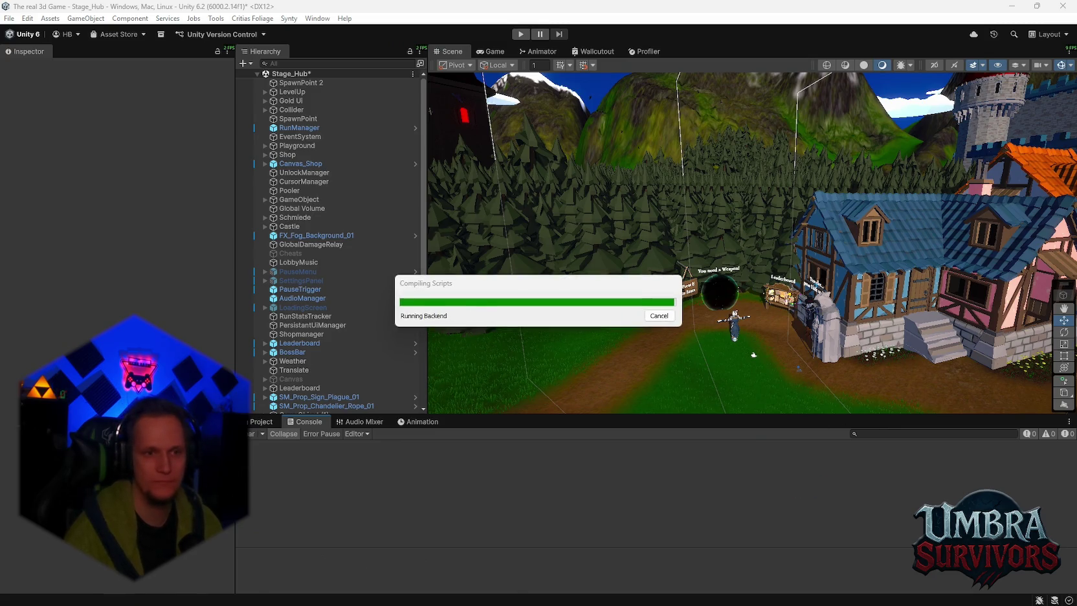
# Read the CS0122 HideLevelUpCanvas error, clear after recompiling, show Item Slots, and play Stage_Hub
pyautogui.click(254, 434)
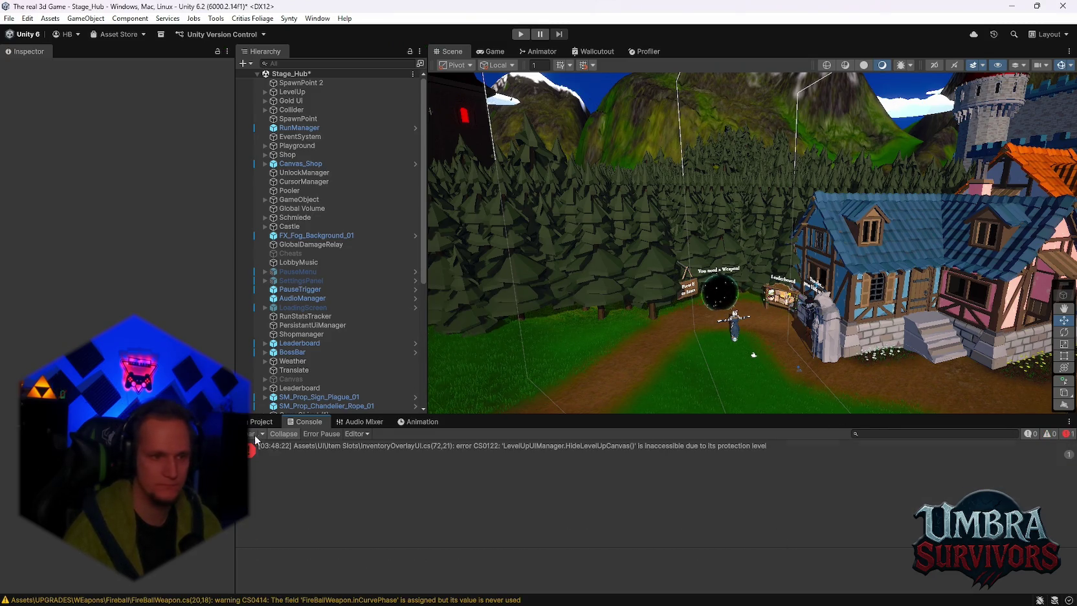
pyautogui.click(475, 449)
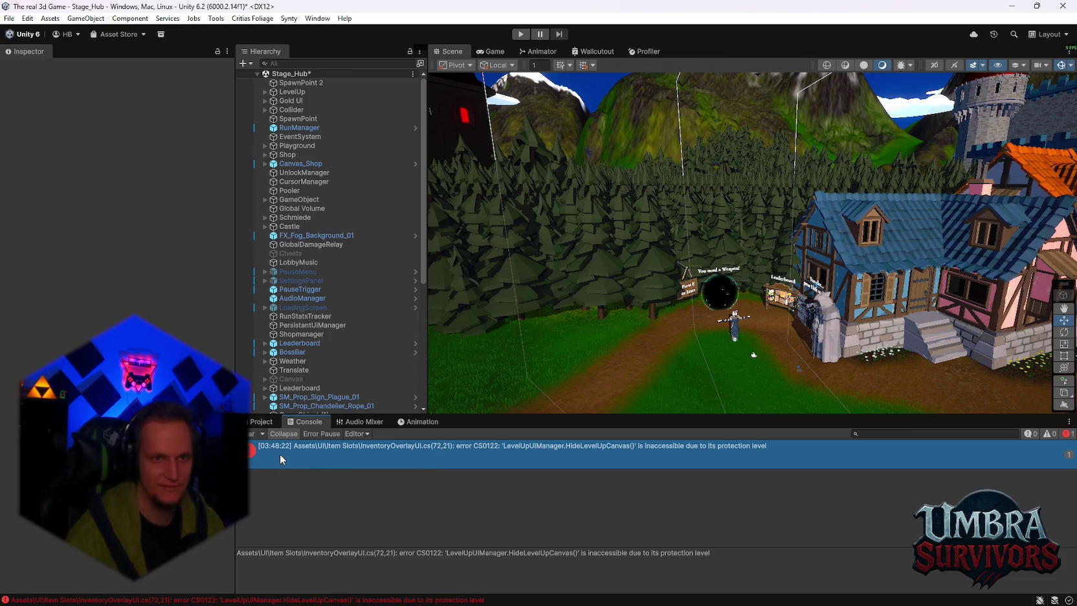
pyautogui.click(252, 433)
pyautogui.click(262, 422)
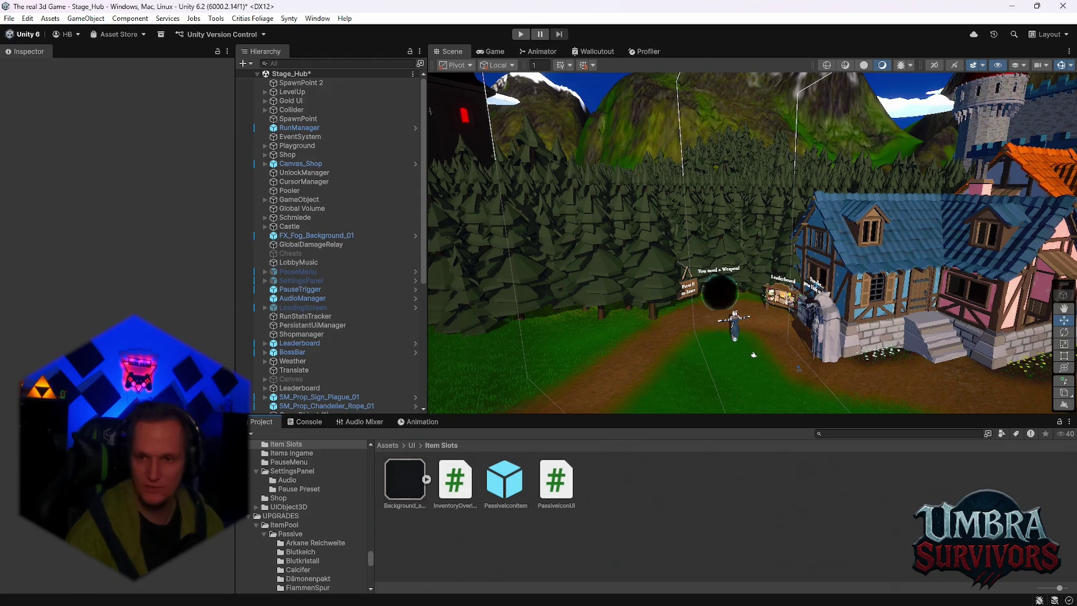
pyautogui.click(521, 34)
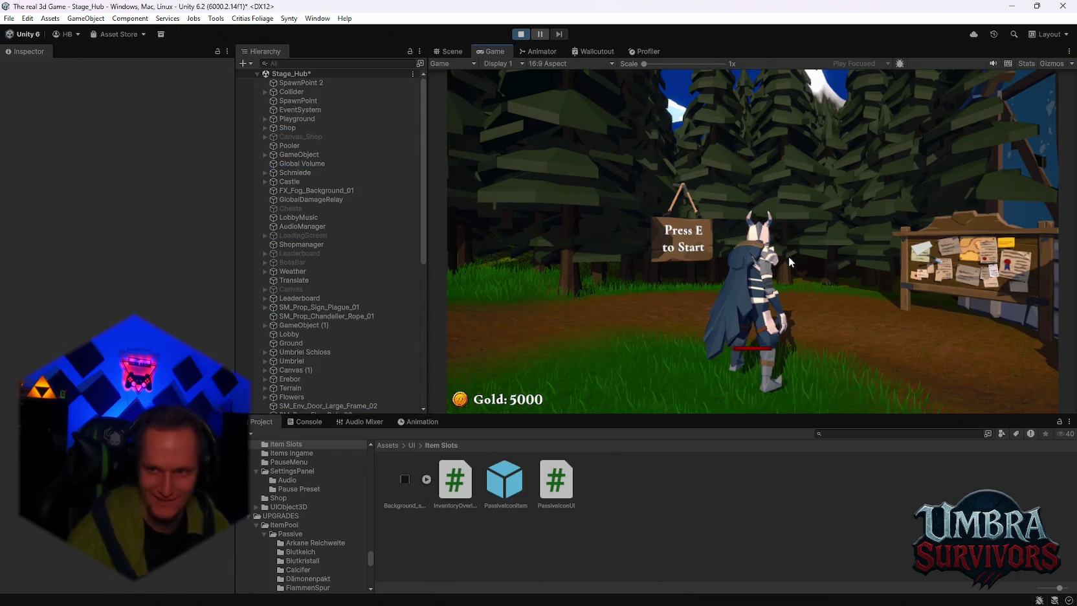
# Run from the hub past the castle into the dark portal and start Stage_Forest with E
pyautogui.press('w')
pyautogui.press('w')
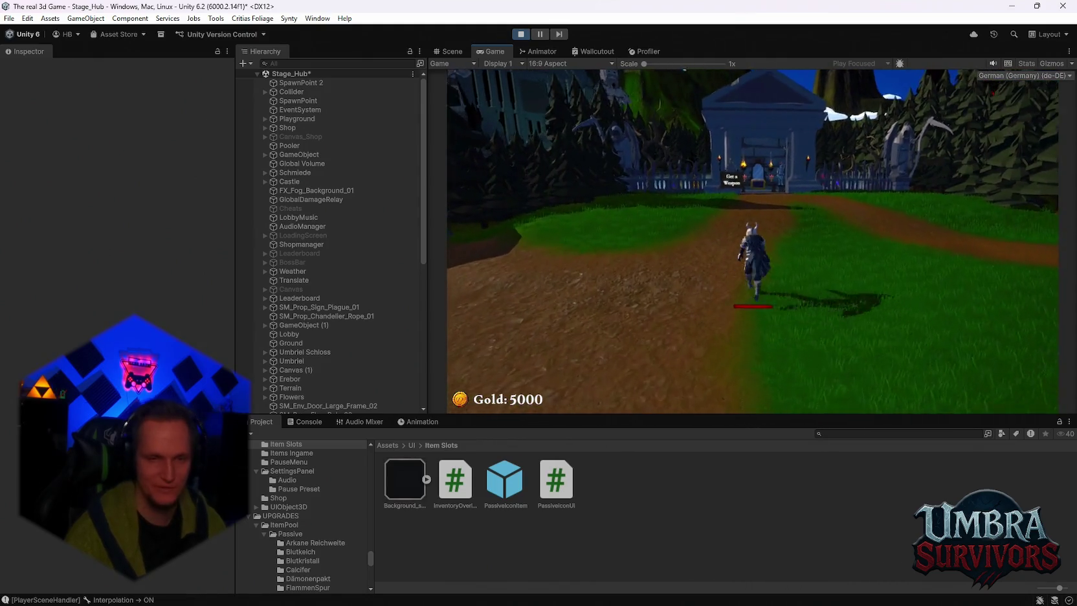
pyautogui.press('w')
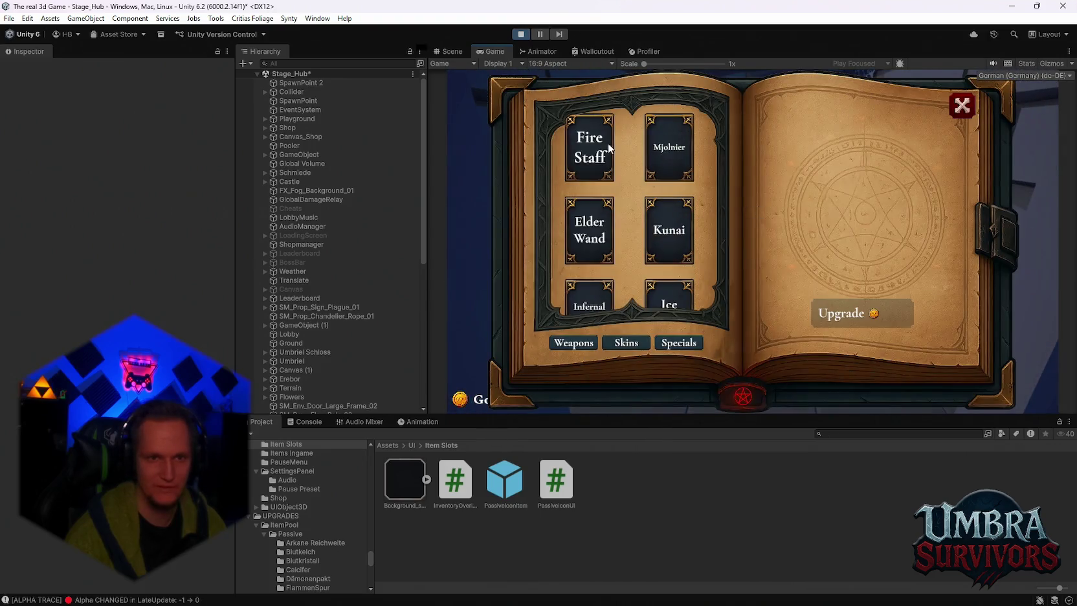
pyautogui.press('Escape')
pyautogui.press('s')
pyautogui.press('w')
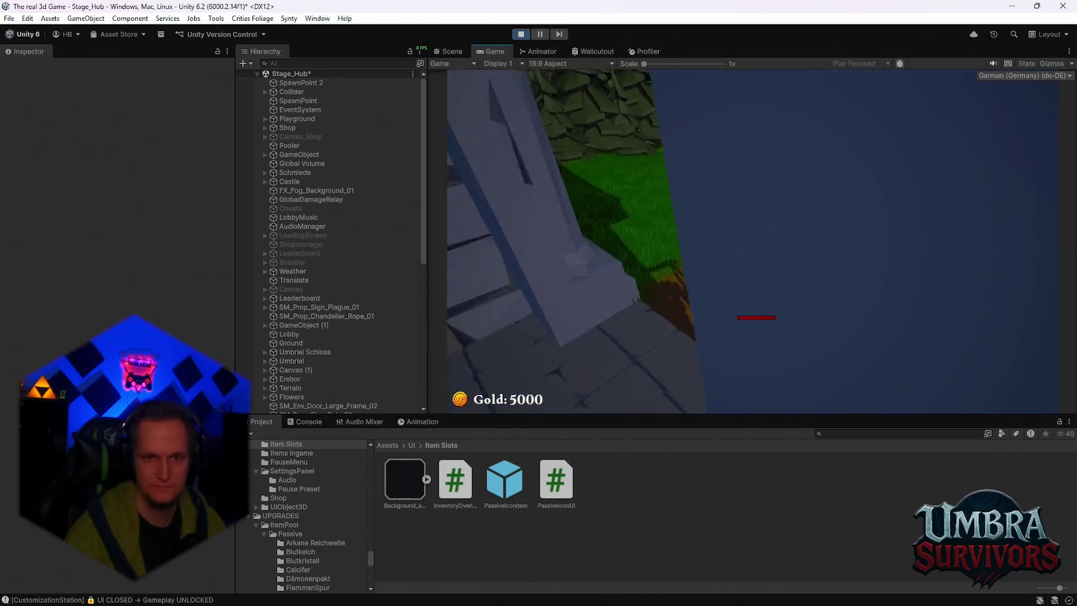
pyautogui.press('space')
pyautogui.press('w')
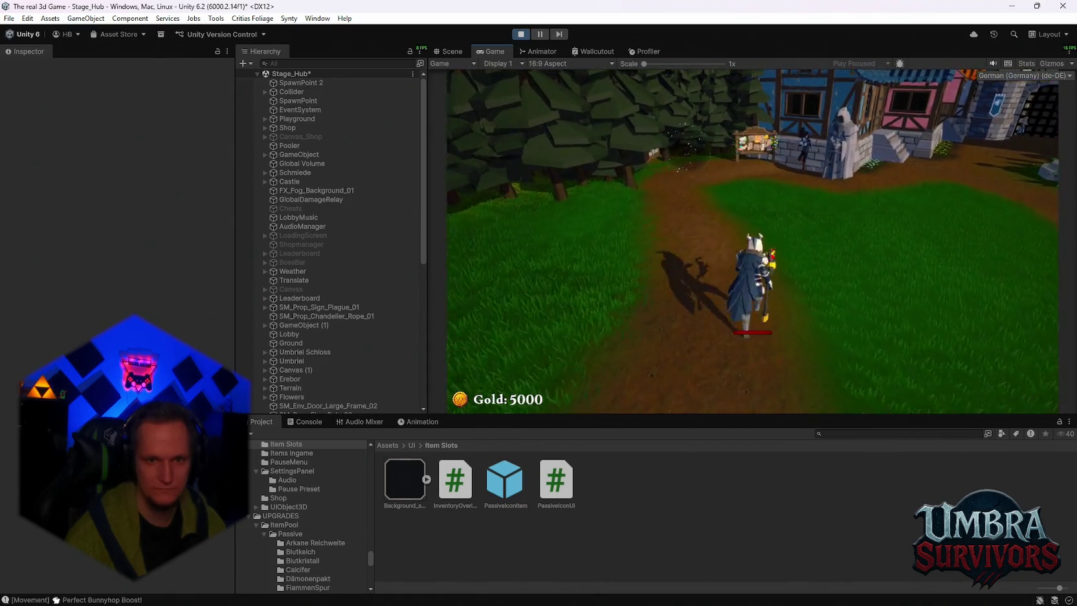
pyautogui.press('w')
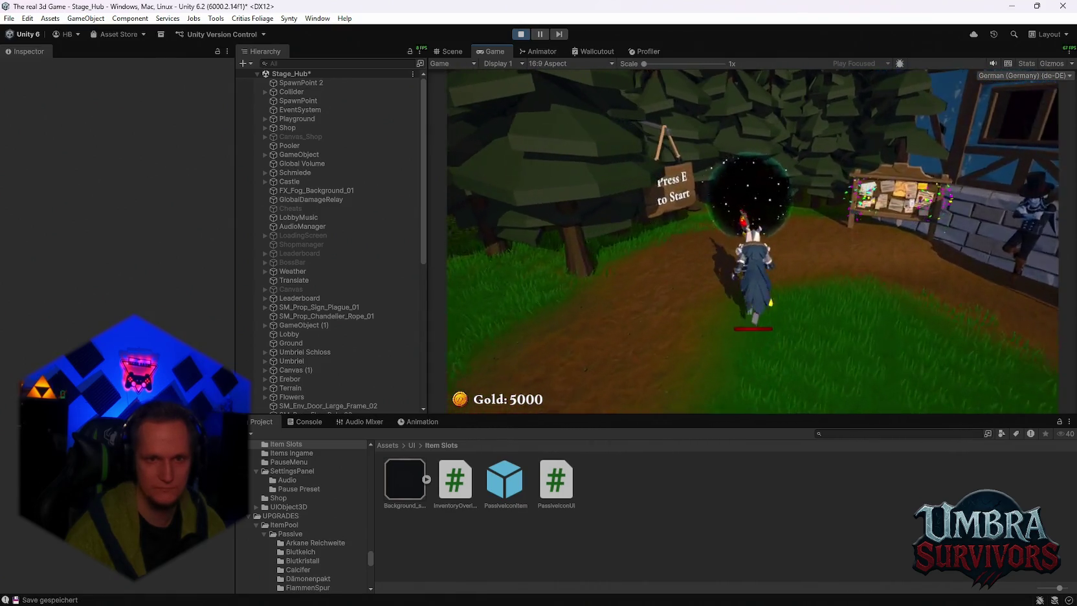
pyautogui.press('e')
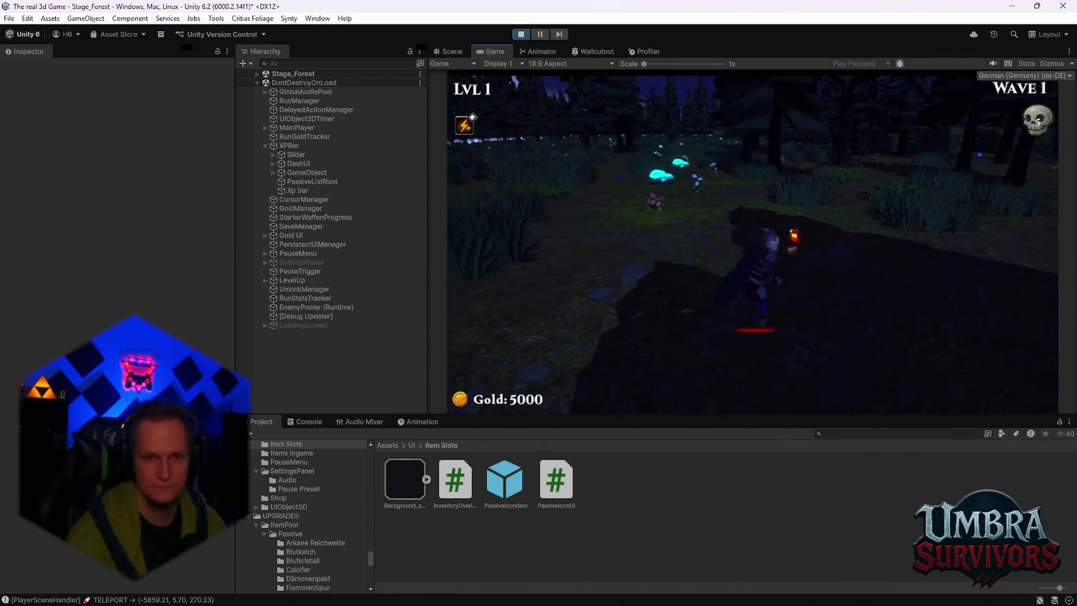
# Walk through the forest past the glowing mushrooms and attack enemies until a level-up
pyautogui.press('w')
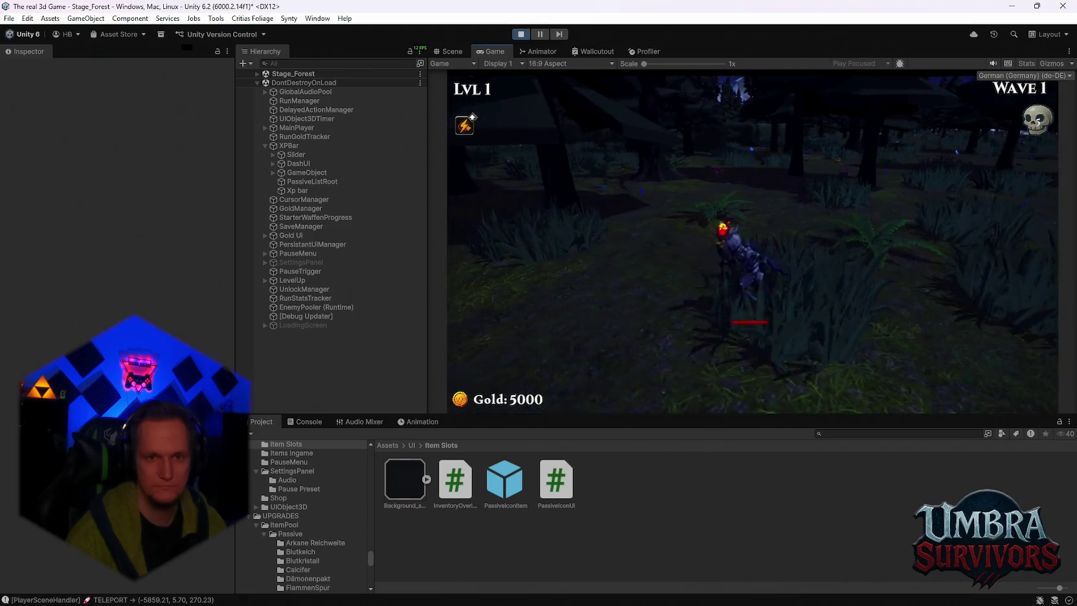
pyautogui.press('w')
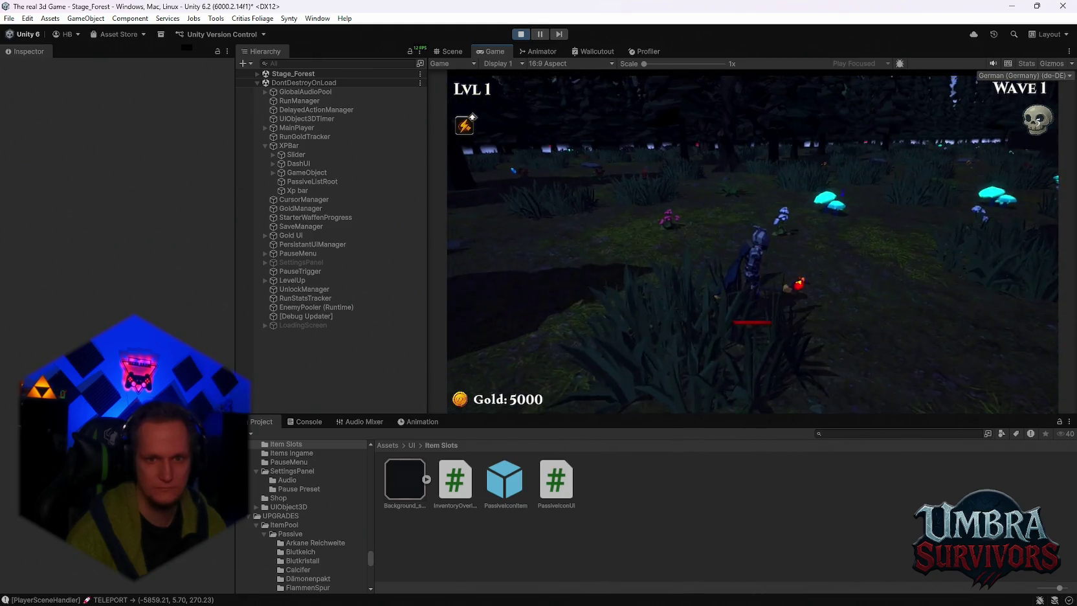
pyautogui.press('w')
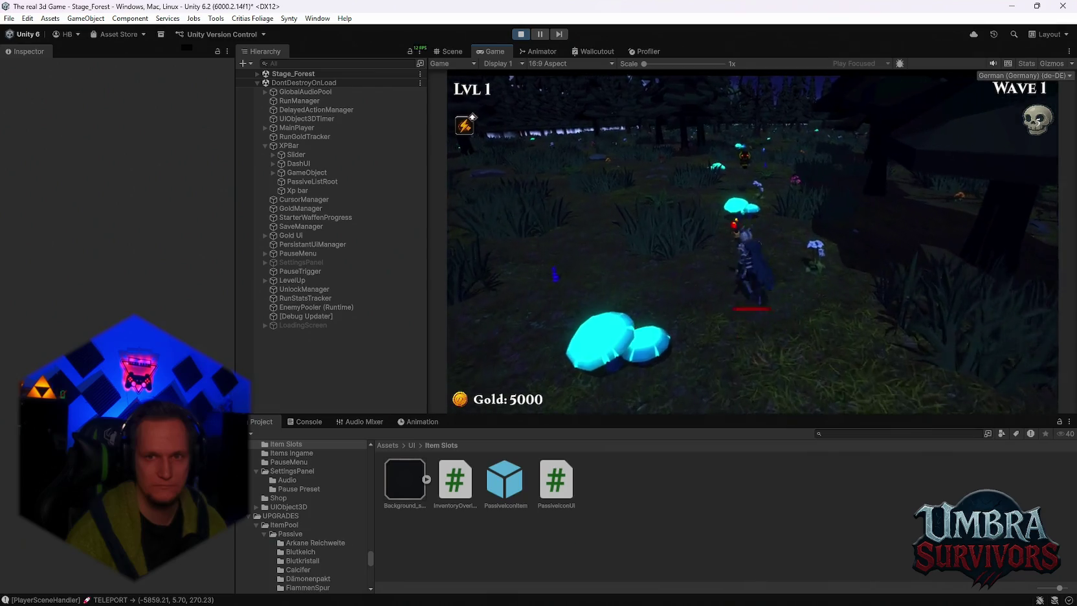
pyautogui.press('w')
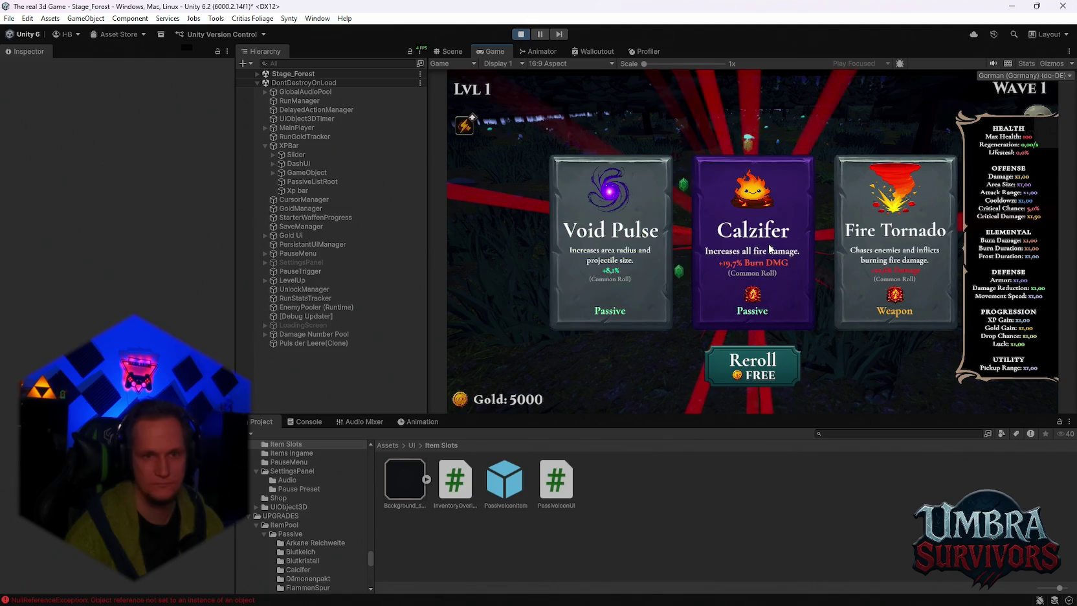
# Reroll cards (free, 50, 100 gold) picking Scorched Ground, Silver Blade, Blood Crystal, Soul Magnet, then stop
pyautogui.click(752, 366)
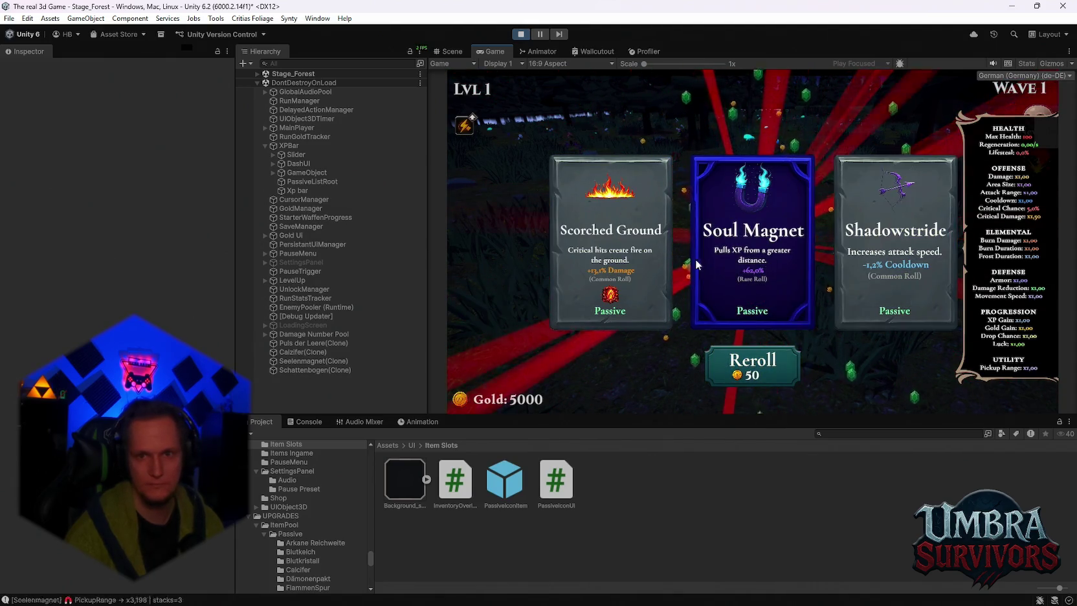
pyautogui.click(639, 258)
pyautogui.click(751, 365)
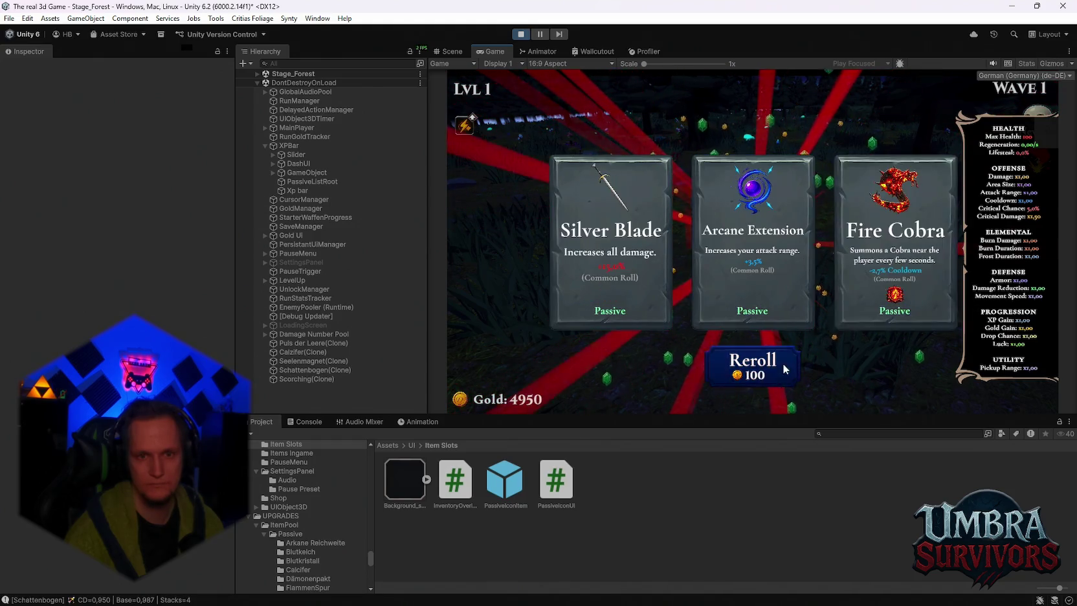
pyautogui.click(736, 277)
pyautogui.click(589, 276)
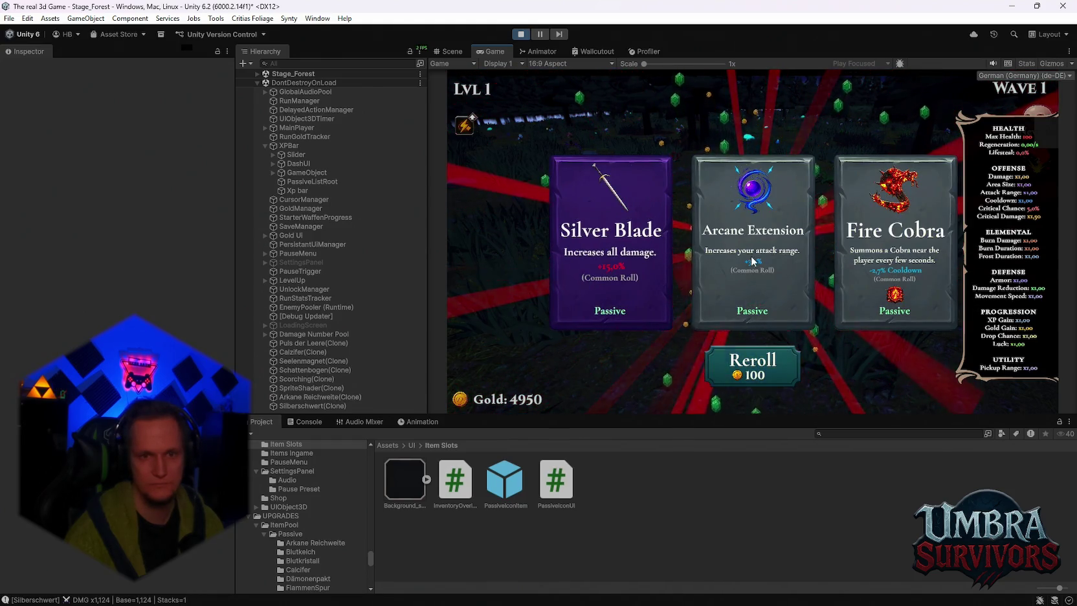
pyautogui.click(752, 366)
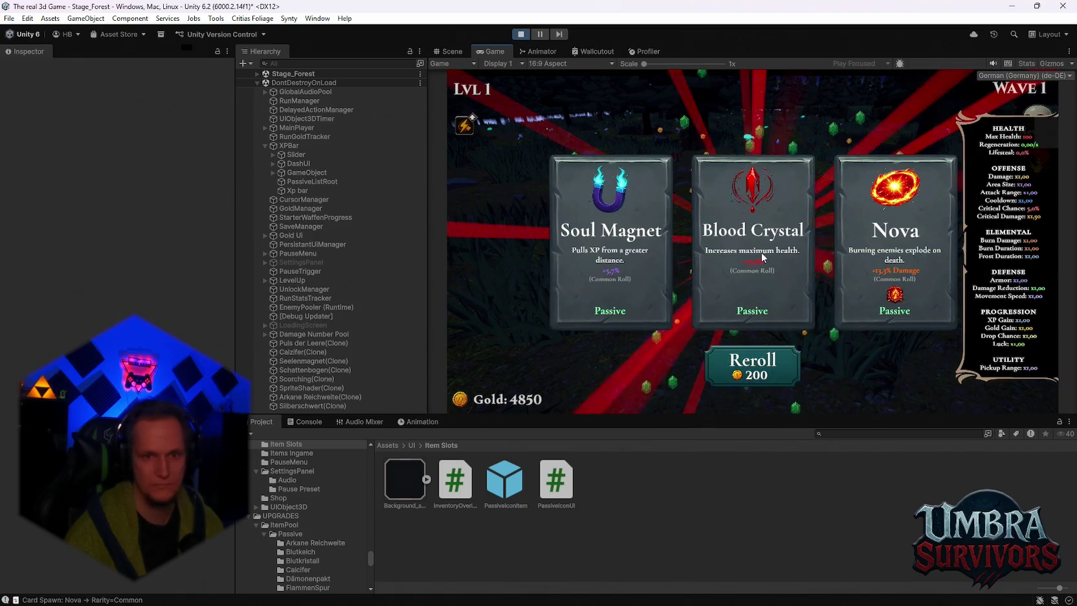
pyautogui.click(725, 266)
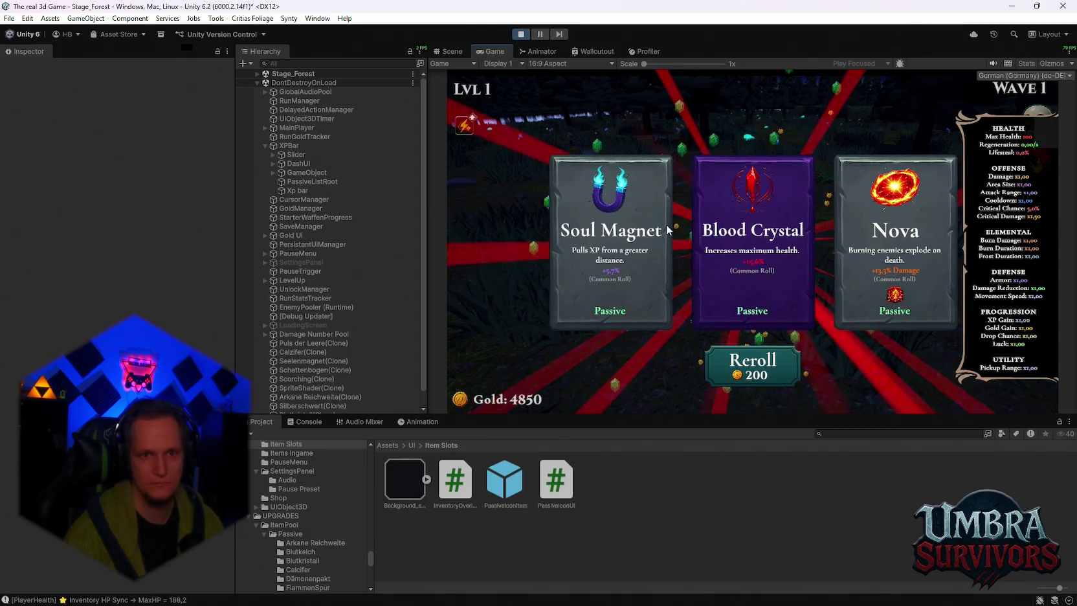
pyautogui.click(611, 278)
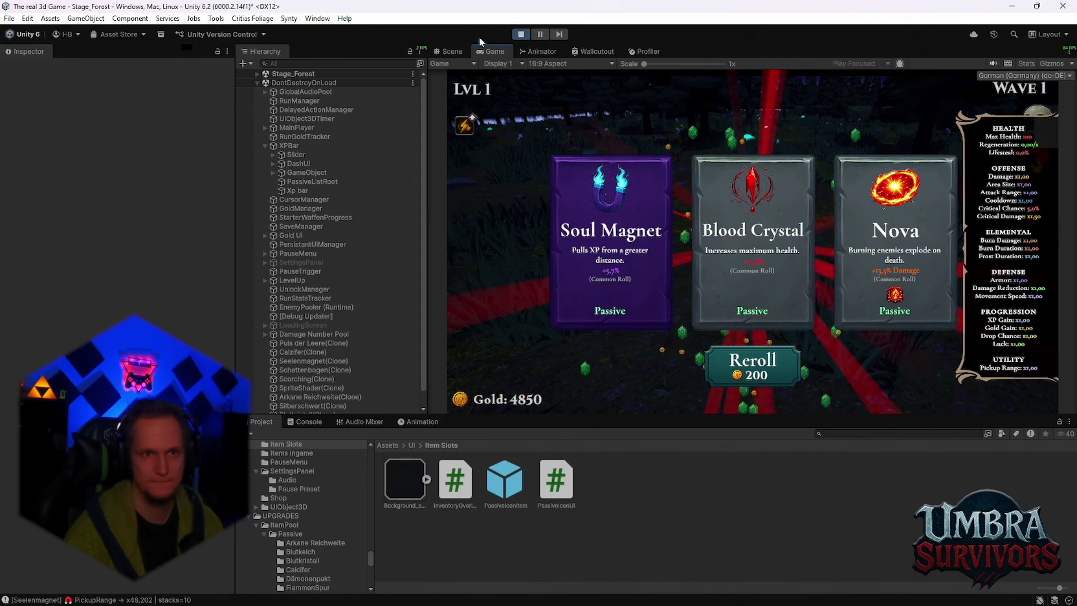
pyautogui.click(523, 34)
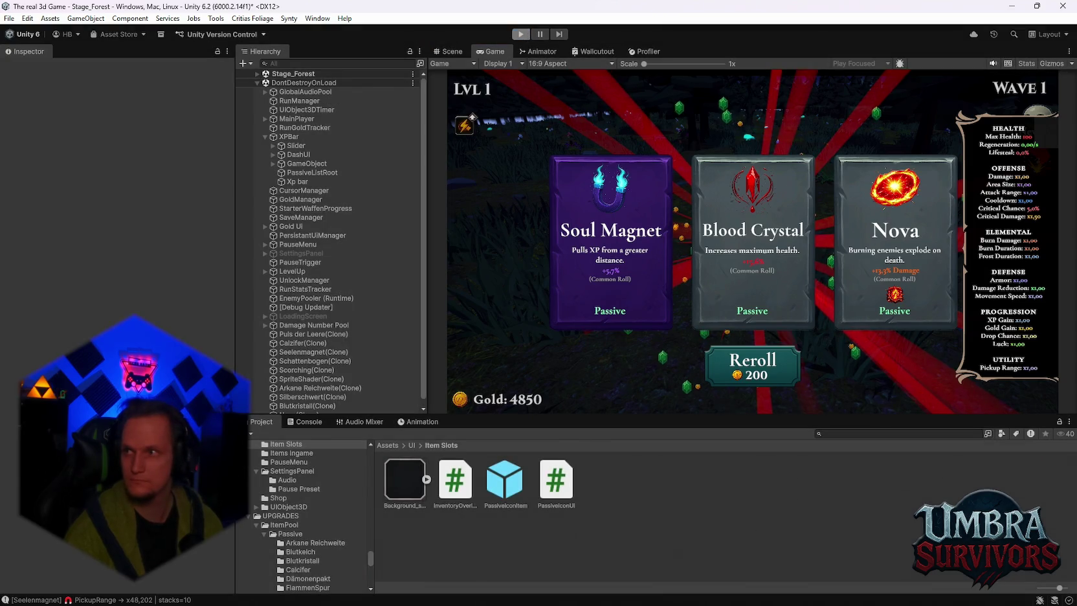
# Exit Play mode back to Stage_Hub and cancel the profiler data parsing
pyautogui.hotkey('ctrl', 'p')
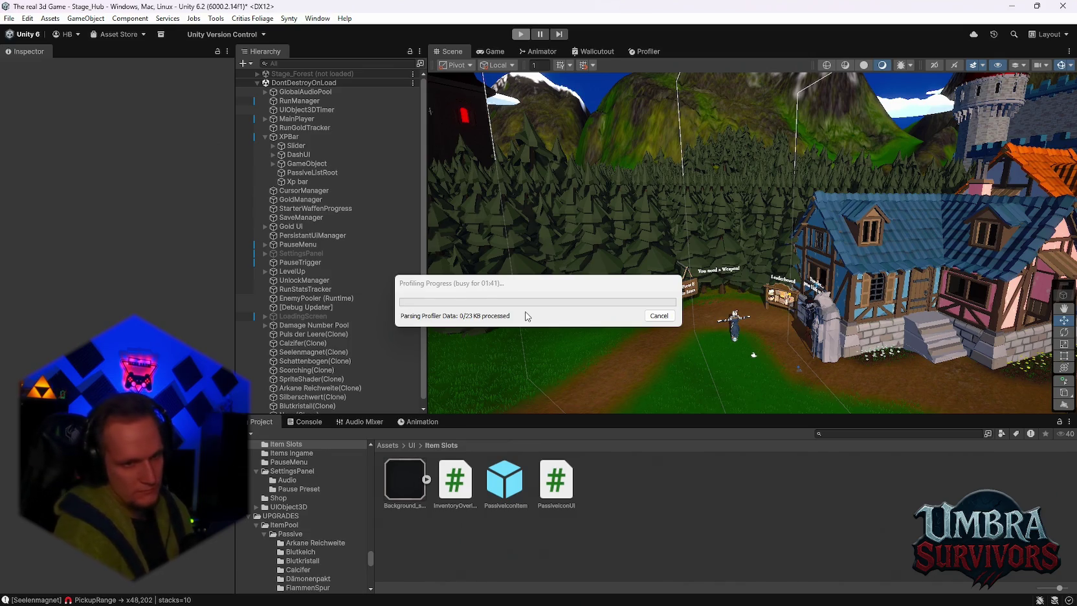
pyautogui.click(660, 316)
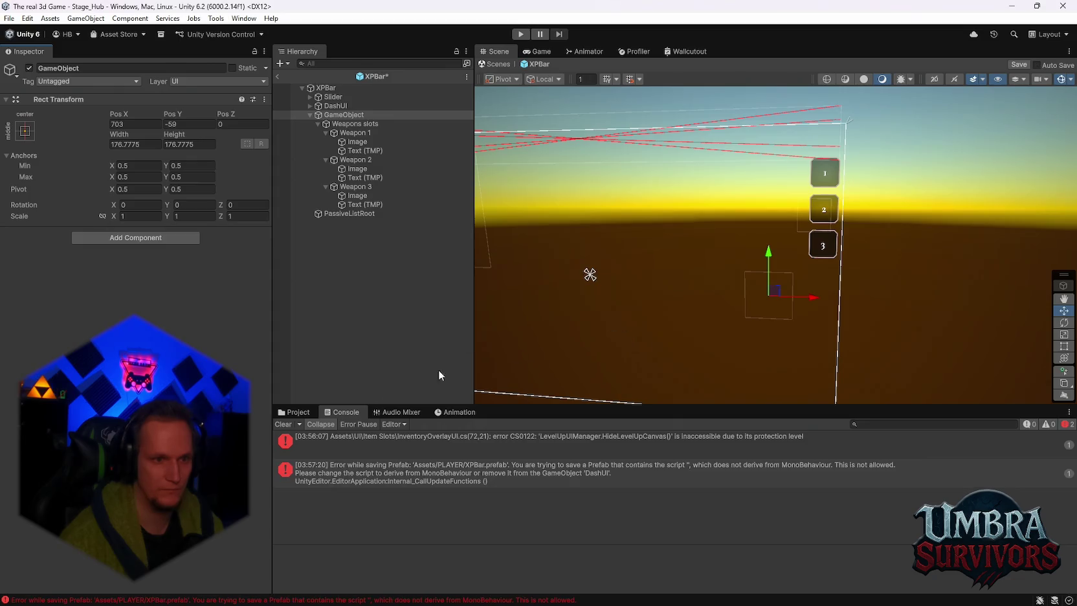
# Clear the Console and inspect the Weapons slots, its GameObject and PassiveListRoot layout settings
pyautogui.click(284, 424)
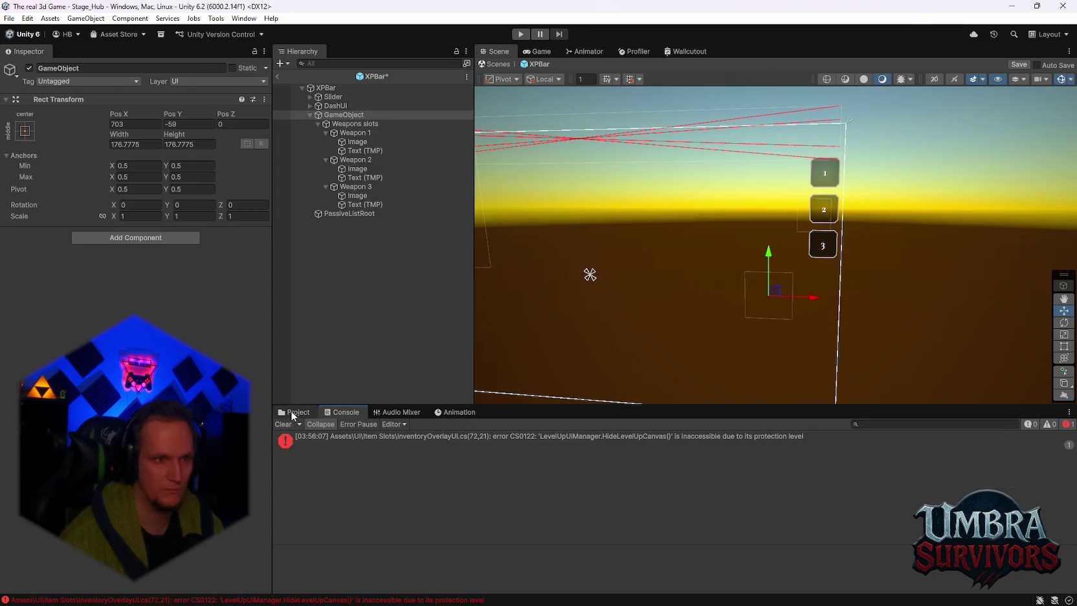
pyautogui.click(343, 124)
pyautogui.click(345, 115)
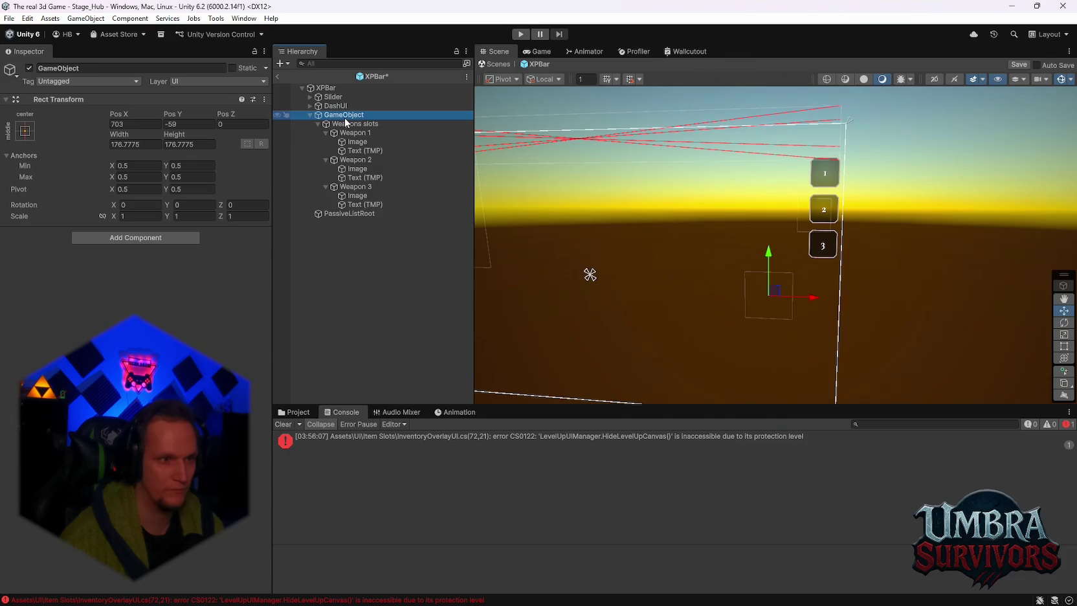
pyautogui.click(286, 422)
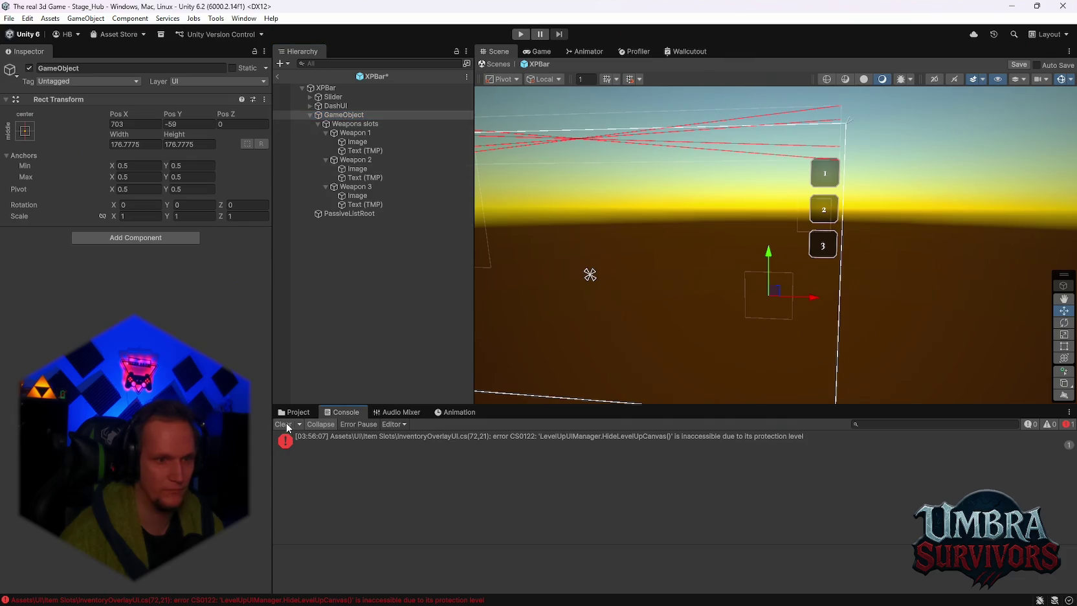
pyautogui.click(358, 214)
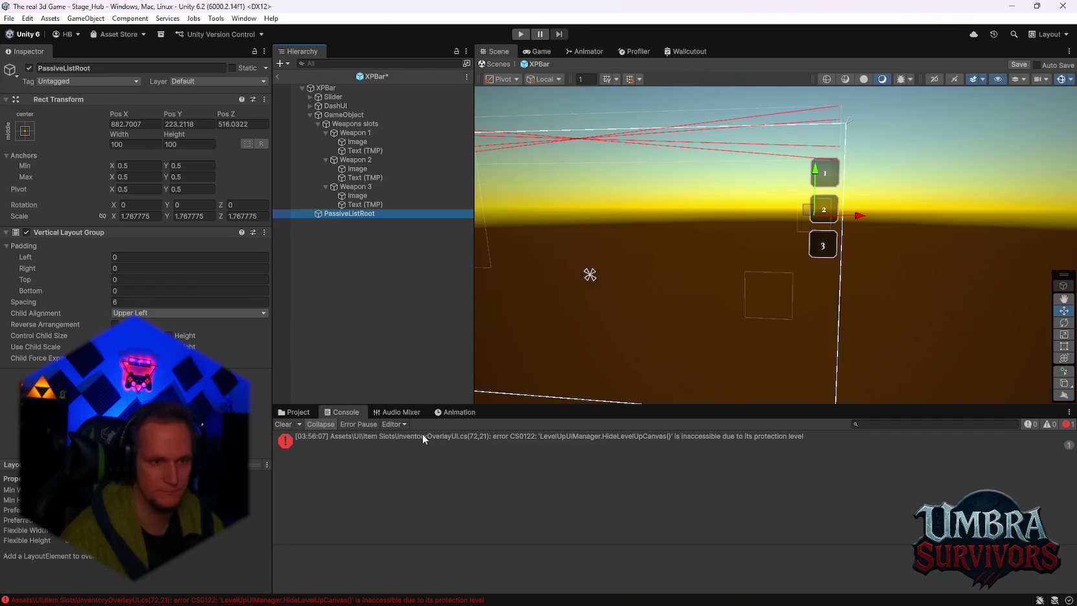
# Return from the Project view to the Console and read the full compile error
pyautogui.click(306, 410)
pyautogui.click(343, 412)
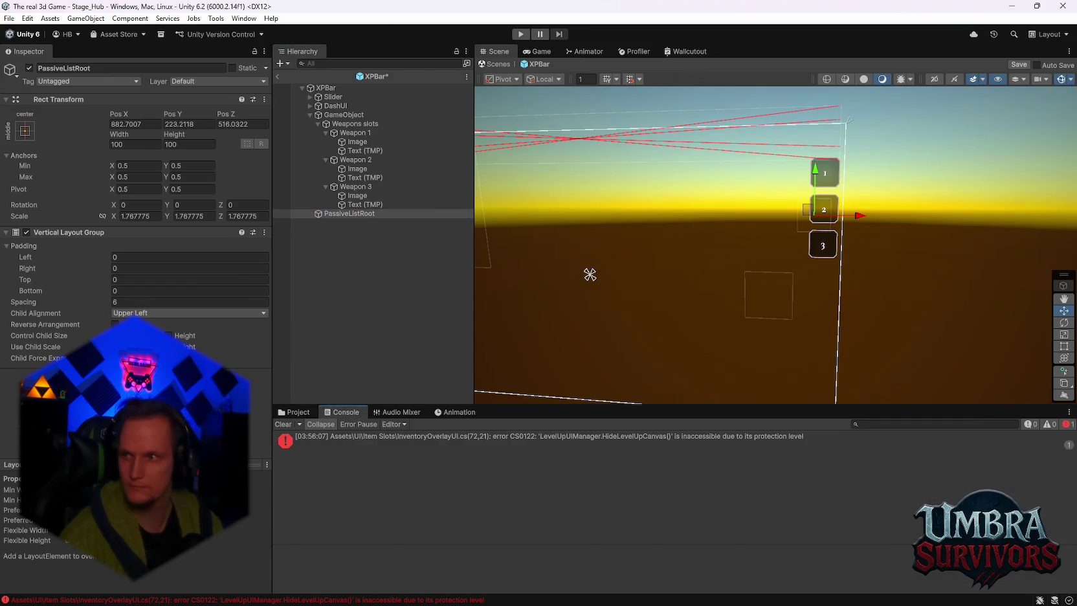
pyautogui.click(410, 436)
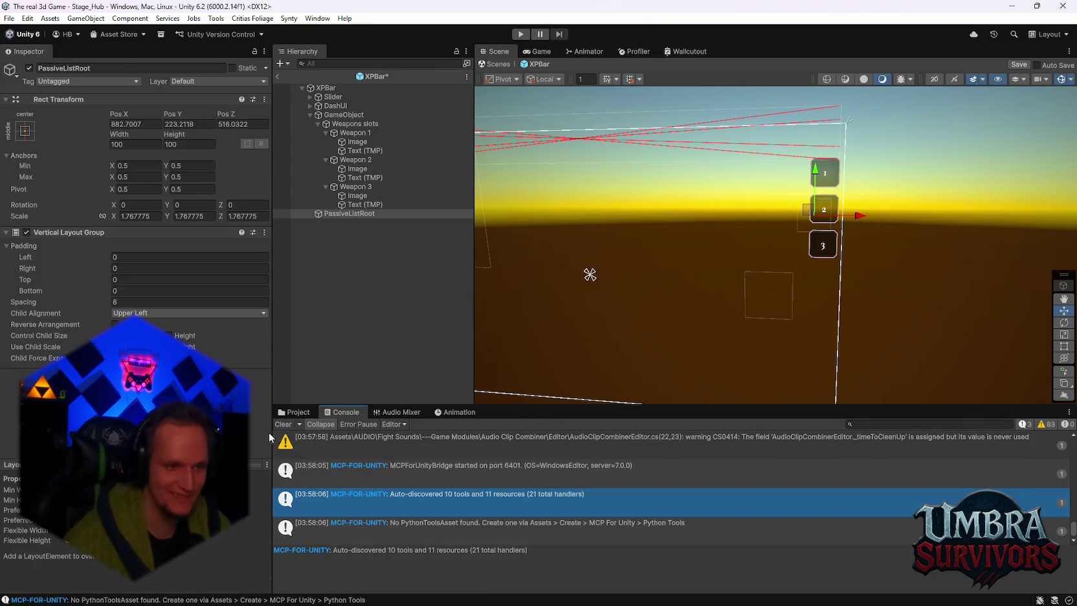
# Show the Item Slots folder, start a Stage_Hub playtest, and dismiss the weapon card panel
pyautogui.click(291, 412)
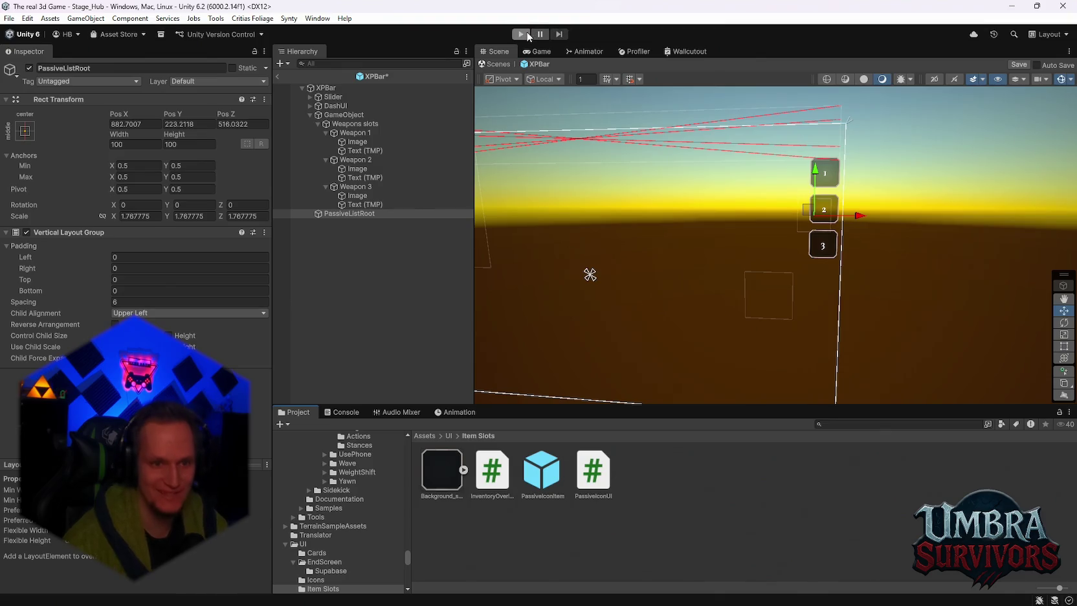
pyautogui.click(527, 35)
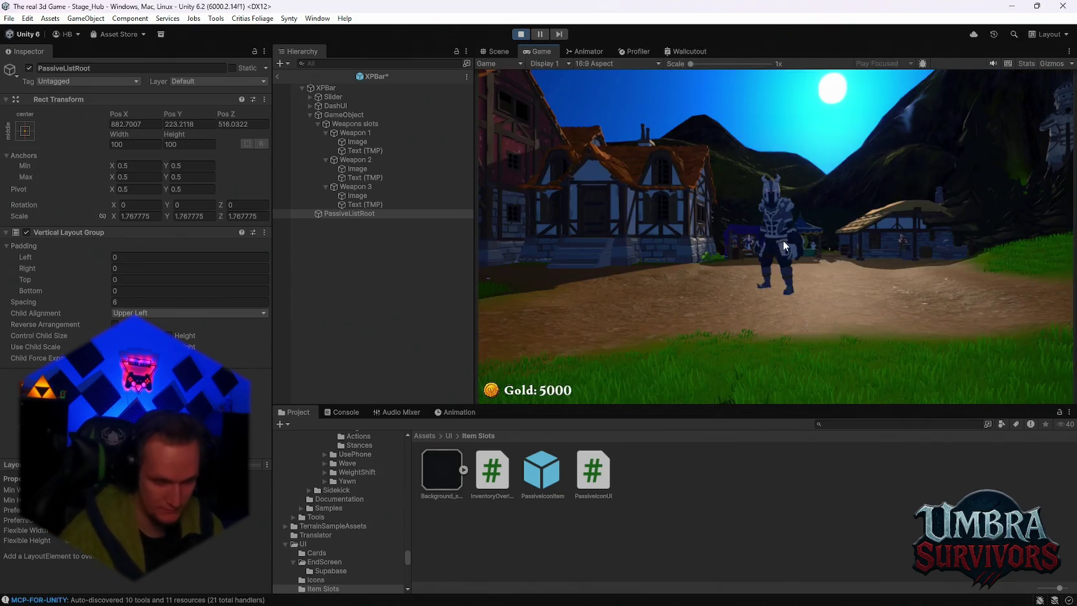
pyautogui.click(783, 239)
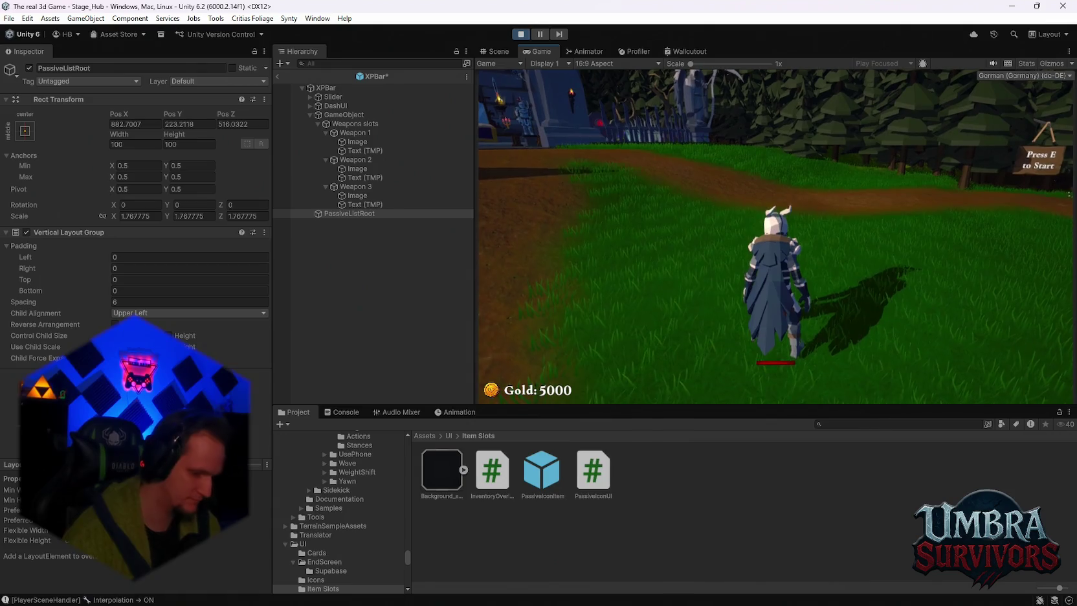
pyautogui.click(775, 235)
# Walk the character into the armory to the book table and back, then pause, stop and restart Play mode
pyautogui.press('w')
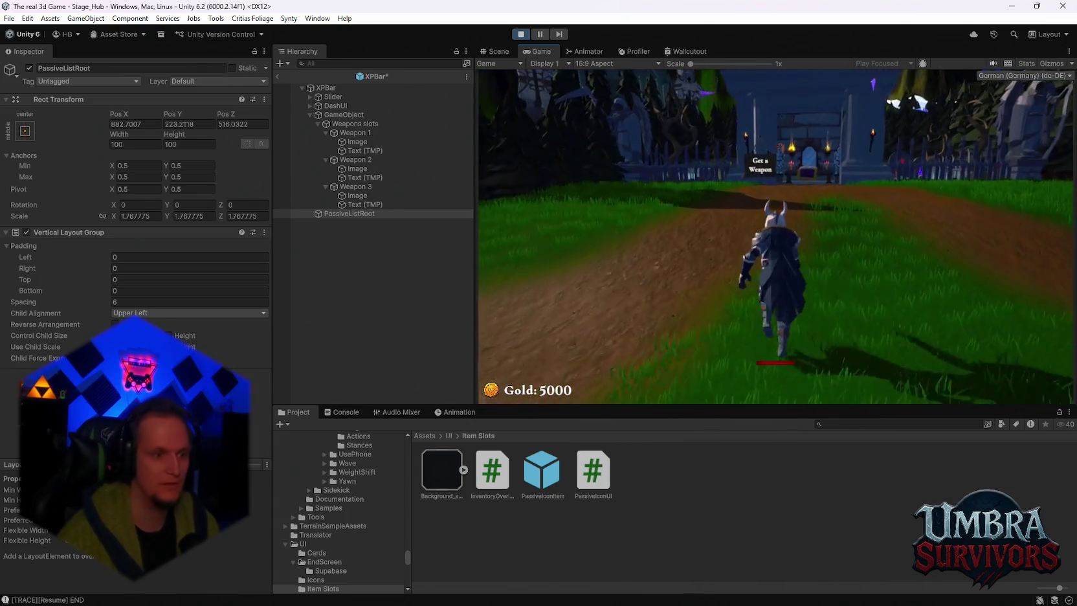
pyautogui.press('w')
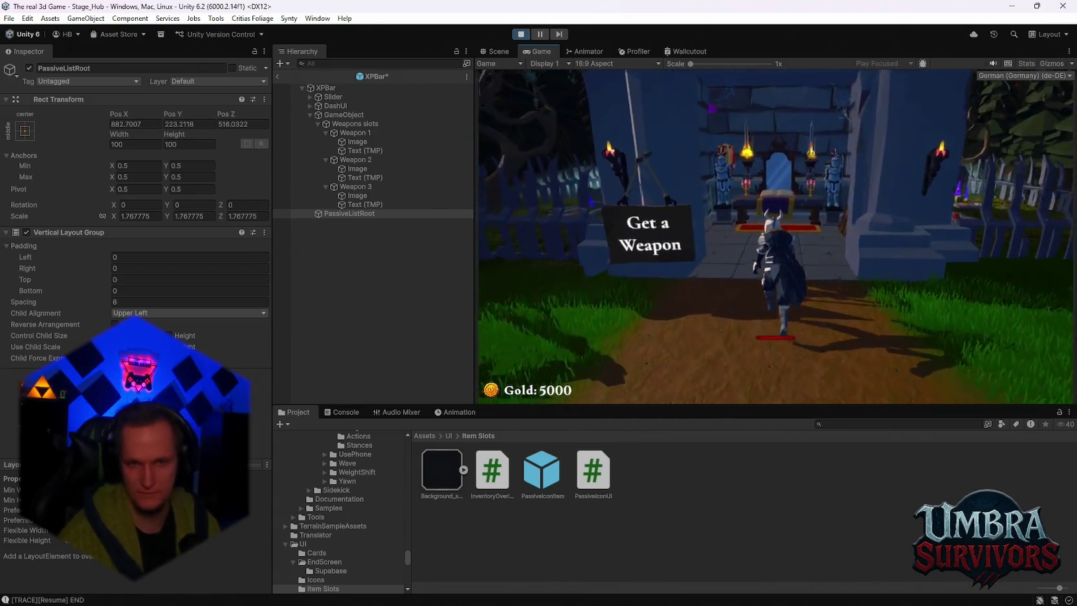
pyautogui.press('w')
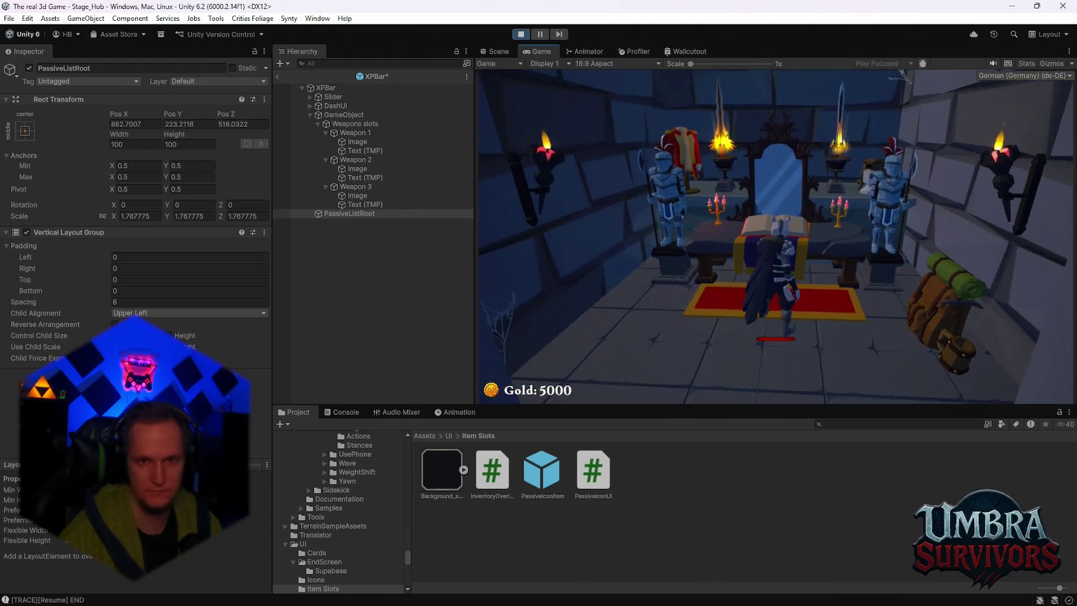
pyautogui.press('s')
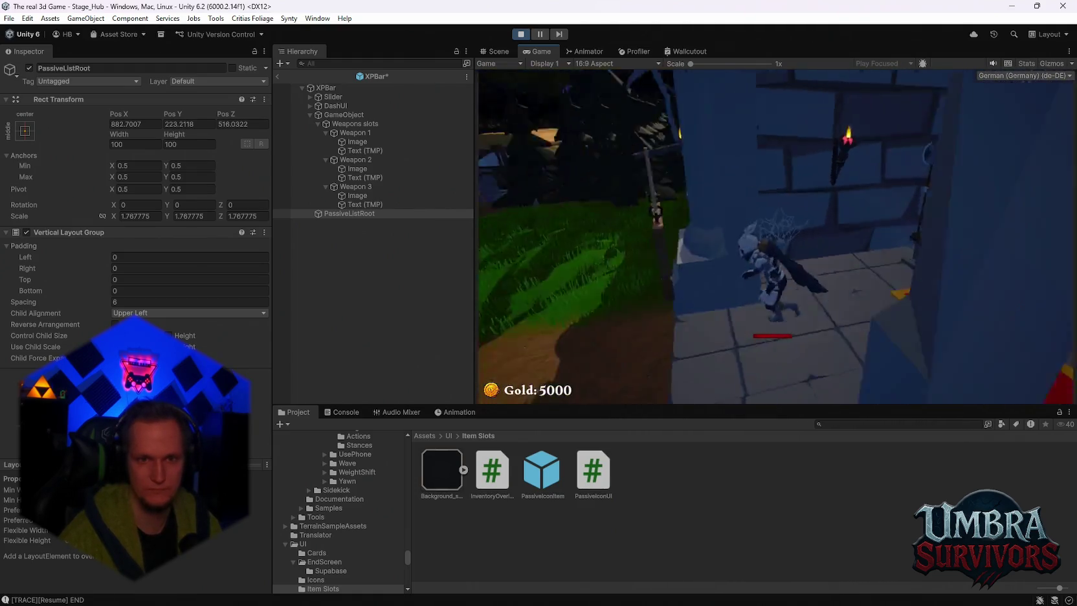
pyautogui.press('Escape')
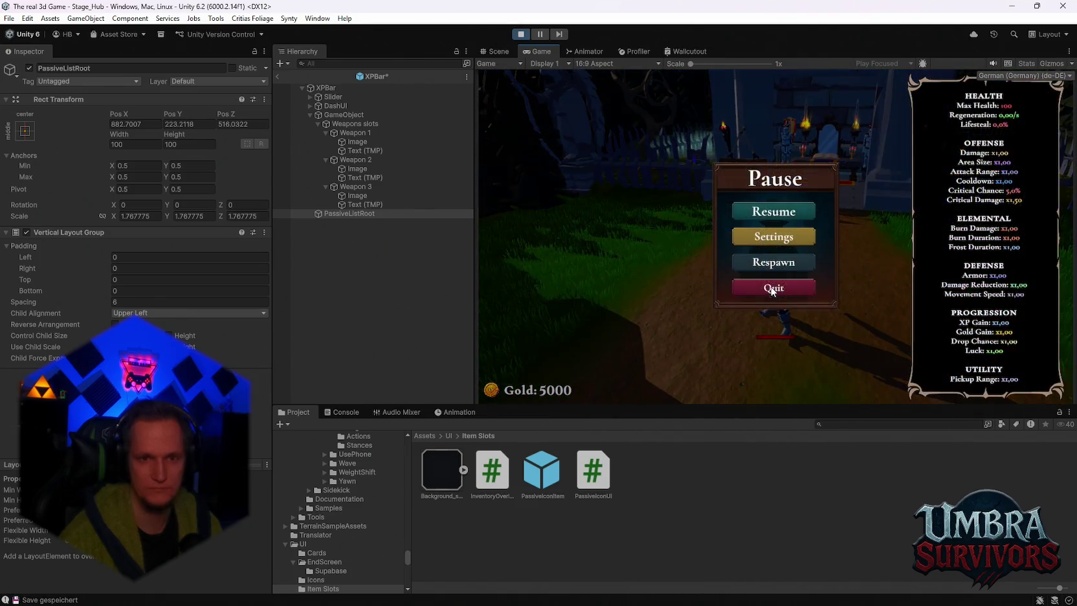
pyautogui.click(521, 35)
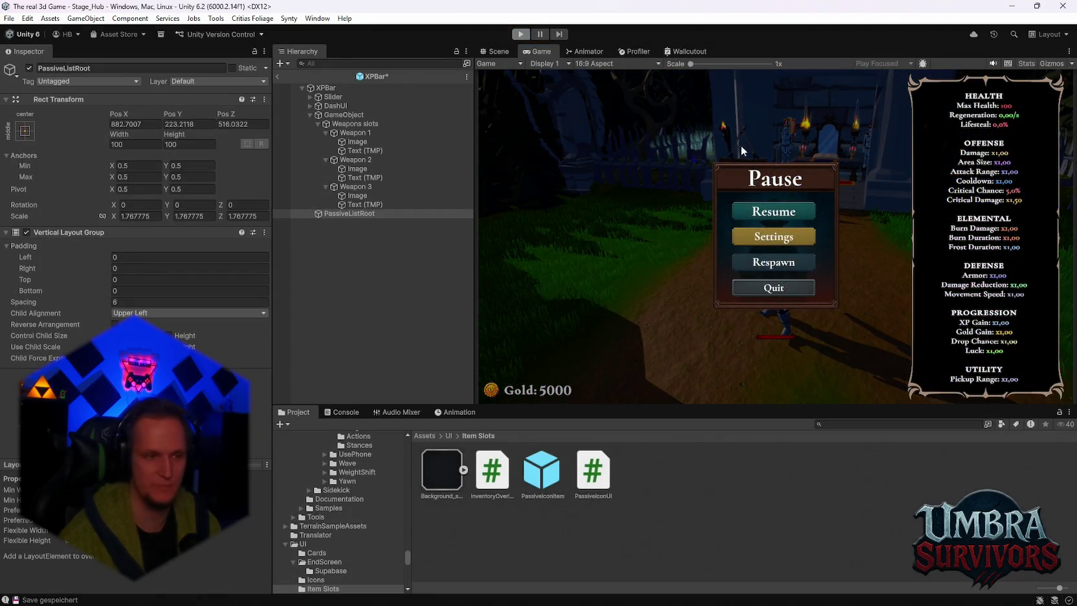
pyautogui.click(514, 37)
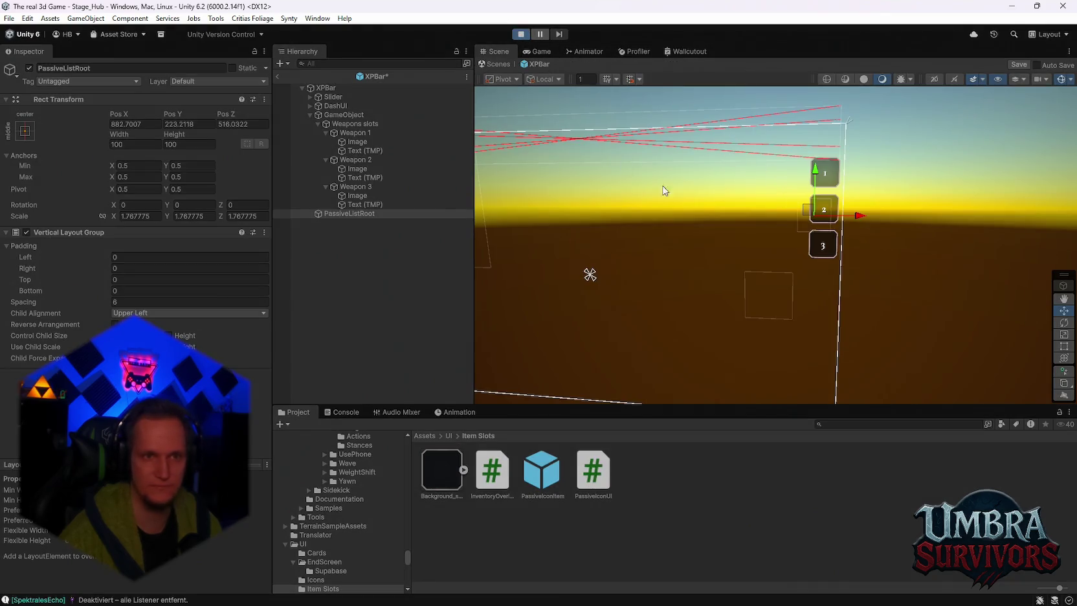
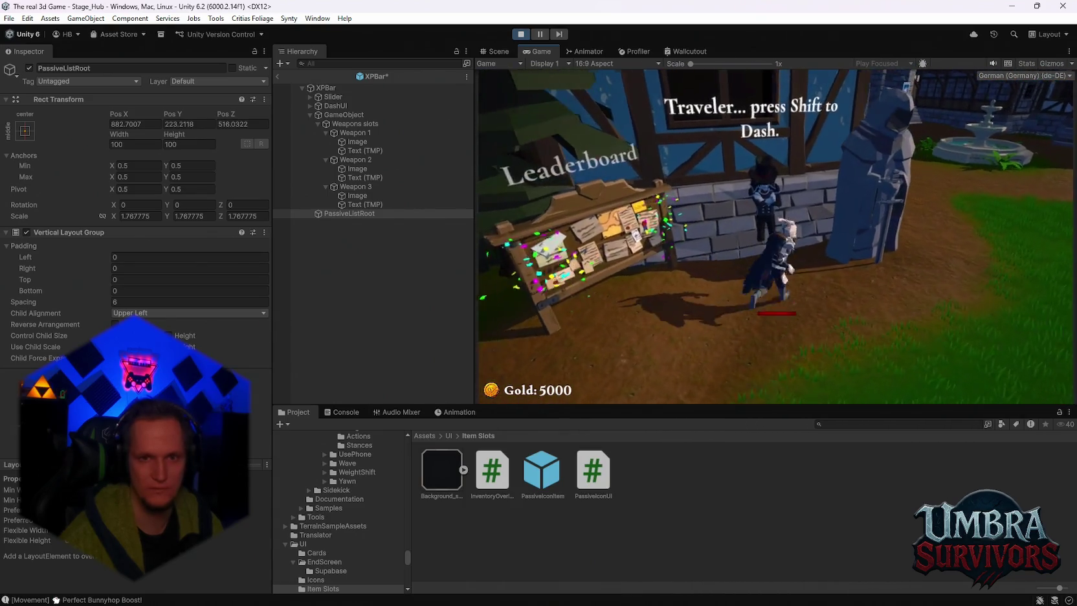
# Stop play mode and leave the XPBar prefab, saving its changes
pyautogui.press('Escape')
pyautogui.hotkey('ctrl', 'p')
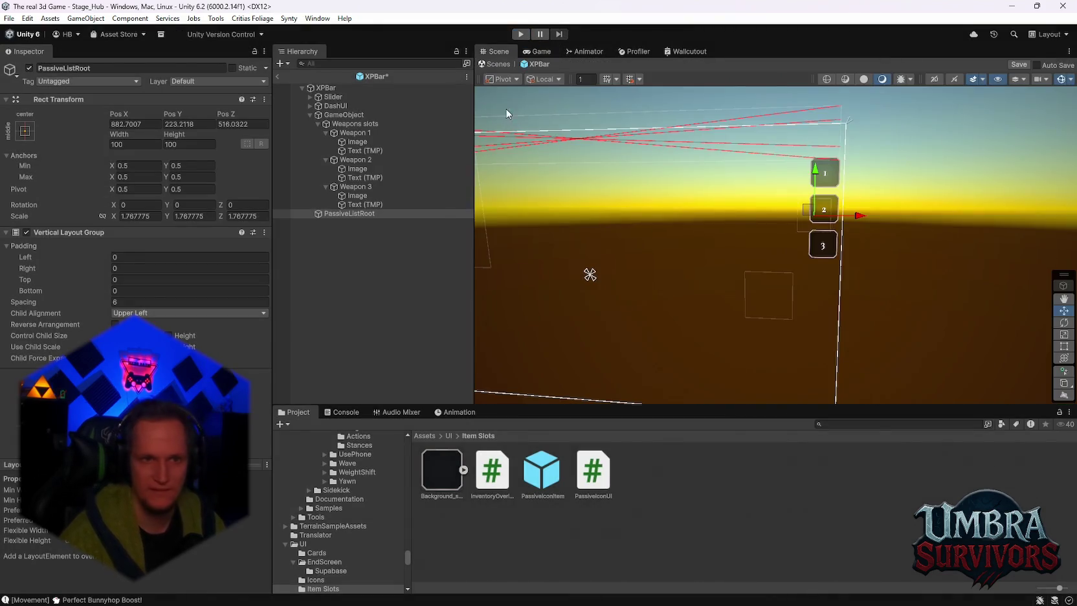
pyautogui.click(280, 76)
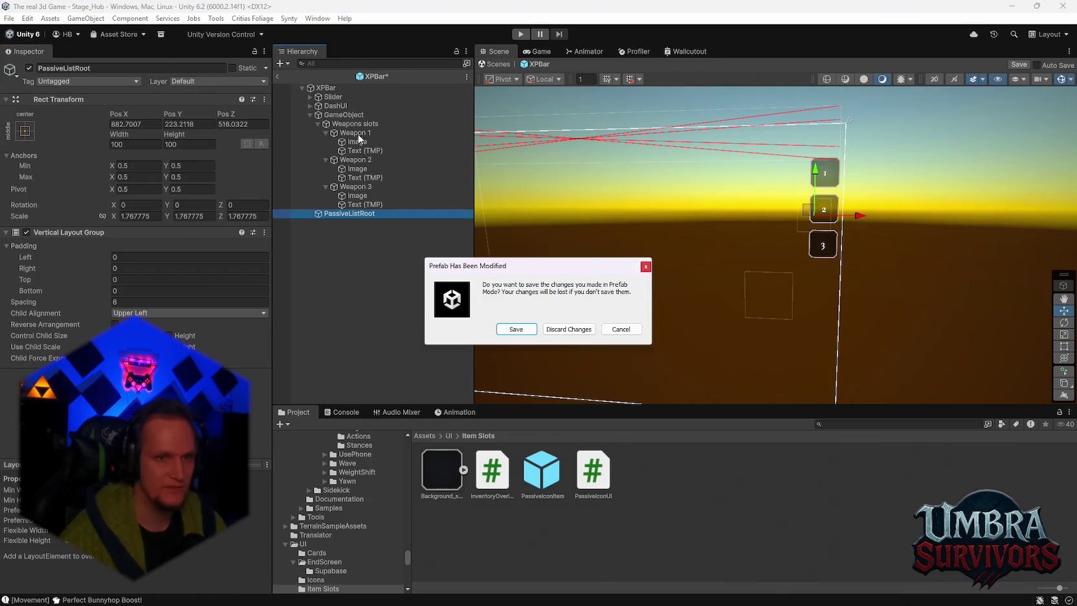
pyautogui.click(523, 331)
# Open InputSystem_Actions, review the Attack and Interact bindings, close it, and select Shop
pyautogui.scroll(5, 346, 123)
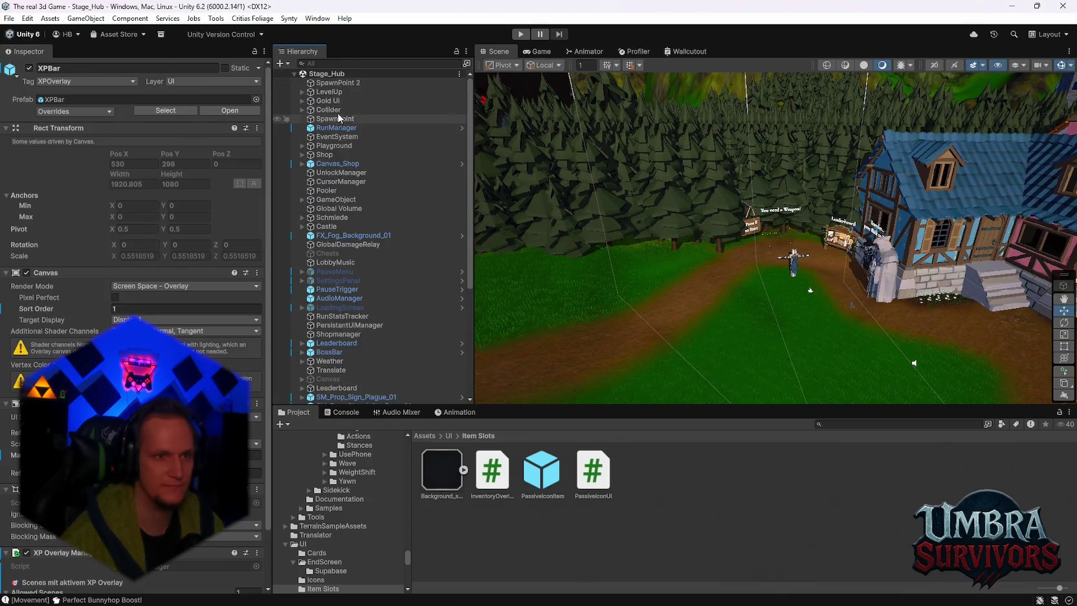
pyautogui.click(337, 137)
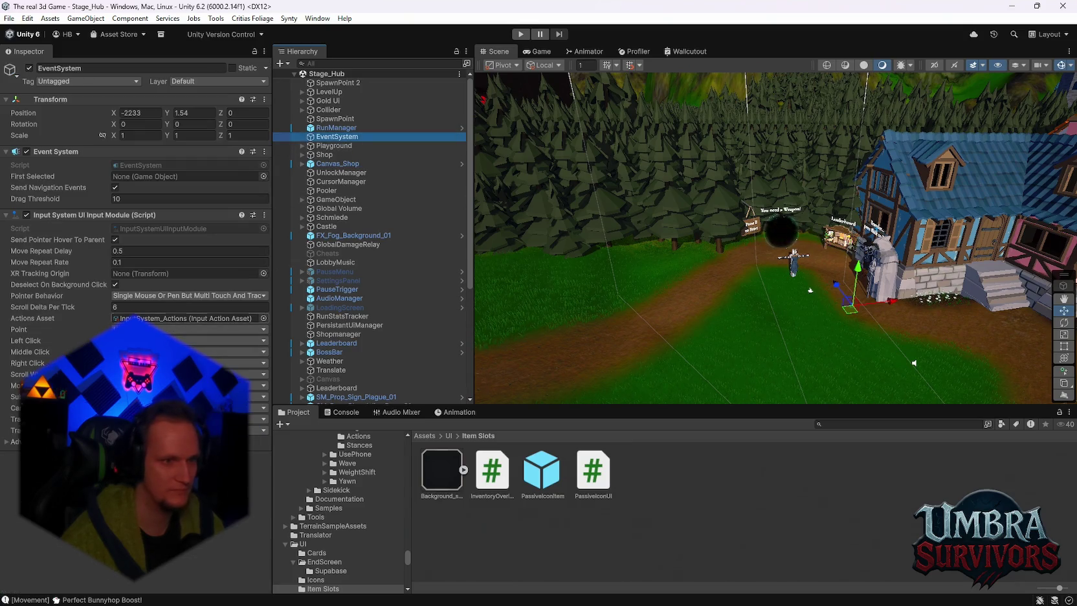
pyautogui.click(187, 318)
pyautogui.doubleClick(604, 468)
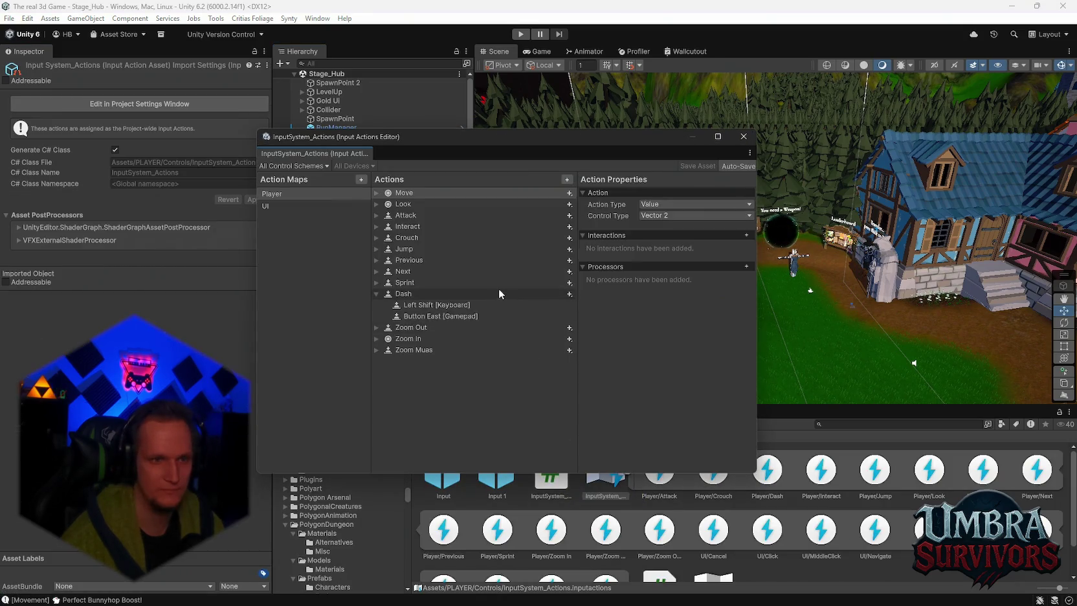
pyautogui.click(408, 217)
pyautogui.click(376, 226)
pyautogui.click(421, 239)
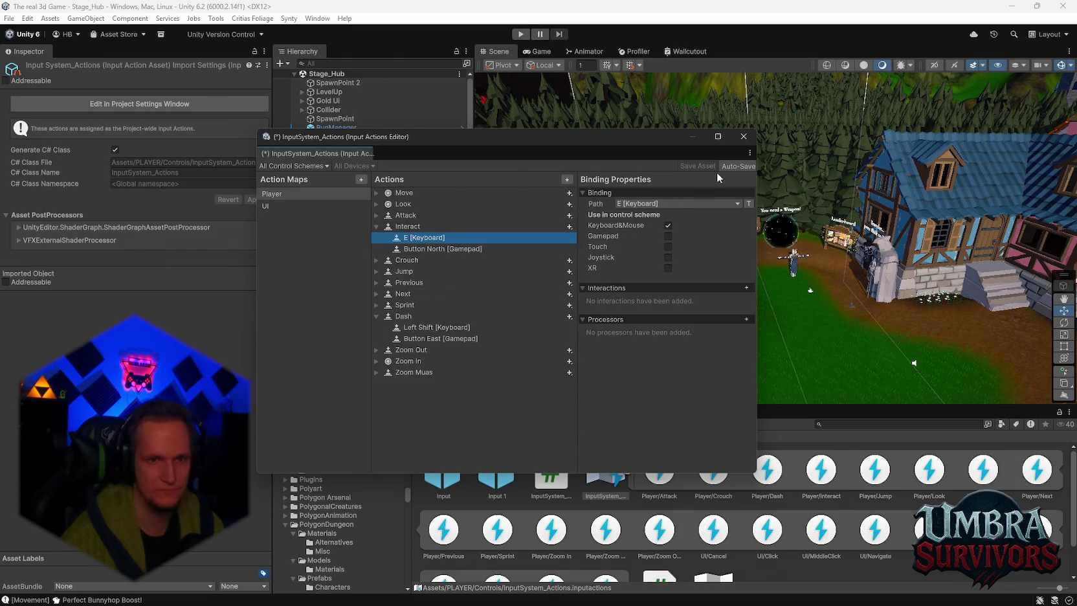
pyautogui.click(743, 136)
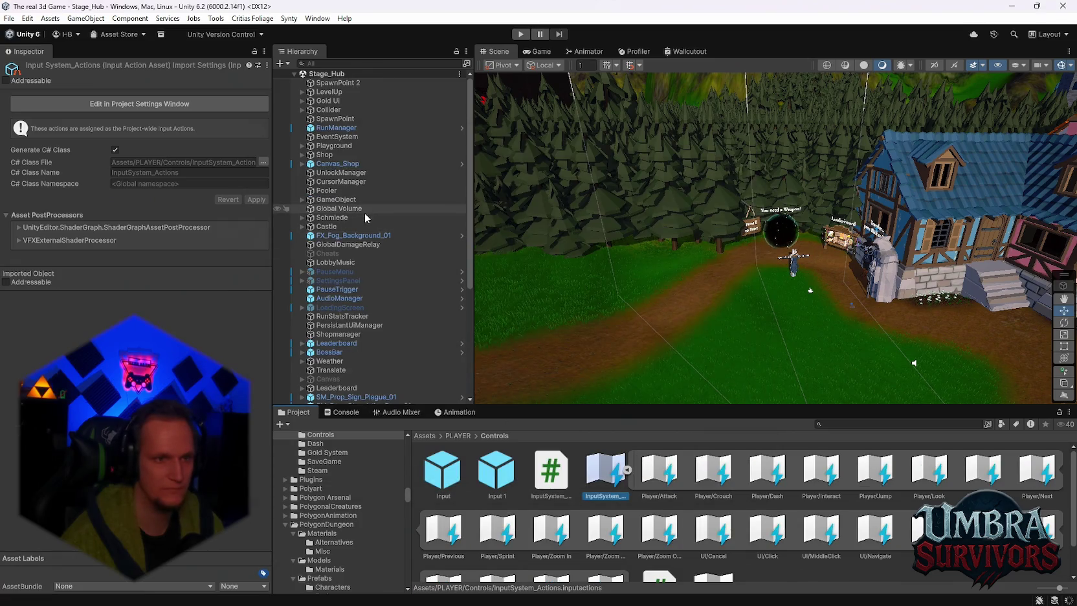
pyautogui.click(344, 155)
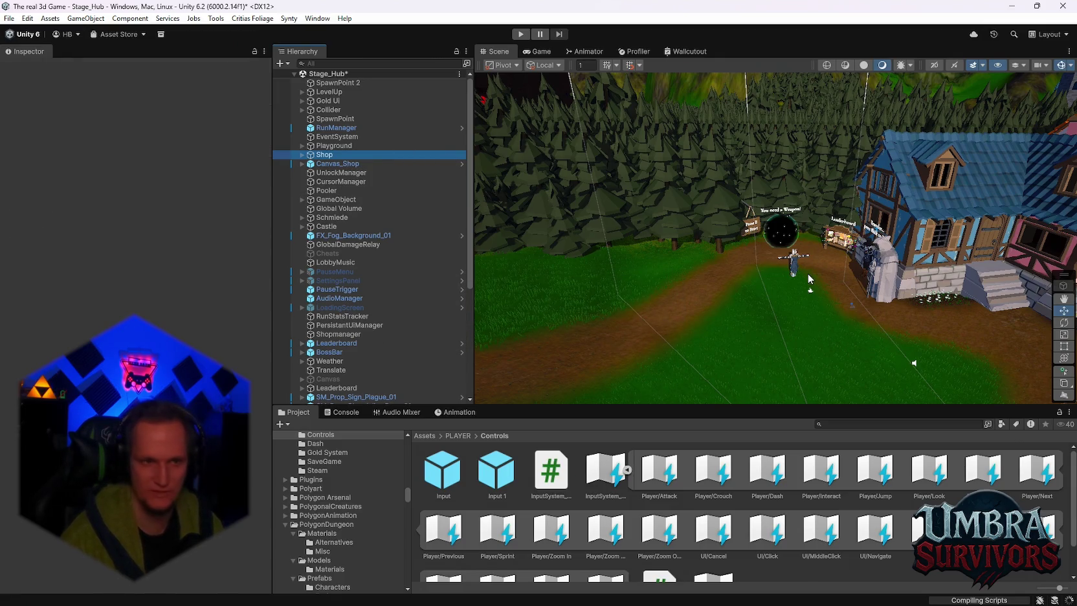
# Drag Player/Interact into the Shop's Interact Action and UI/Cancel into its Close Action
pyautogui.scroll(2, 820, 272)
pyautogui.scroll(2, 820, 274)
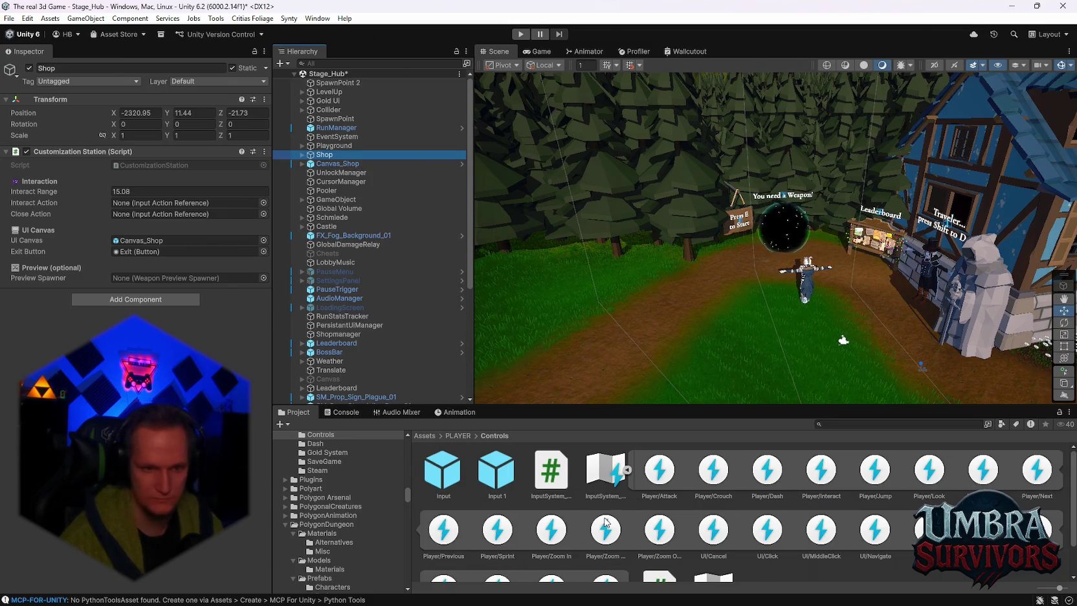
pyautogui.scroll(-2, 605, 521)
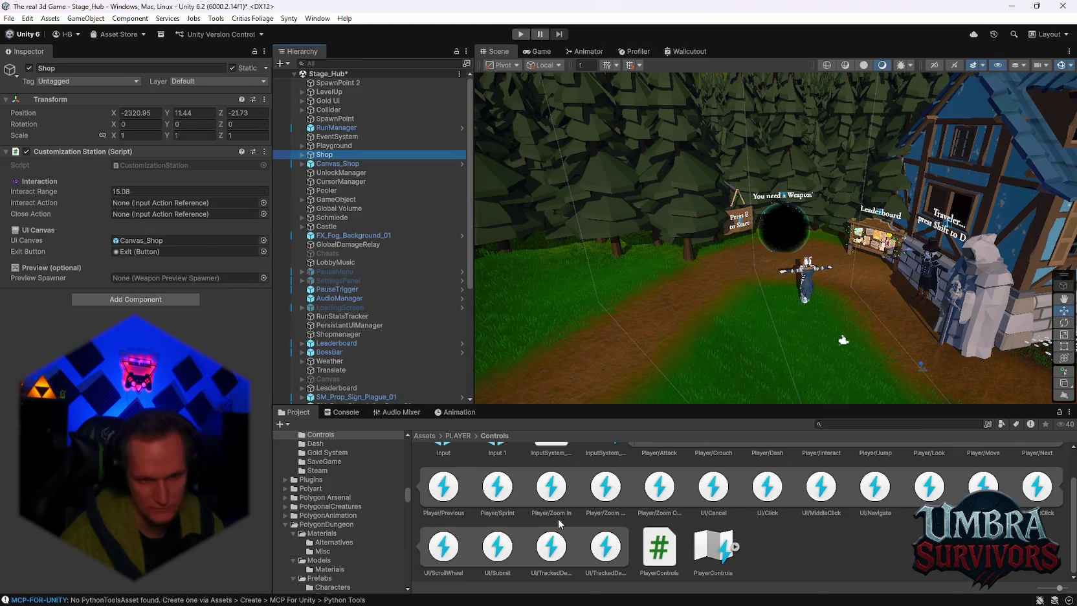
pyautogui.scroll(2, 808, 523)
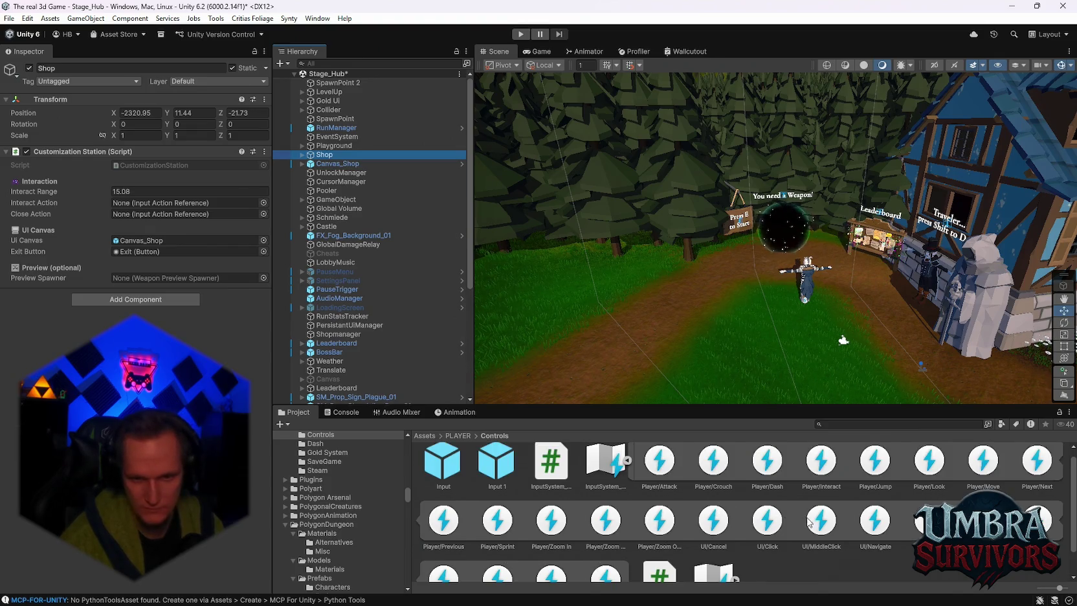
pyautogui.scroll(-2, 595, 492)
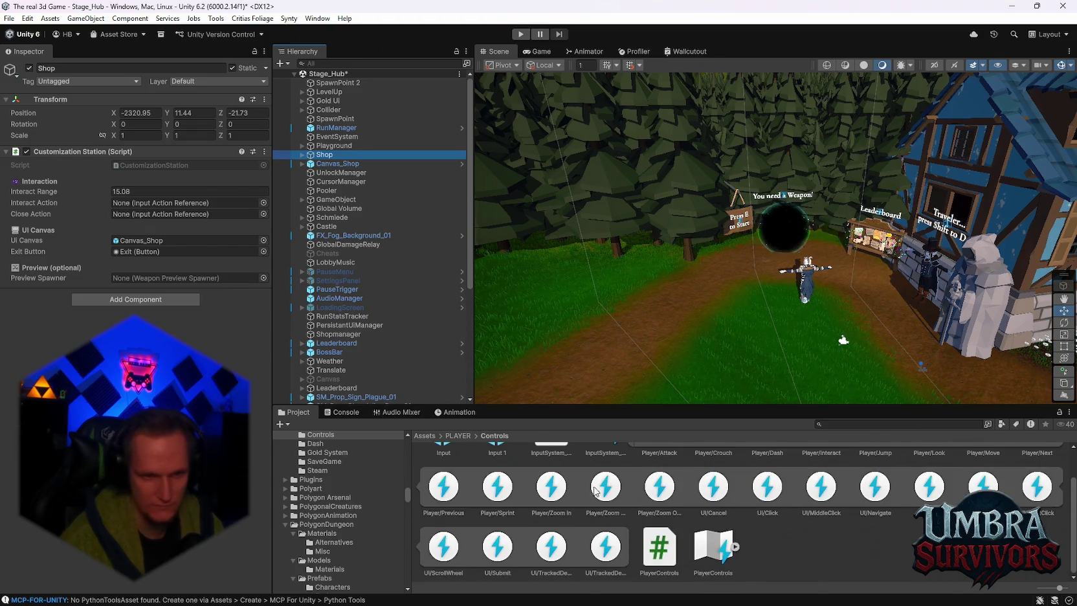
pyautogui.scroll(2, 616, 552)
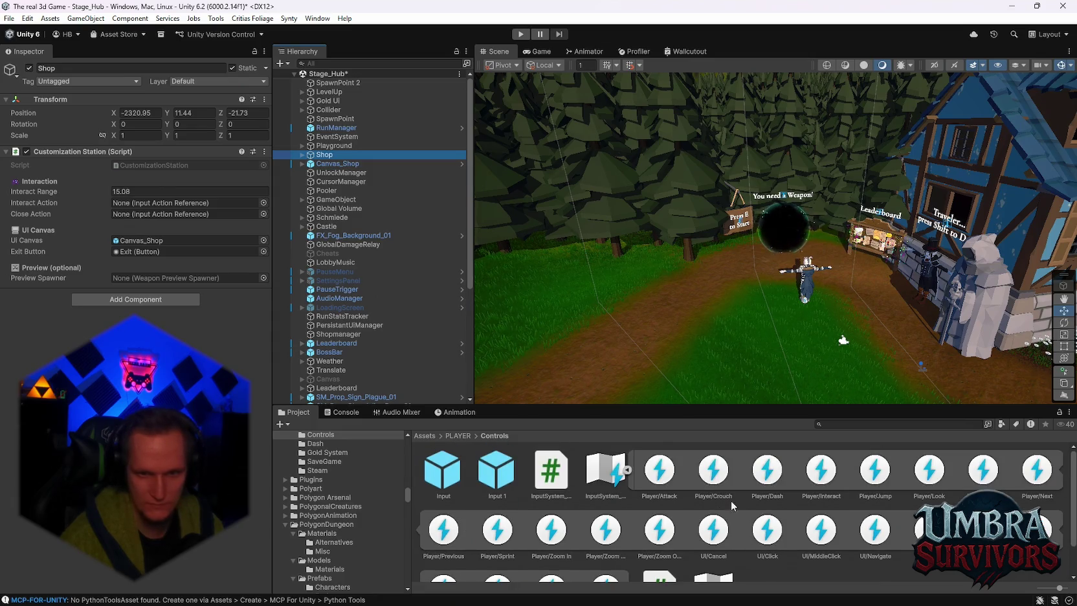
pyautogui.moveTo(821, 477)
pyautogui.mouseDown()
pyautogui.moveTo(453, 323)
pyautogui.moveTo(132, 208)
pyautogui.mouseUp()
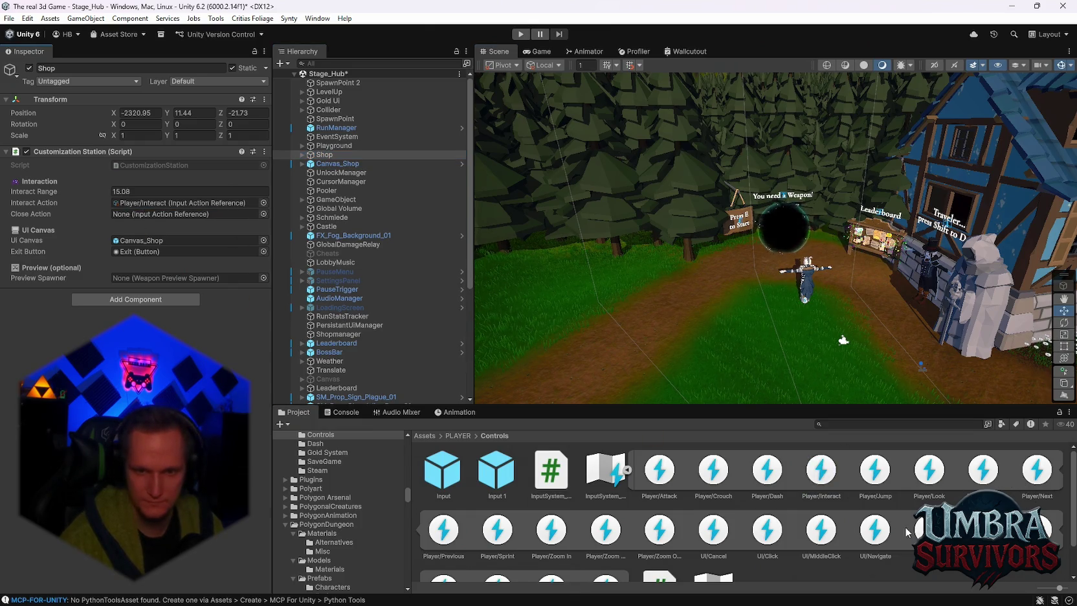
pyautogui.scroll(-1, 753, 524)
pyautogui.moveTo(712, 495)
pyautogui.mouseDown()
pyautogui.moveTo(138, 205)
pyautogui.moveTo(132, 213)
pyautogui.mouseUp()
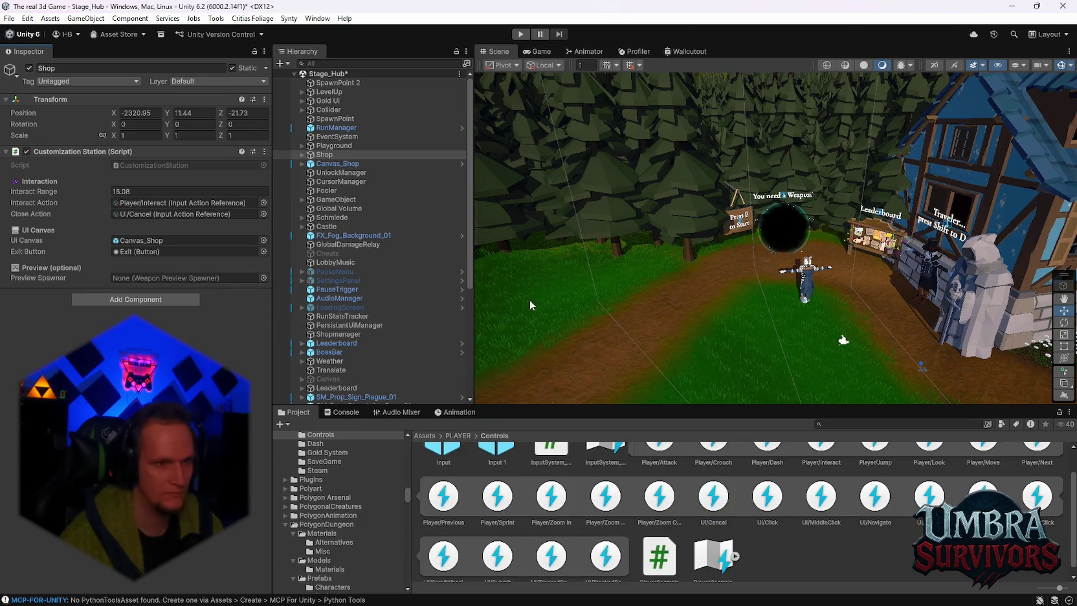
pyautogui.click(880, 239)
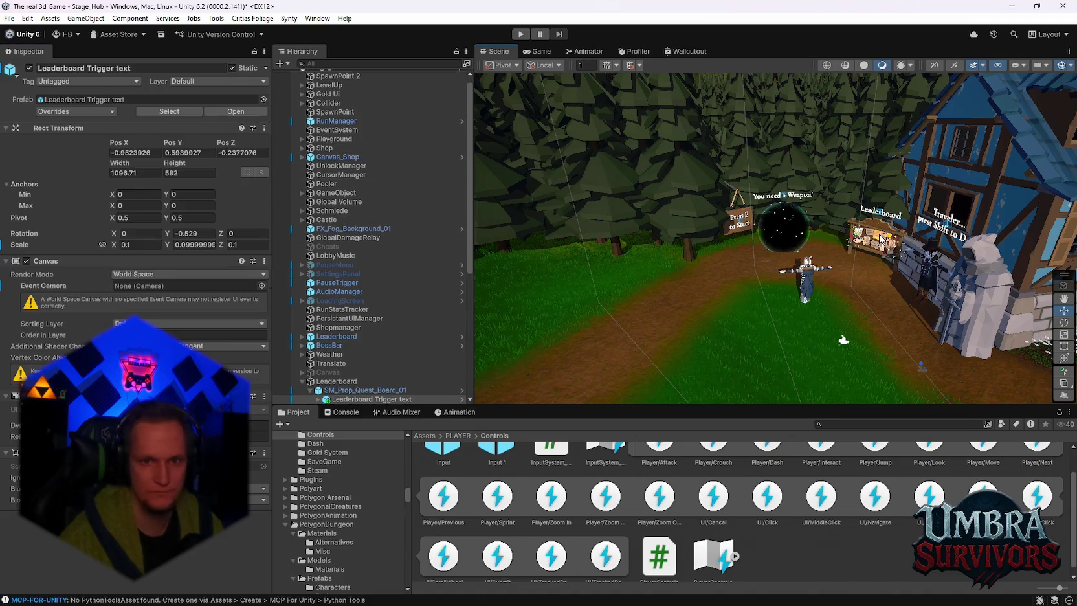
# On SM_Prop_Quest_Board_01's Leaderboard Interactable, assign Player/Interact to Interact and UI/Cancel to Close
pyautogui.scroll(-2, 359, 352)
pyautogui.click(361, 348)
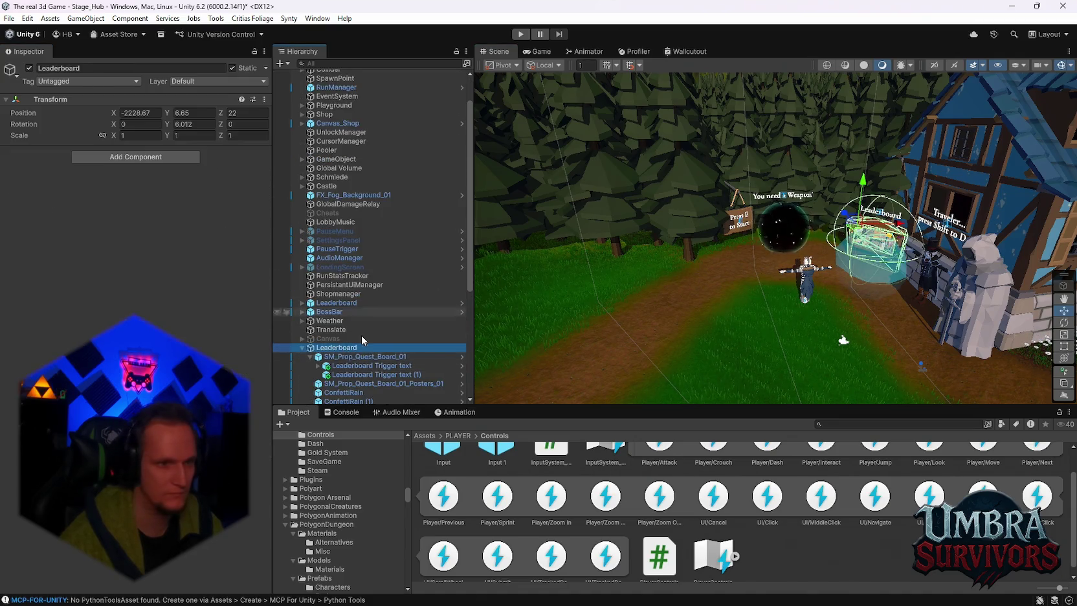
pyautogui.click(360, 357)
pyautogui.scroll(-10, 184, 343)
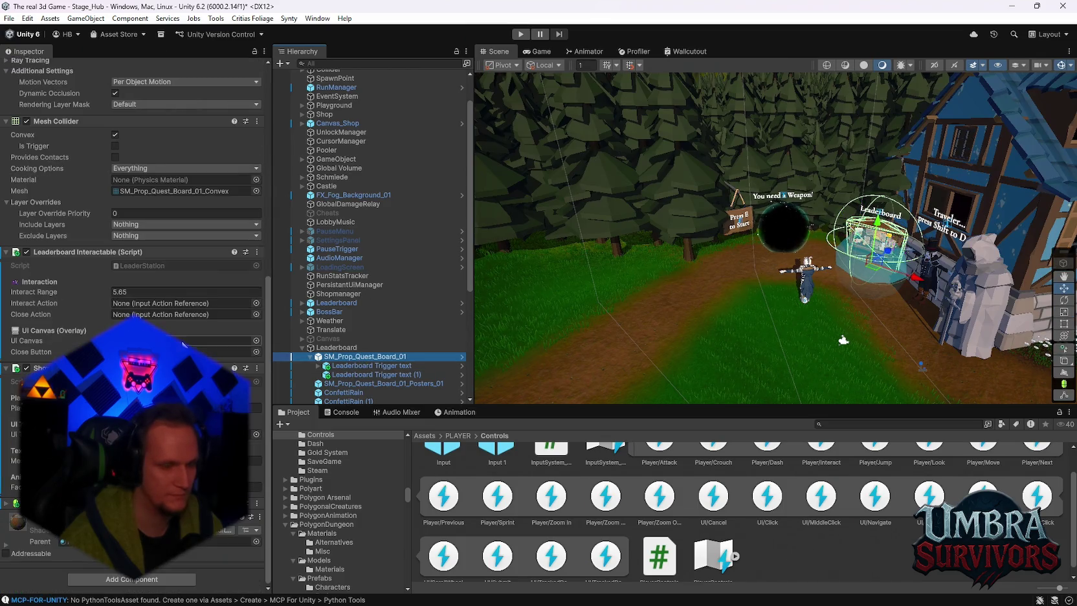
pyautogui.scroll(2, 849, 519)
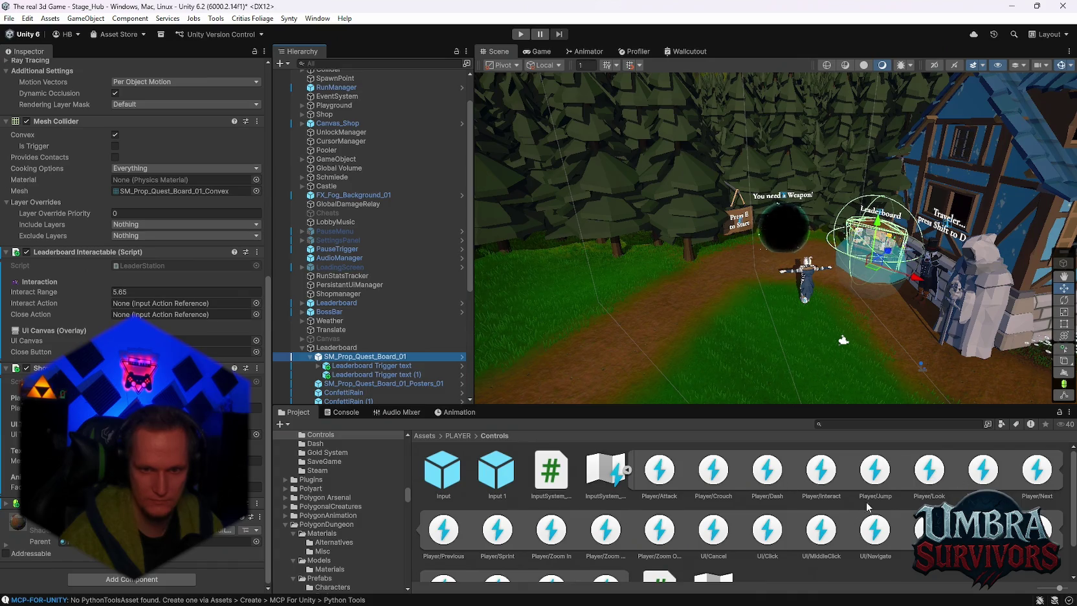
pyautogui.moveTo(820, 471); pyautogui.dragTo(181, 303)
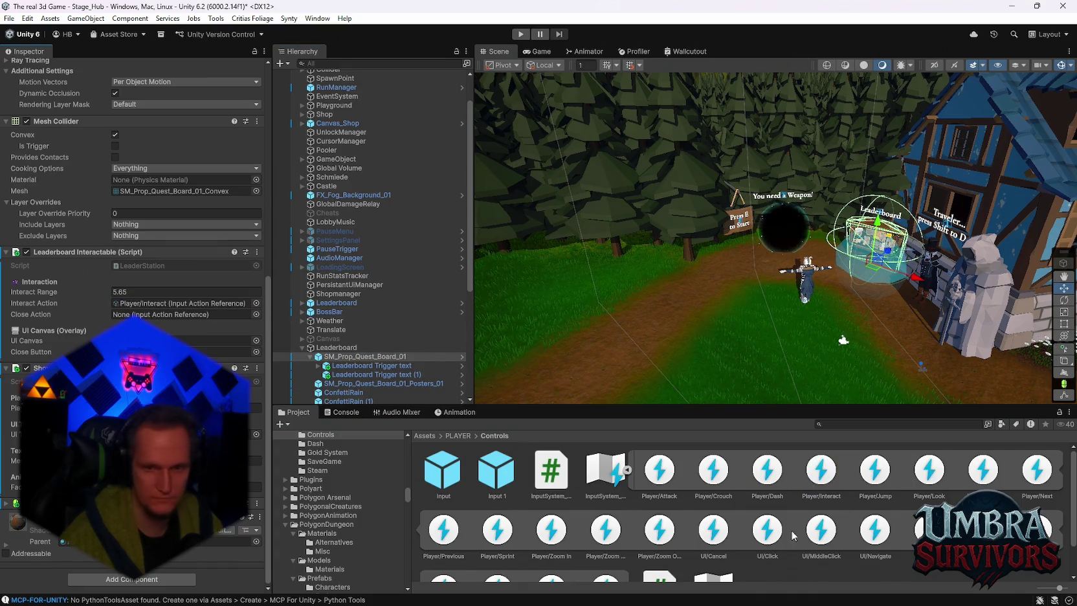
pyautogui.moveTo(714, 537)
pyautogui.mouseDown()
pyautogui.moveTo(486, 421)
pyautogui.moveTo(188, 314)
pyautogui.mouseUp()
# Inspect the Leaderboard Trigger text and canvases, then select the FX_Portal_Sphere_01 portal
pyautogui.moveTo(632, 363)
pyautogui.mouseDown()
pyautogui.moveTo(672, 268)
pyautogui.moveTo(847, 266)
pyautogui.moveTo(767, 274)
pyautogui.moveTo(780, 320)
pyautogui.mouseUp()
pyautogui.click(375, 374)
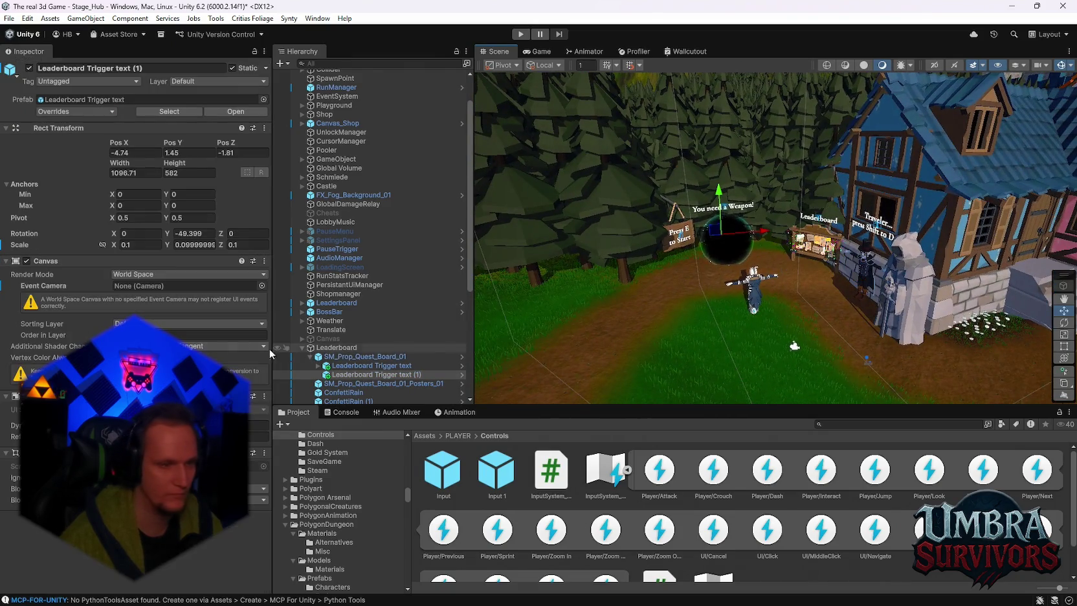
pyautogui.scroll(1, 869, 185)
pyautogui.click(869, 186)
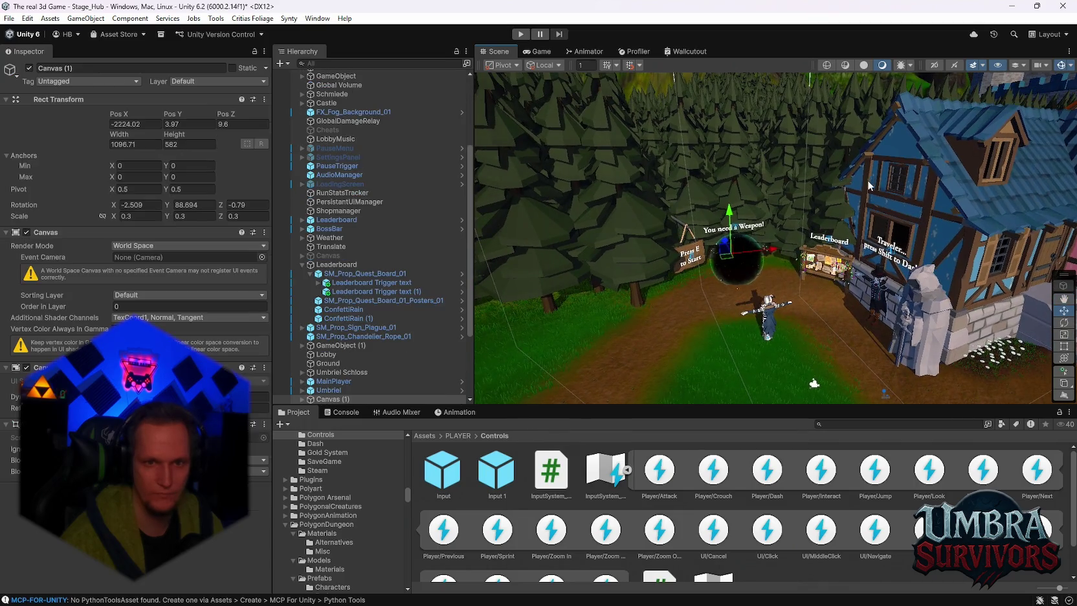
pyautogui.click(372, 291)
pyautogui.moveTo(784, 254)
pyautogui.mouseDown()
pyautogui.moveTo(794, 265)
pyautogui.moveTo(765, 259)
pyautogui.mouseUp()
pyautogui.click(757, 217)
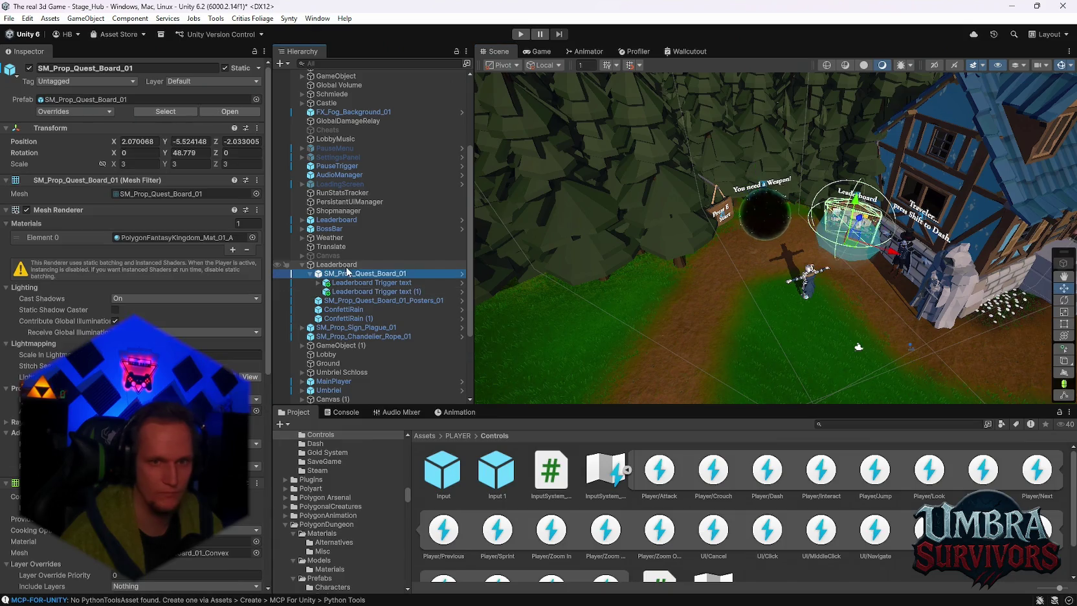
pyautogui.click(756, 216)
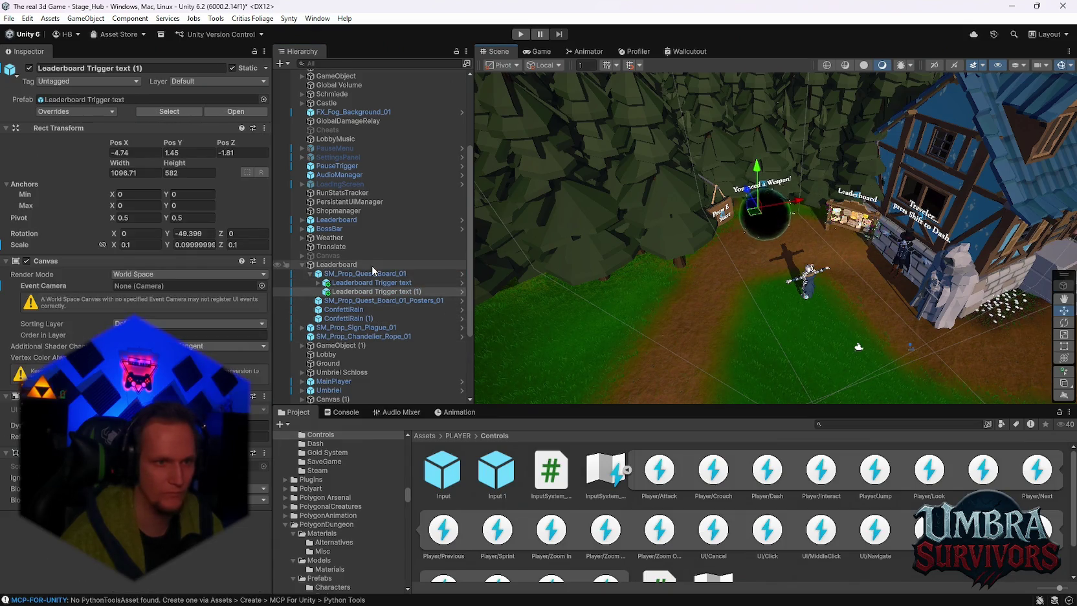
pyautogui.scroll(-3, 372, 265)
pyautogui.scroll(4, 551, 239)
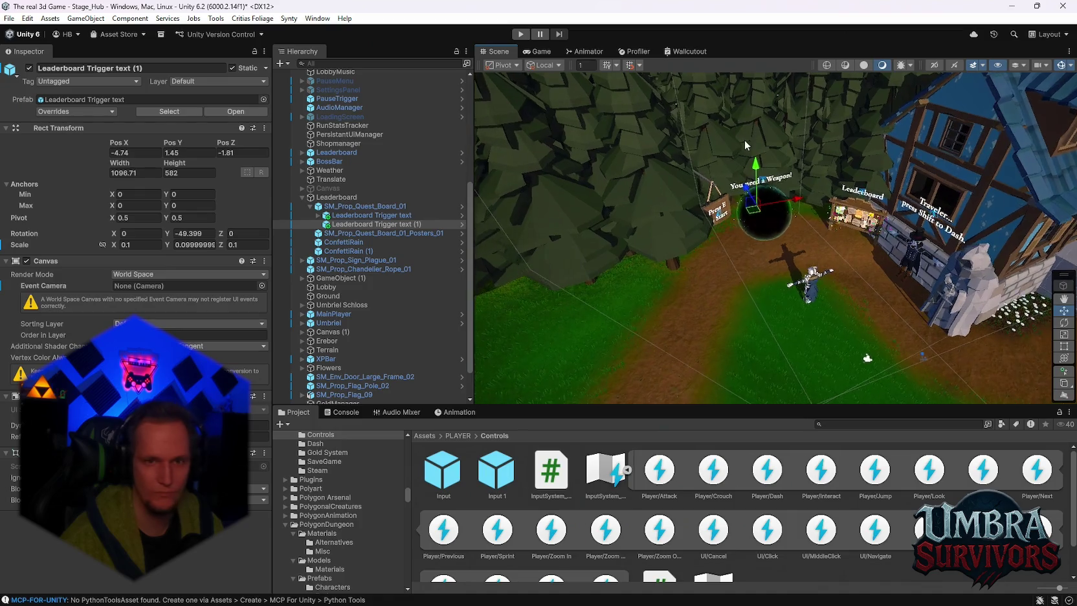
pyautogui.click(852, 188)
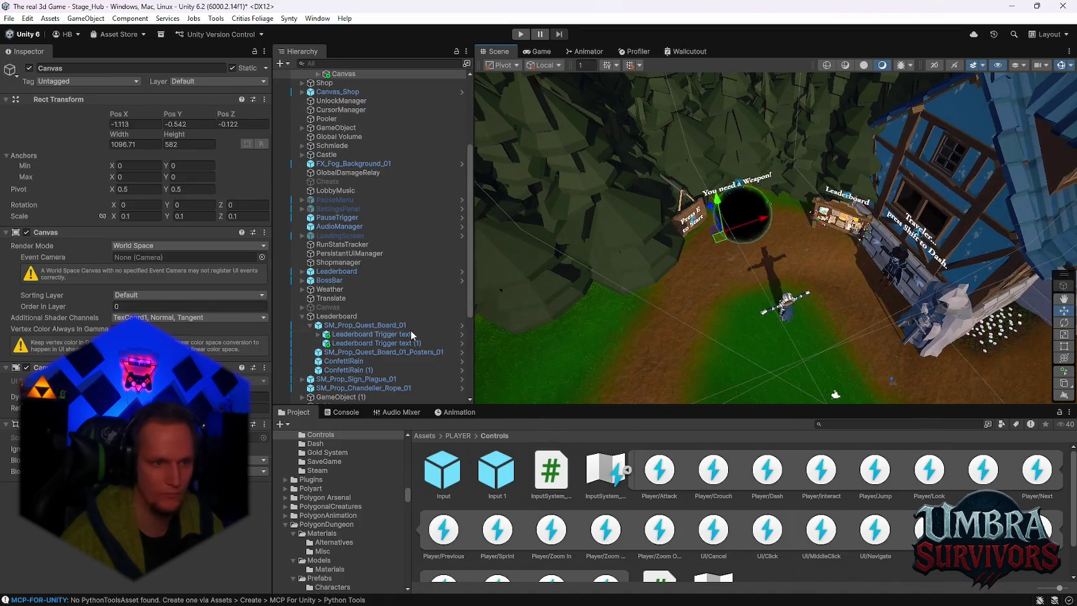
pyautogui.scroll(5, 361, 309)
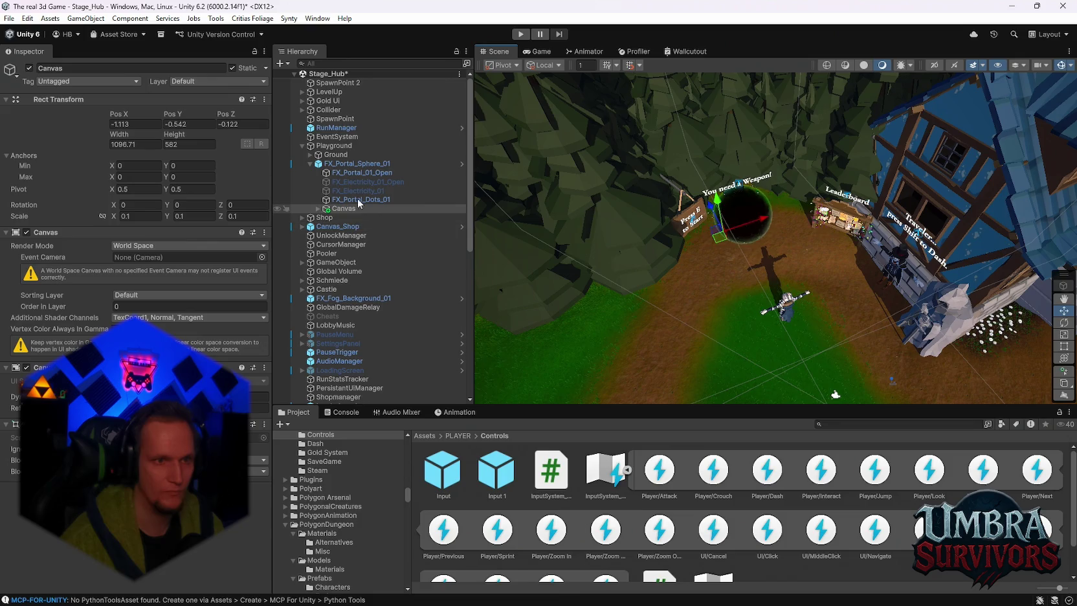
pyautogui.click(348, 164)
pyautogui.scroll(-15, 171, 308)
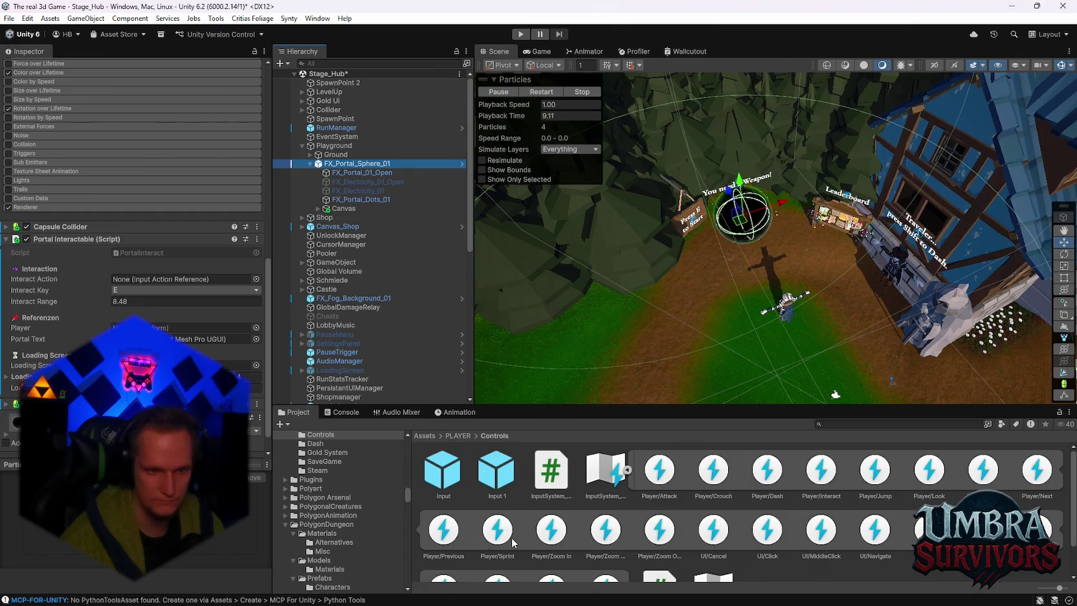
# Set FX_Portal_Sphere_01's Portal Interactable Interact Action to Player/Interact, then select MainPlayer
pyautogui.scroll(-2, 588, 535)
pyautogui.scroll(2, 571, 535)
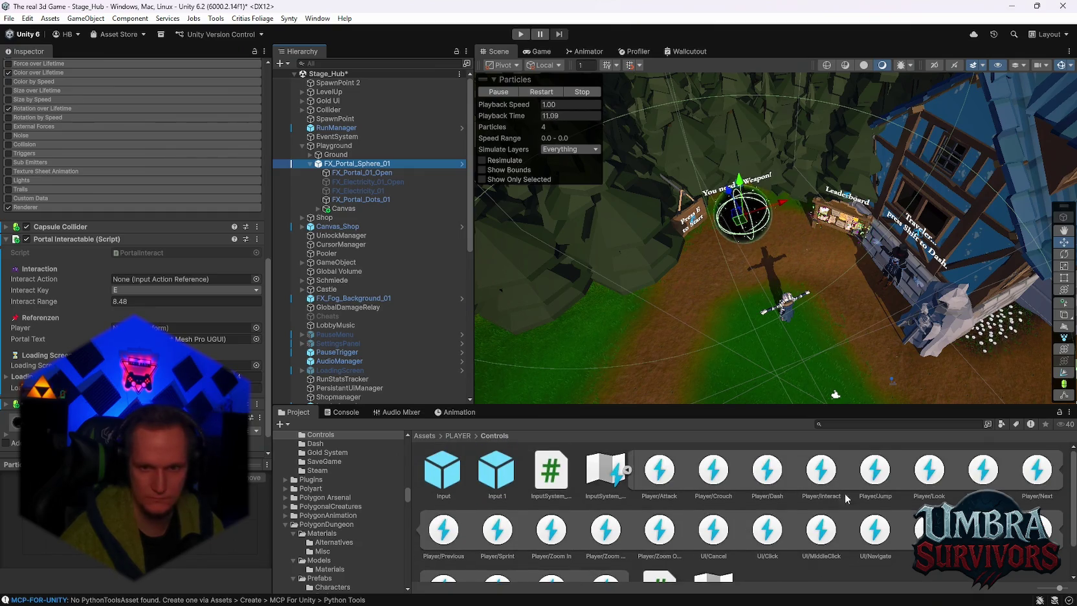
pyautogui.moveTo(822, 479)
pyautogui.mouseDown()
pyautogui.moveTo(194, 466)
pyautogui.moveTo(135, 286)
pyautogui.mouseUp()
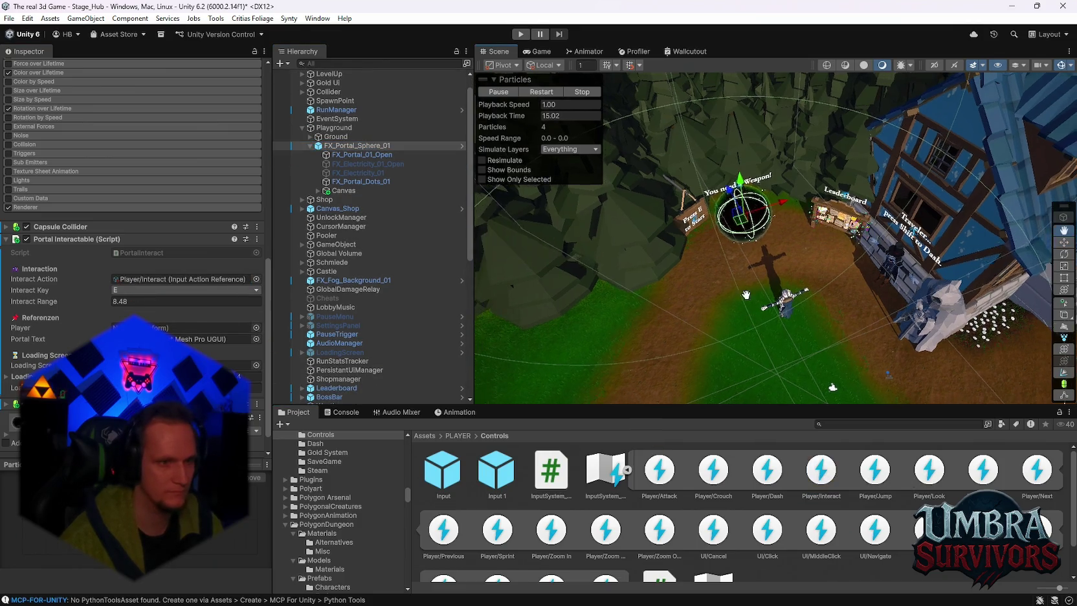
pyautogui.click(788, 290)
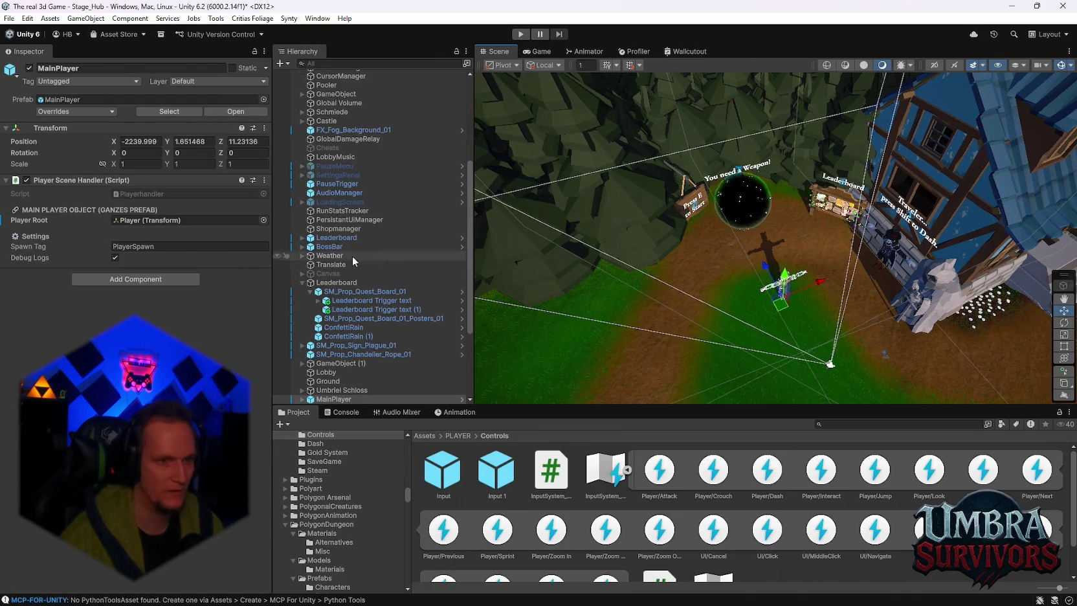
# Expand MainPlayer, select Player, and scroll through its movement and physics components
pyautogui.scroll(-4, 362, 359)
pyautogui.click(302, 298)
pyautogui.click(334, 316)
pyautogui.scroll(-10, 203, 348)
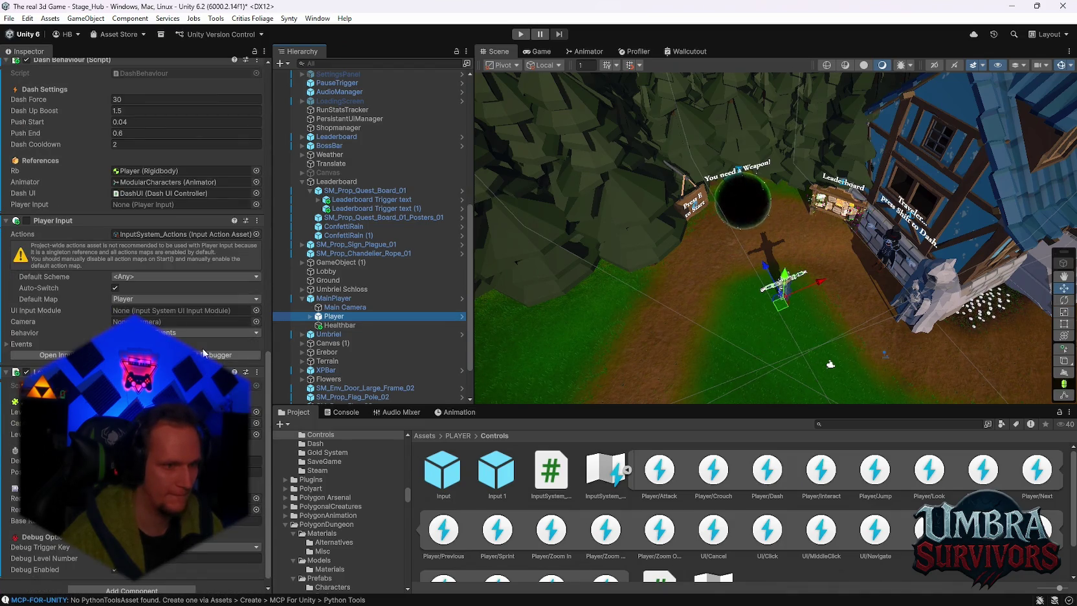
pyautogui.scroll(8, 203, 353)
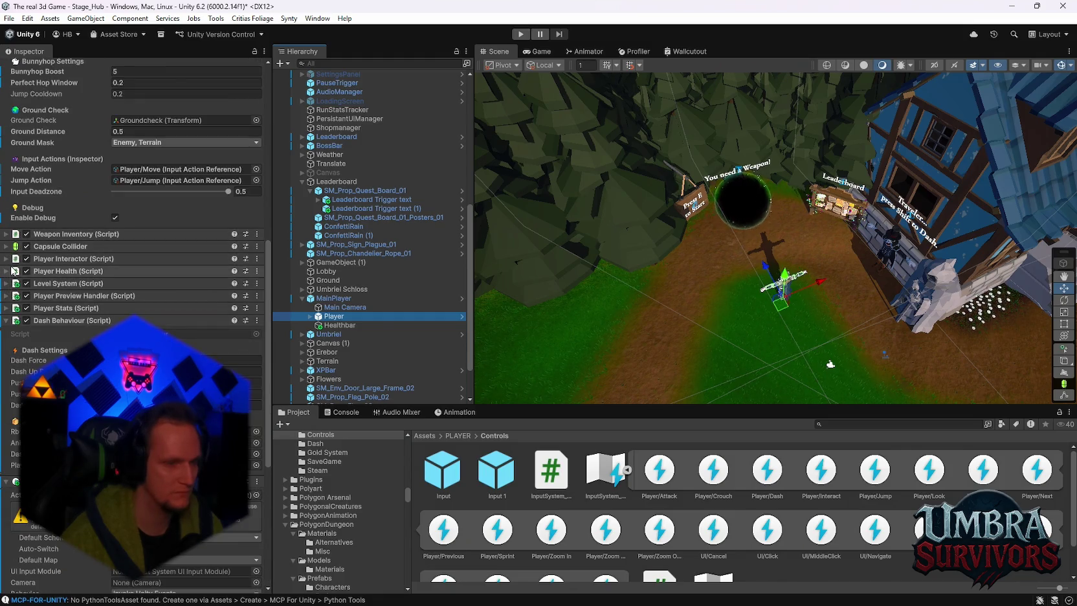
pyautogui.scroll(6, 83, 305)
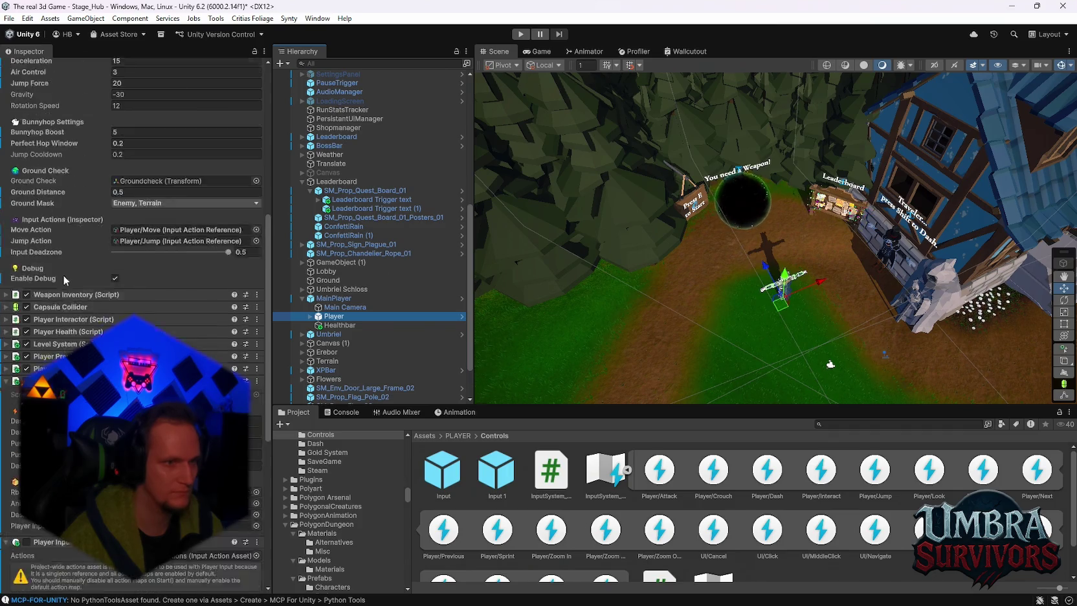
pyautogui.scroll(4, 83, 305)
pyautogui.moveTo(773, 265)
pyautogui.mouseDown()
pyautogui.moveTo(616, 207)
pyautogui.moveTo(751, 276)
pyautogui.moveTo(787, 266)
pyautogui.moveTo(597, 247)
pyautogui.moveTo(742, 264)
pyautogui.moveTo(559, 92)
pyautogui.mouseUp()
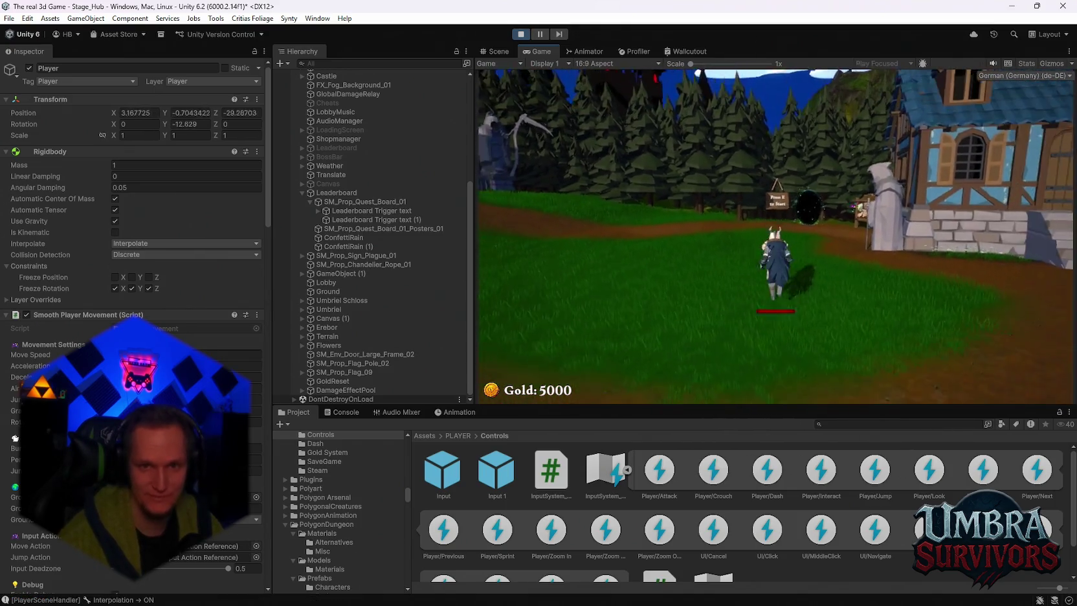
# Walk the character to the Leaderboard board, open the global leaderboard, and close it
pyautogui.press('w')
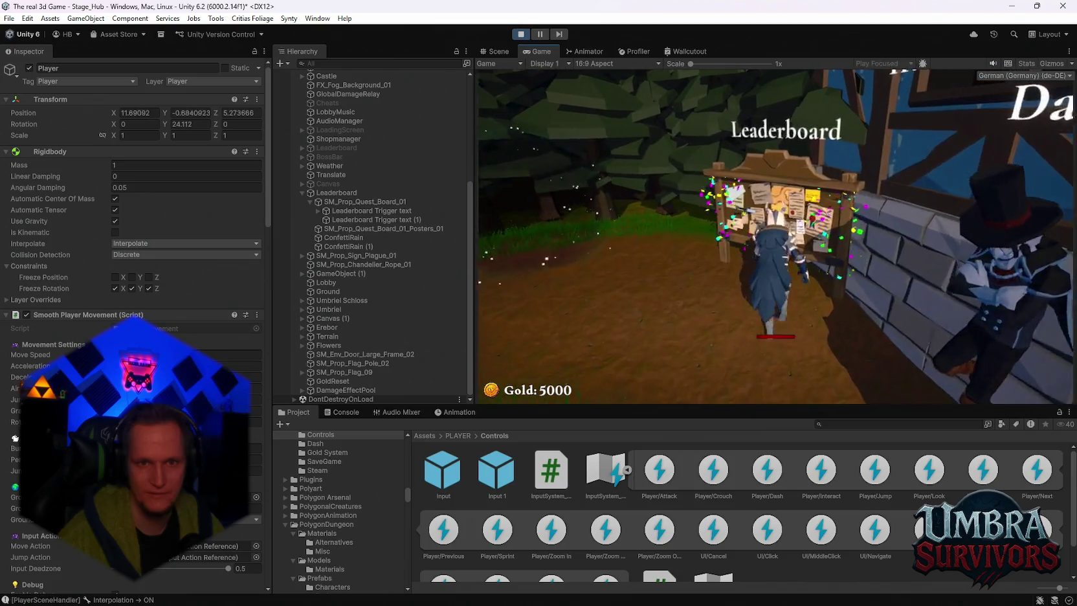
pyautogui.press('e')
pyautogui.click(774, 373)
# Walk into the weapon shop and upgrade the Kunai for 900 gold
pyautogui.press('w')
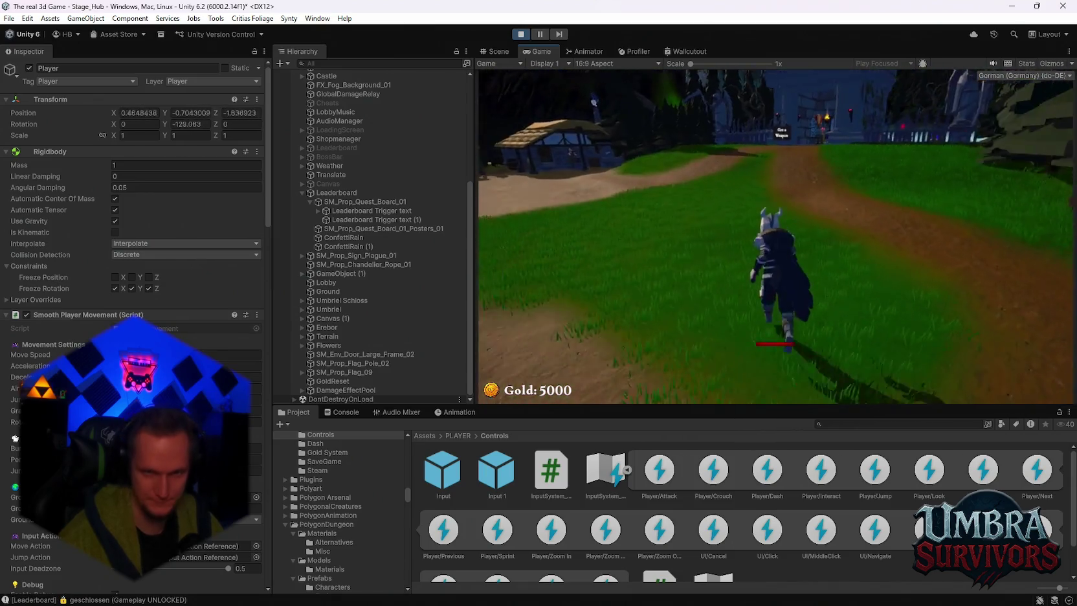
pyautogui.press('w')
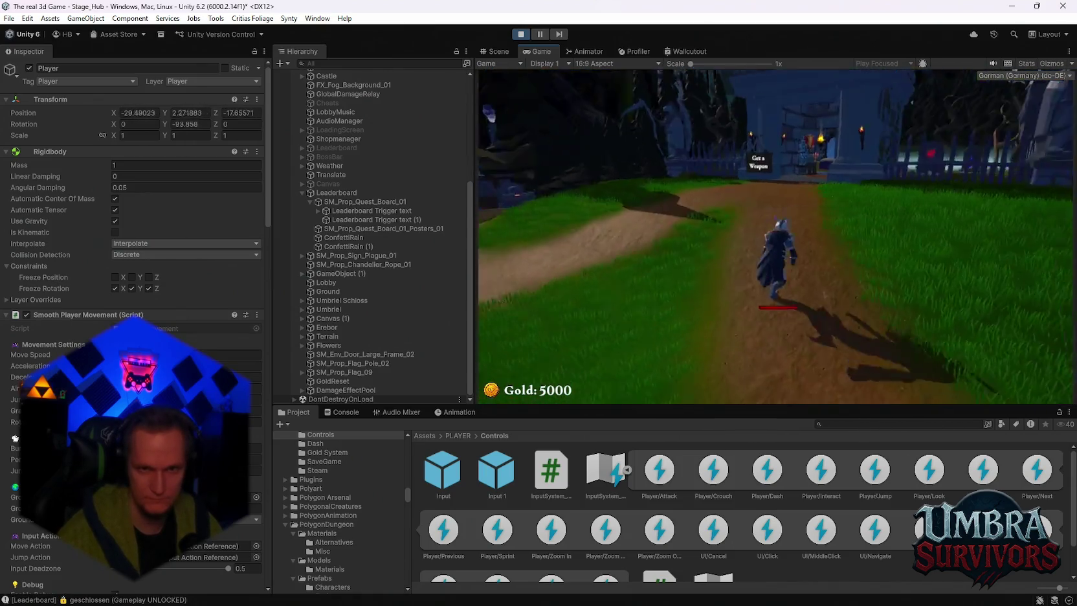
pyautogui.press('w')
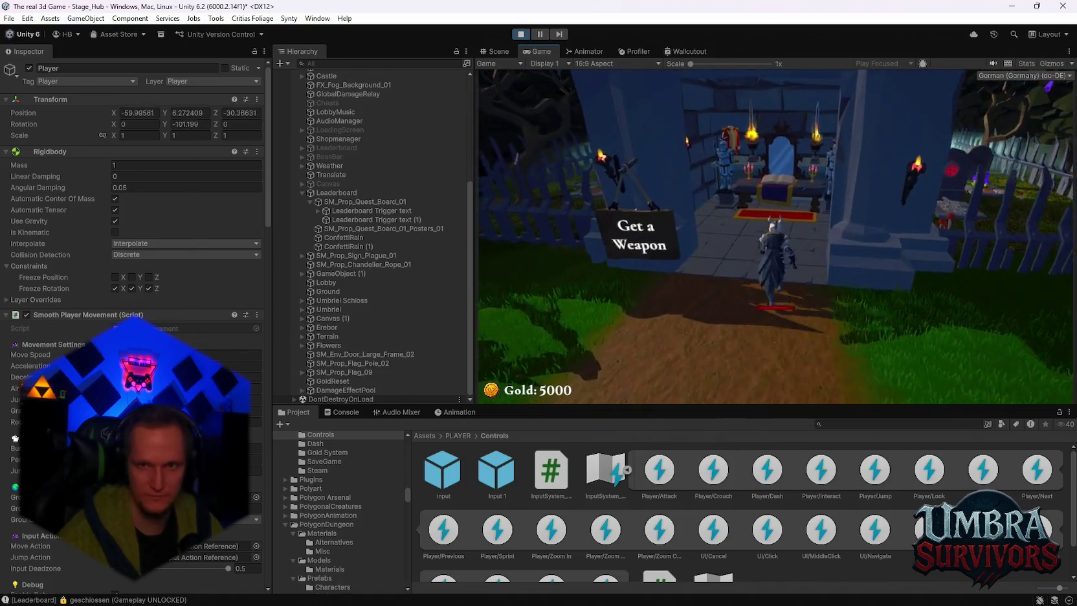
pyautogui.press('w')
pyautogui.press('e')
pyautogui.scroll(-3, 696, 262)
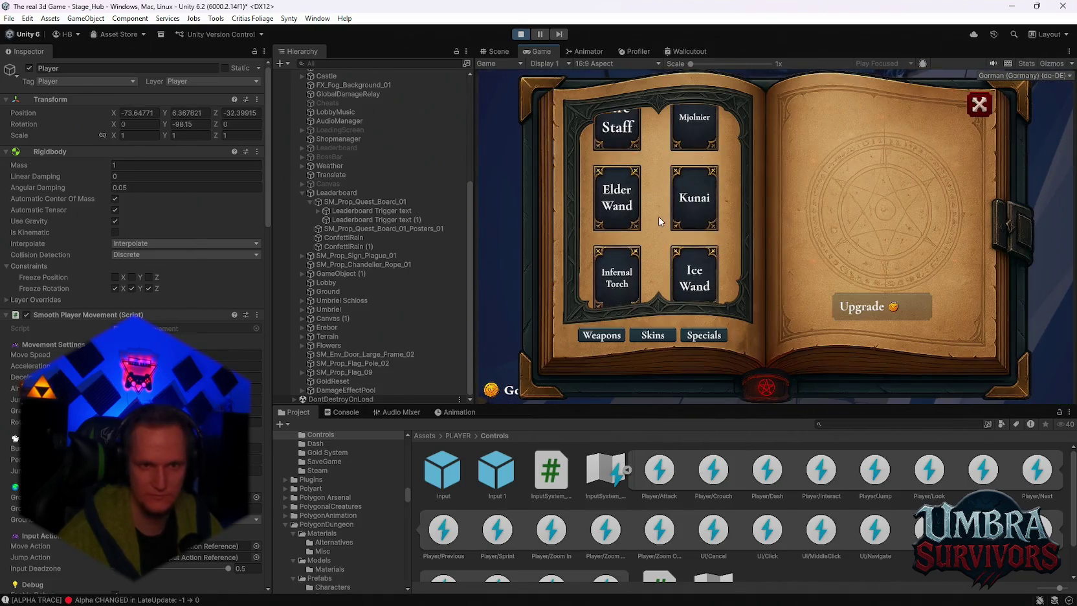
pyautogui.click(697, 262)
pyautogui.click(718, 215)
pyautogui.click(880, 308)
pyautogui.click(685, 277)
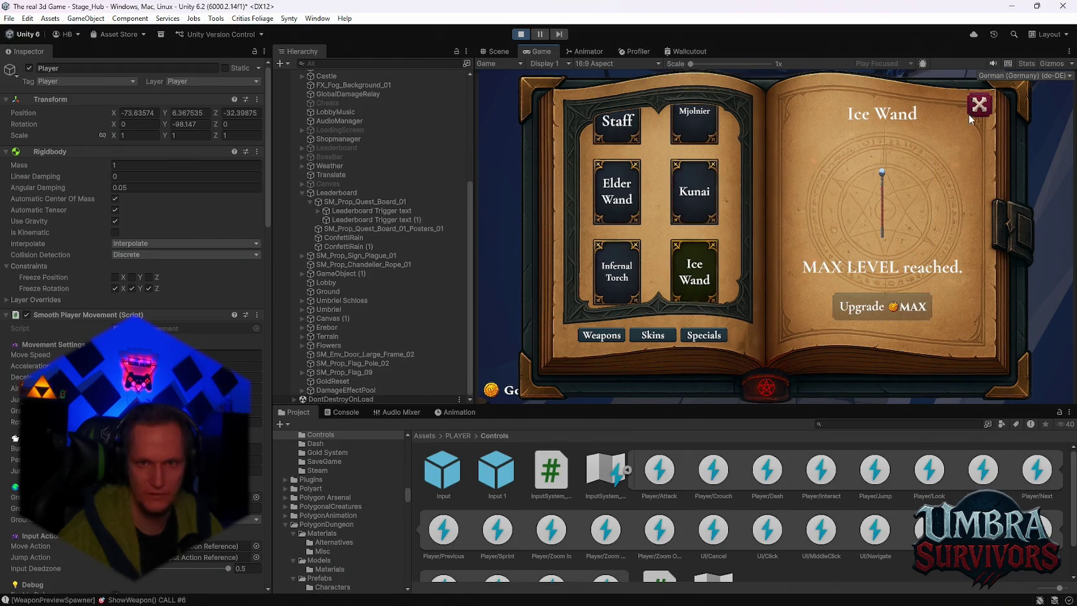
pyautogui.press('Escape')
# Run back to the dark portal and enter it to start the forest stage
pyautogui.press('w')
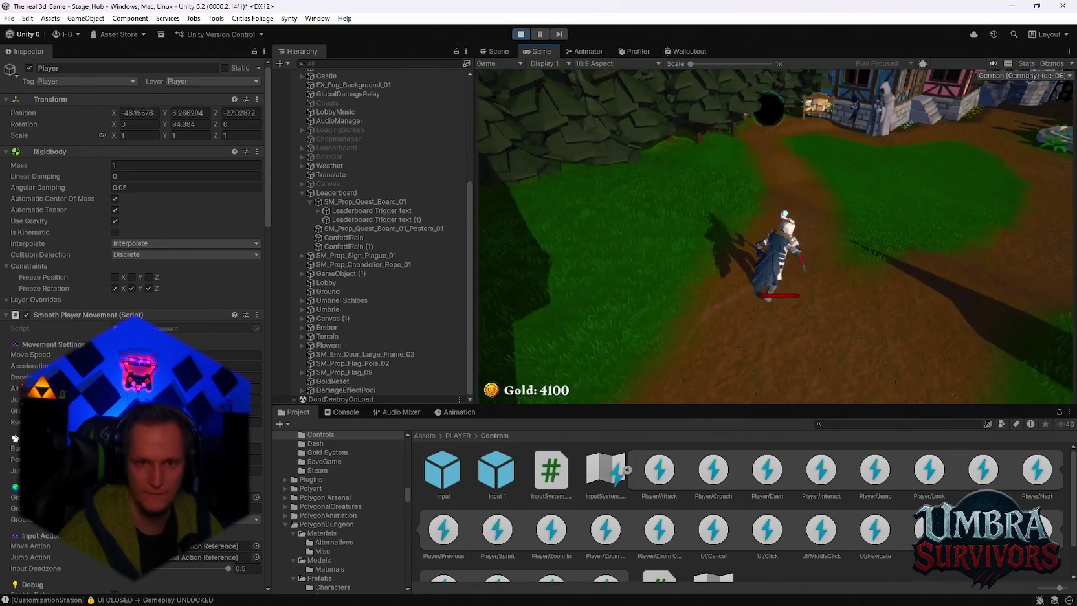
pyautogui.press('w')
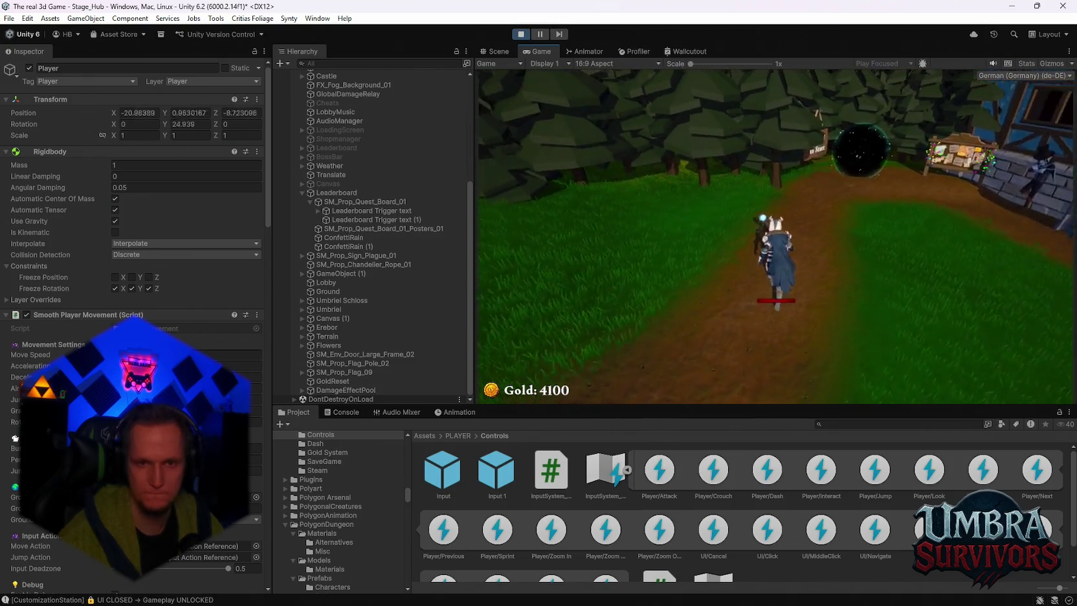
pyautogui.press('e')
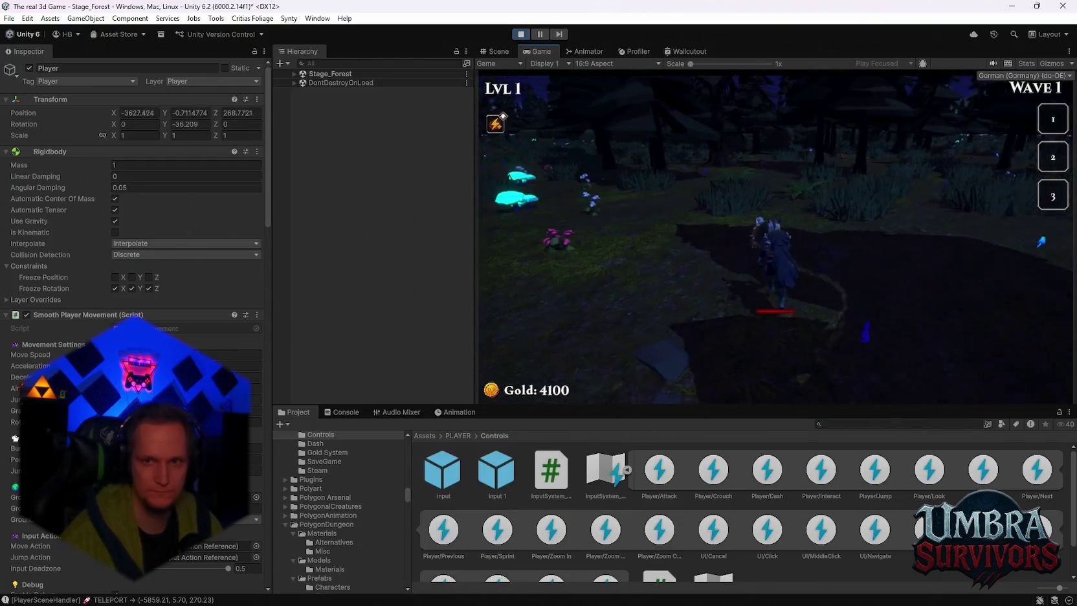
# Fight Wave 1 in the forest collecting XP, then pause and stop play mode
pyautogui.press('s')
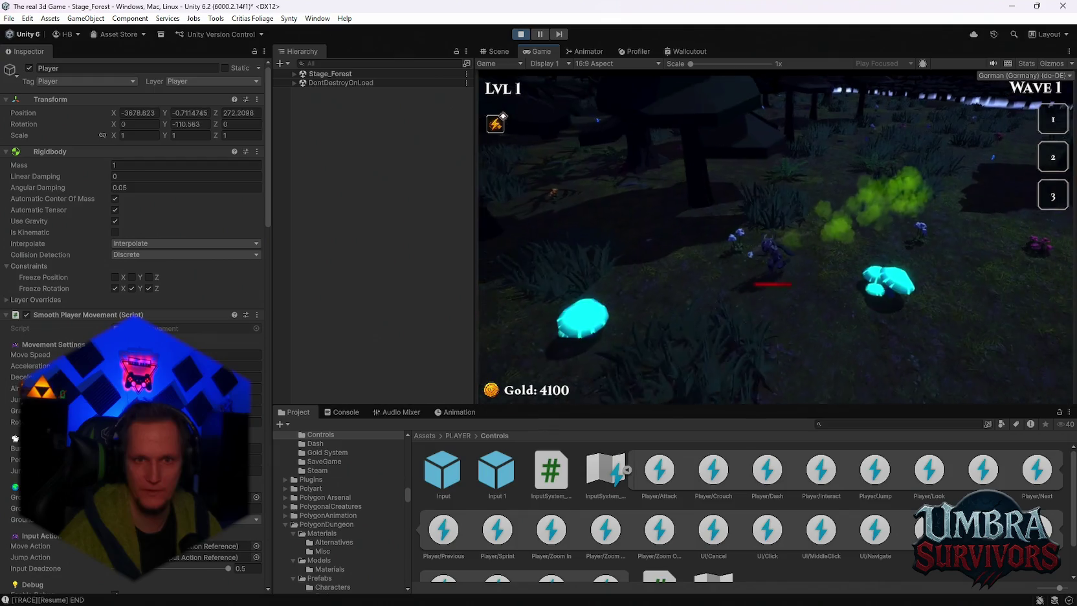
pyautogui.press('d')
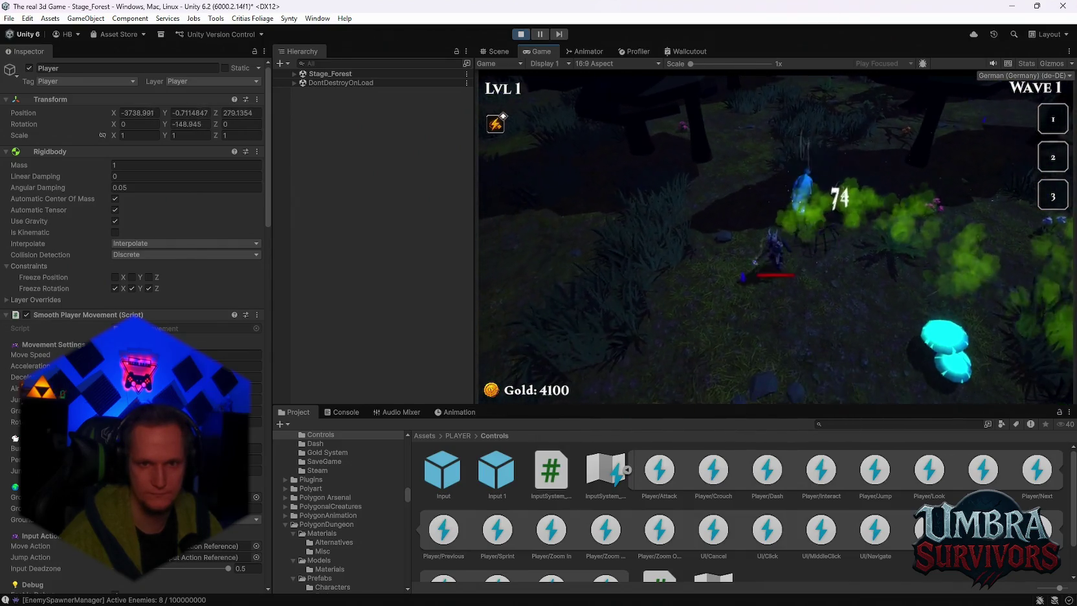
pyautogui.press('w')
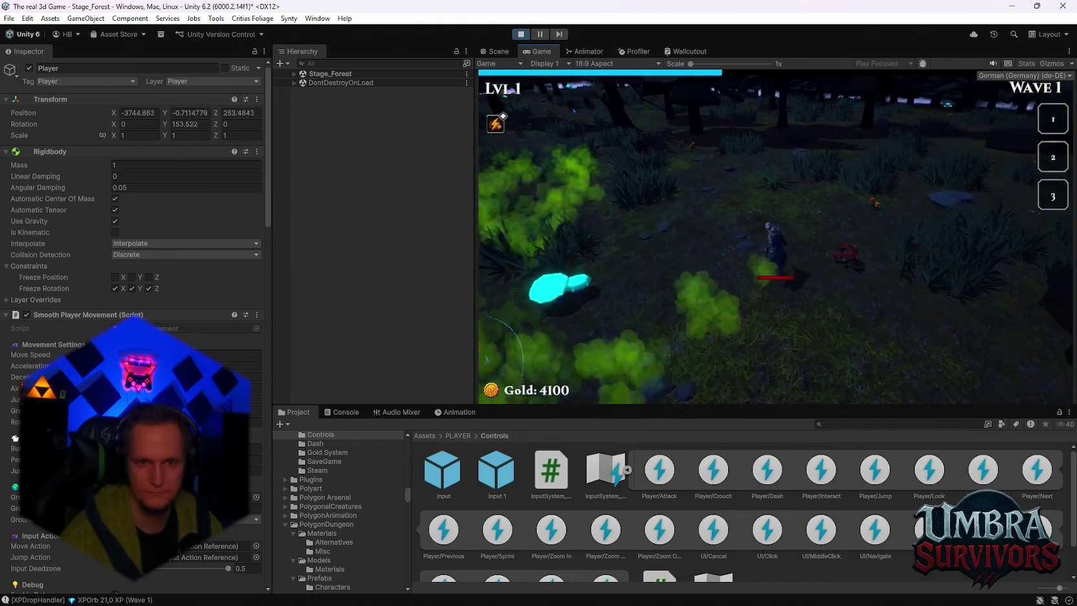
pyautogui.press('space')
pyautogui.press('w')
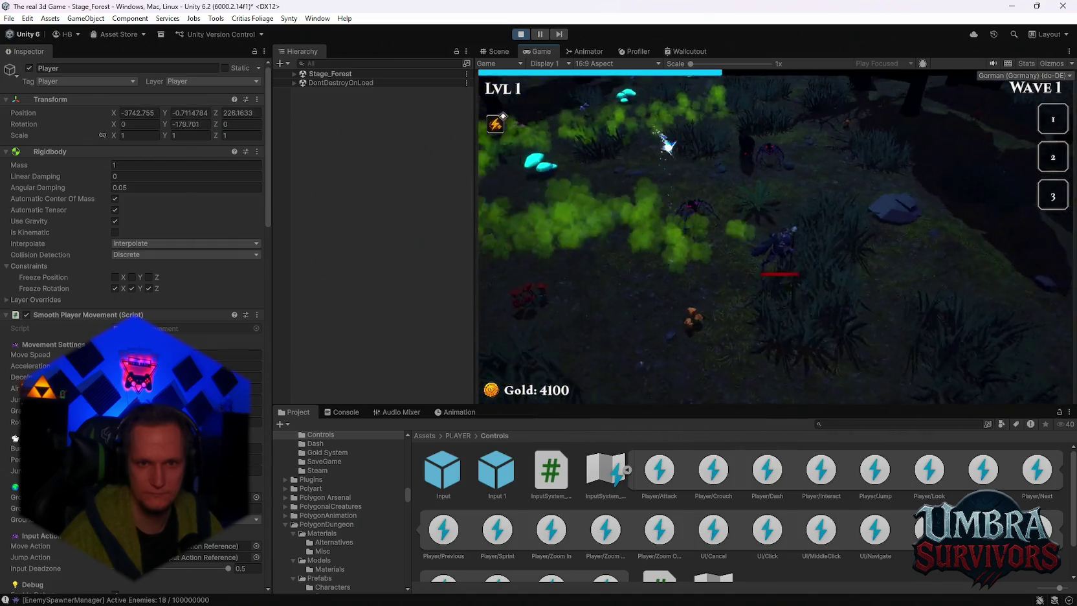
pyautogui.press('w')
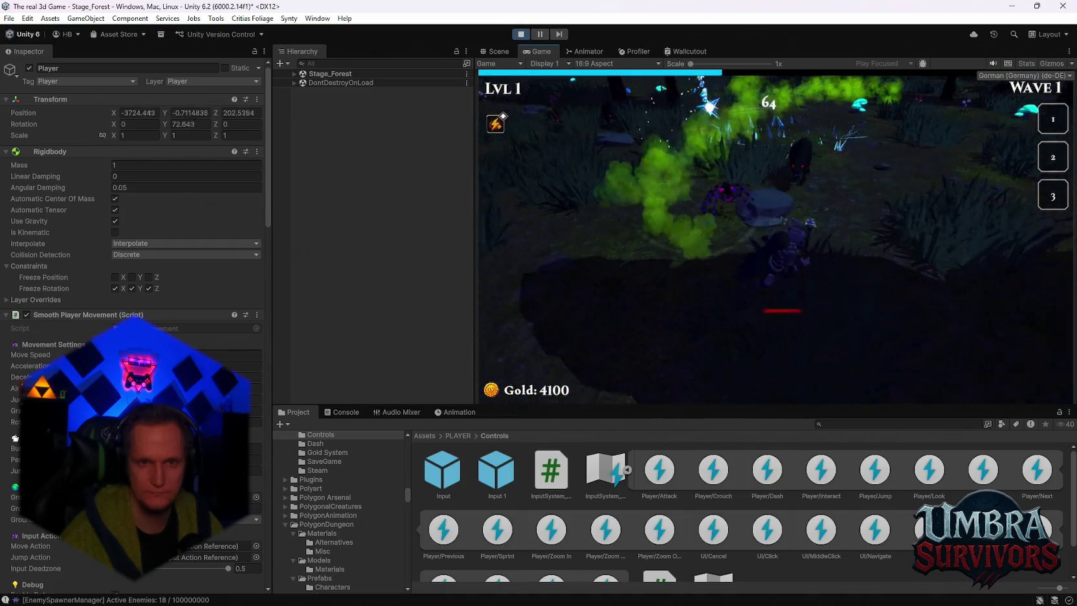
pyautogui.press('w')
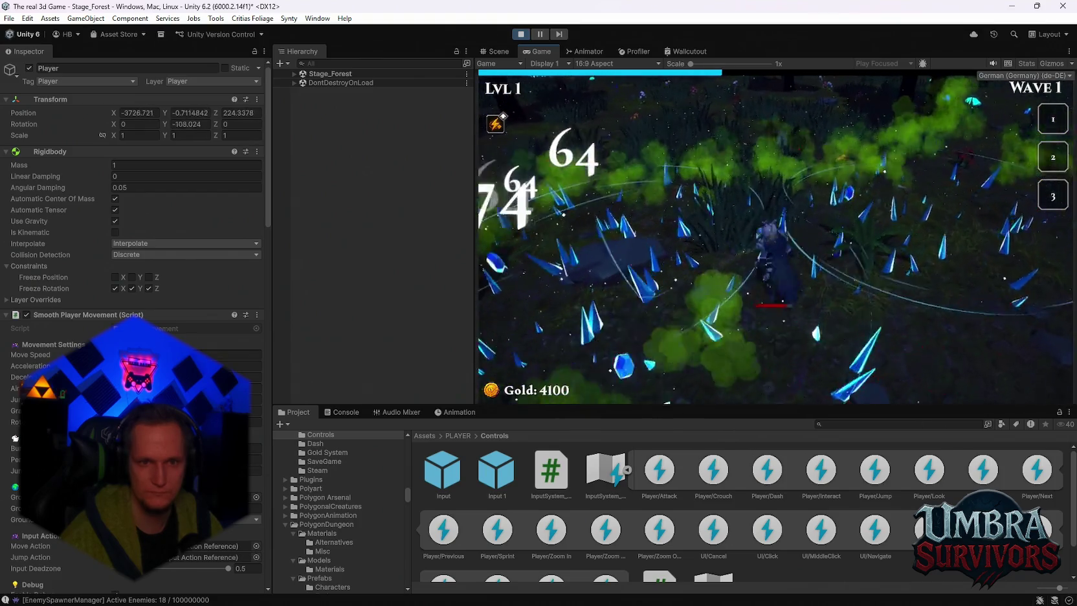
pyautogui.press('w')
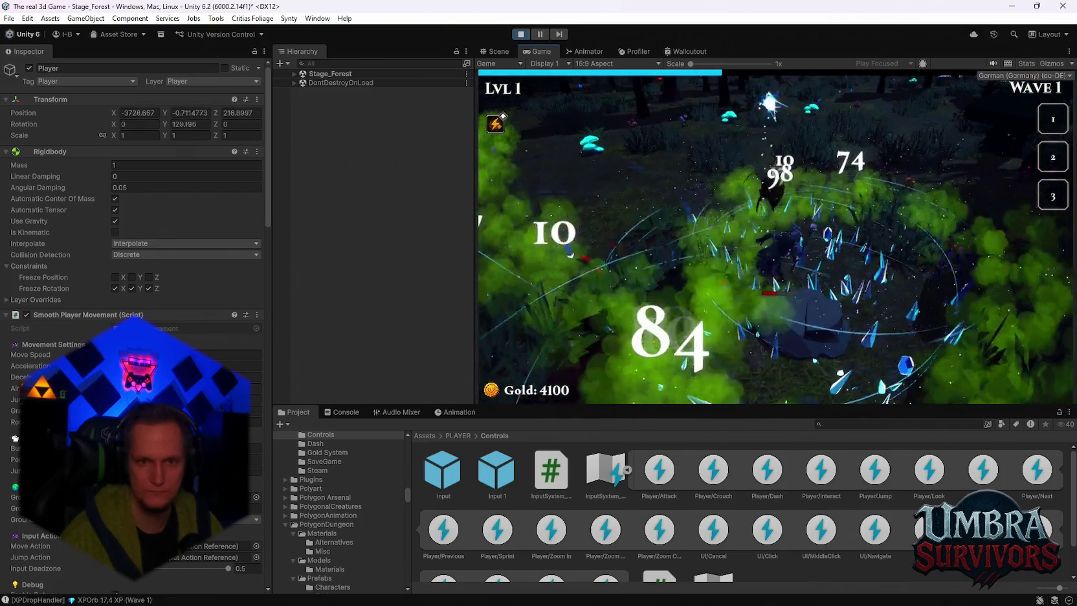
pyautogui.press('w')
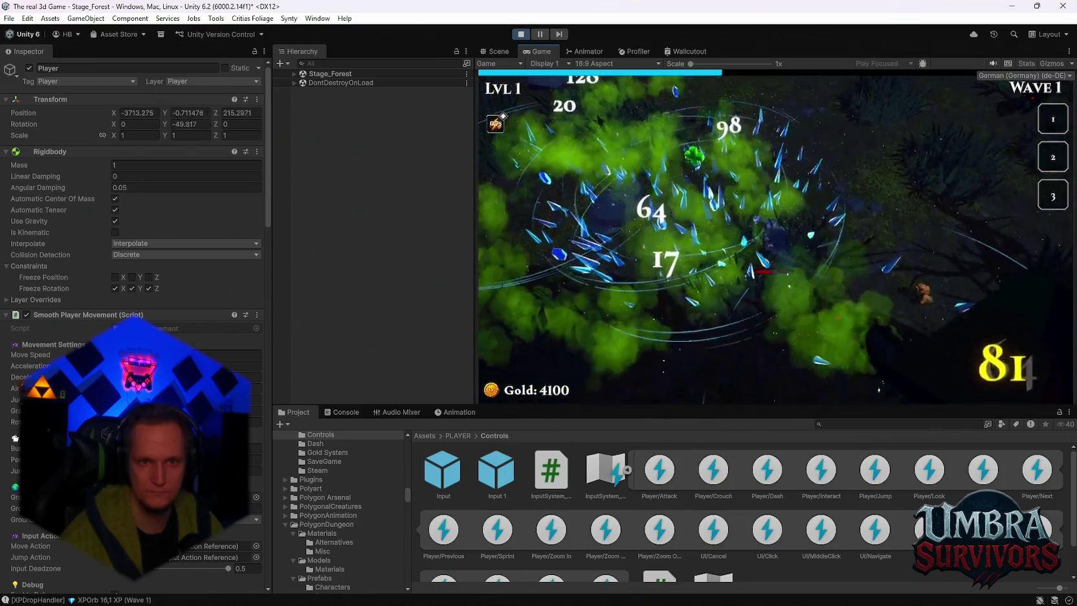
pyautogui.press('w')
pyautogui.press('Escape')
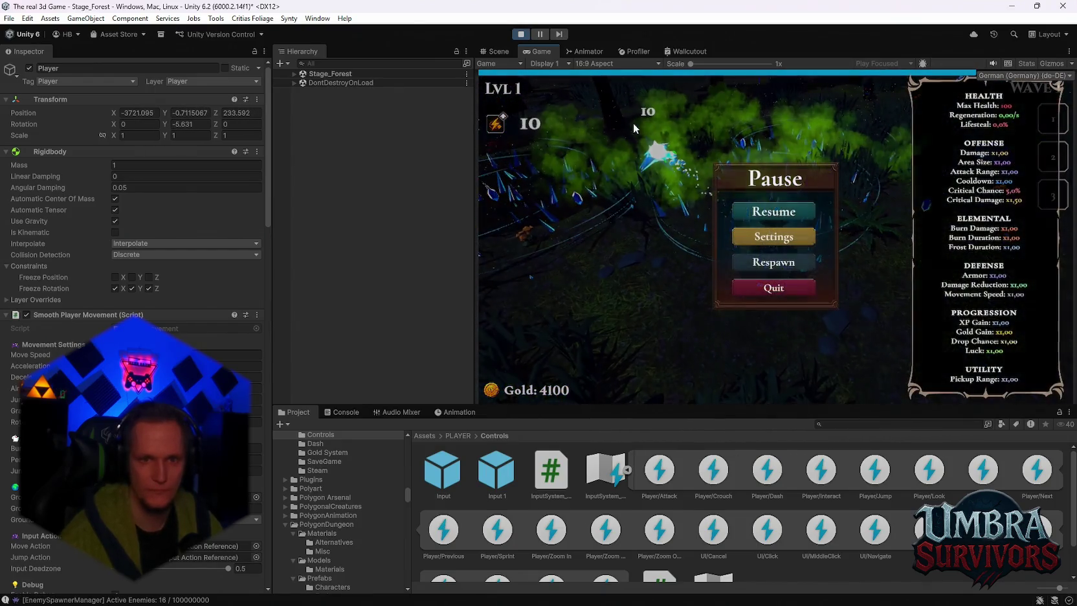
pyautogui.click(521, 34)
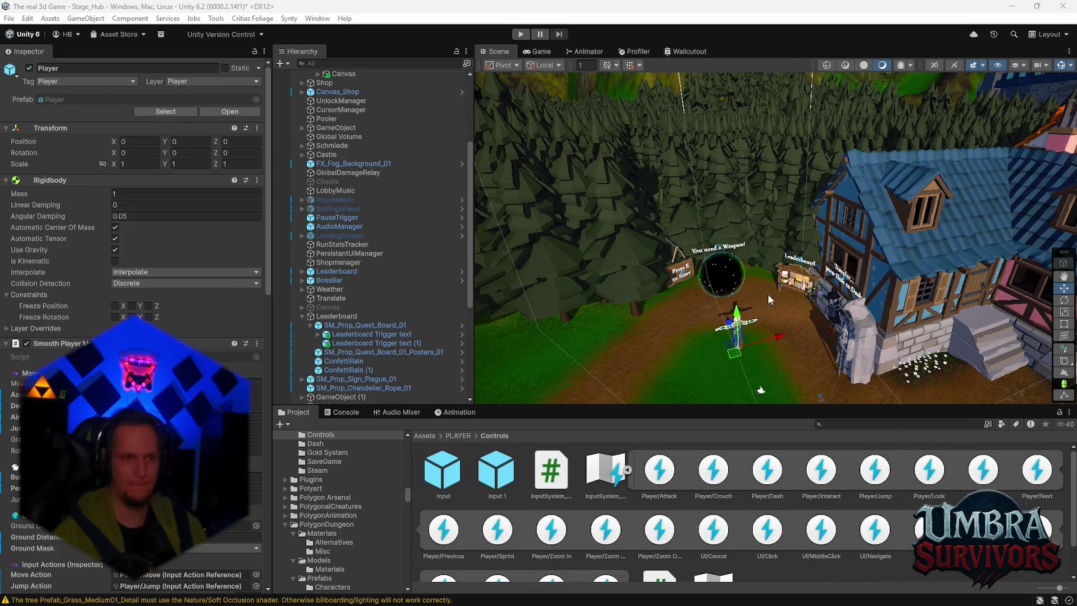
# Open the XPBar prefab via its Prefab > Open Asset in Context menu entry
pyautogui.scroll(-7, 366, 259)
pyautogui.rightClick(327, 318)
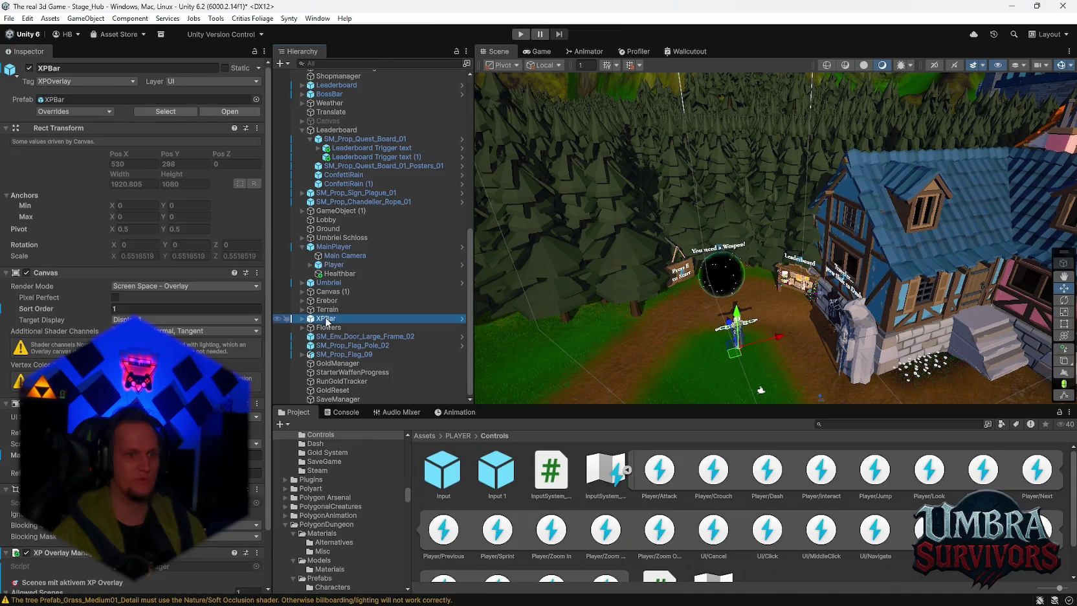
pyautogui.moveTo(500, 270)
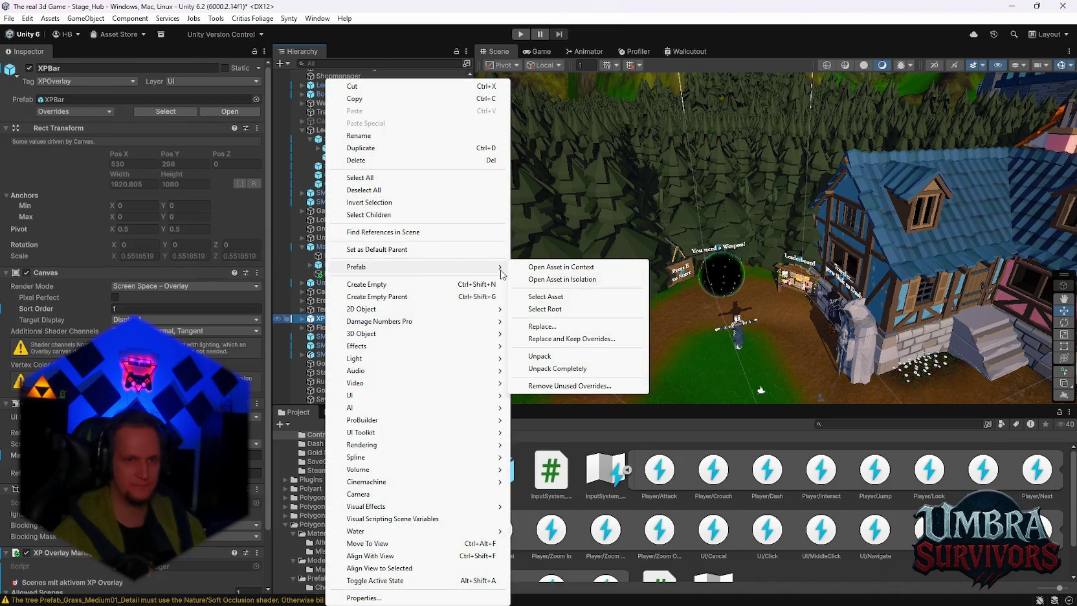
pyautogui.click(572, 280)
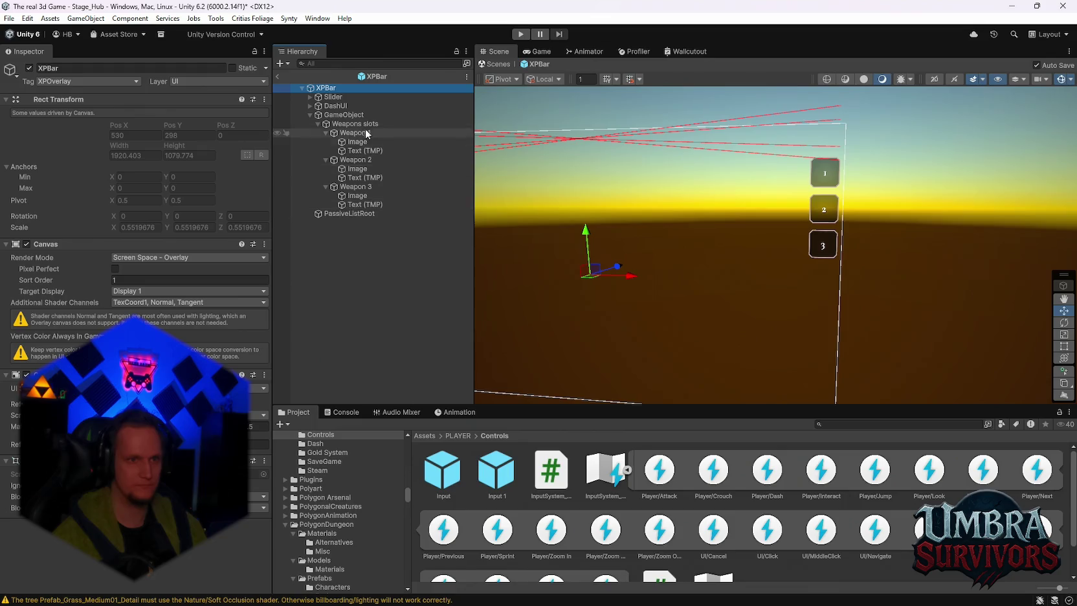
# On GameObject, add the Passive Icon UI script and then remove it again
pyautogui.click(341, 116)
pyautogui.click(152, 237)
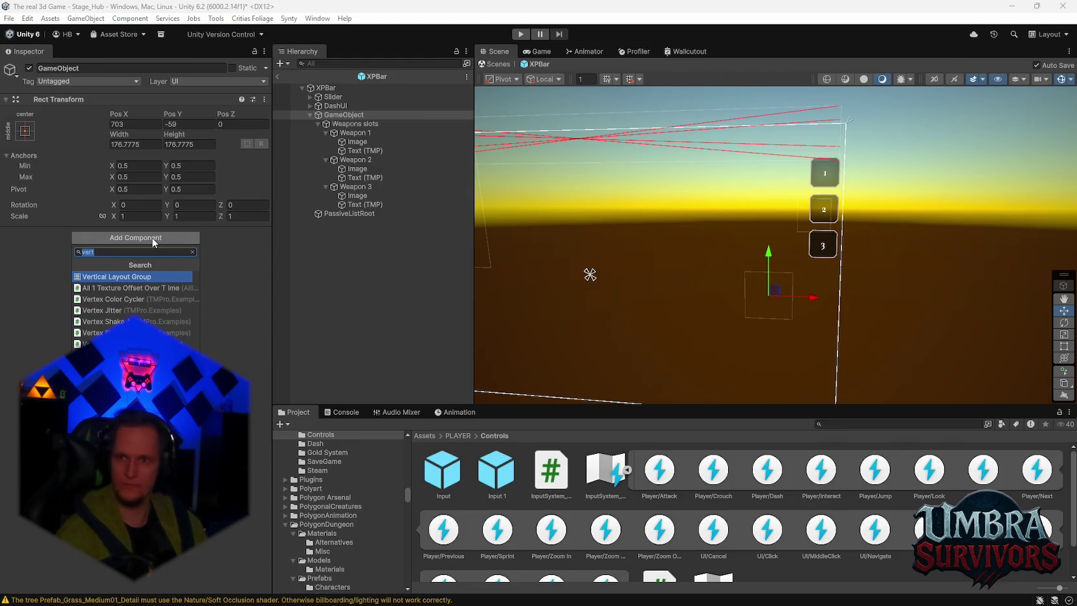
pyautogui.write('pass')
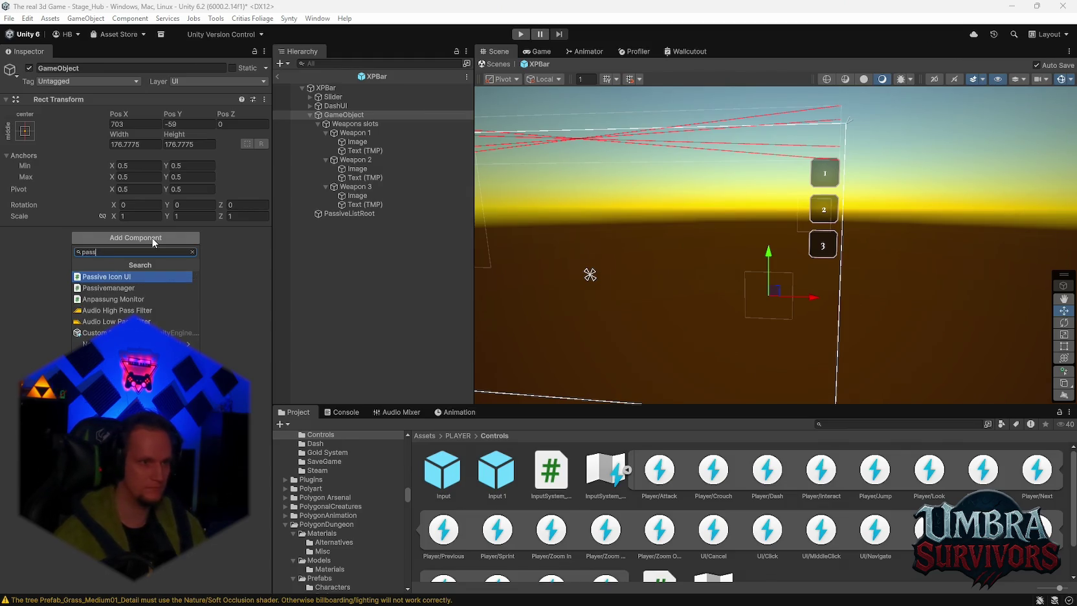
pyautogui.click(119, 277)
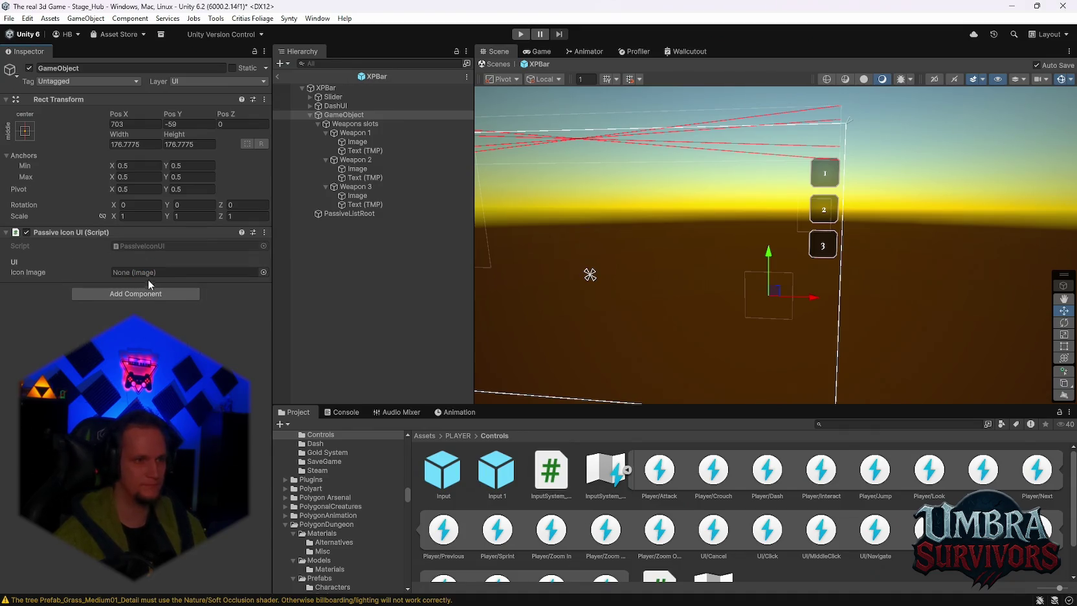
pyautogui.rightClick(59, 231)
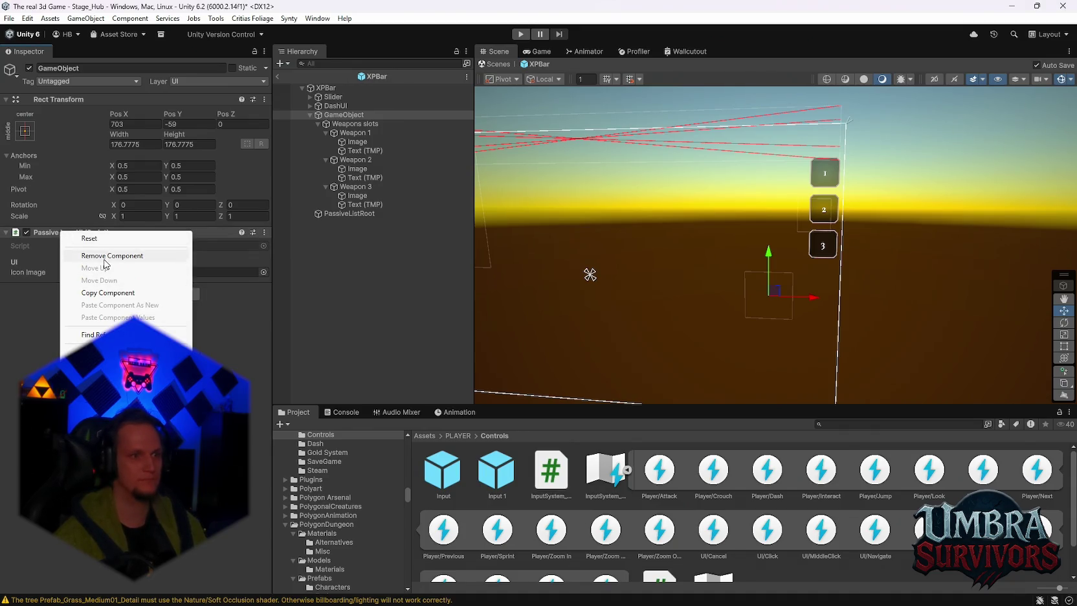
pyautogui.click(104, 255)
# Add the Inventory Overlay UI script to GameObject by searching 'Inve'
pyautogui.click(104, 238)
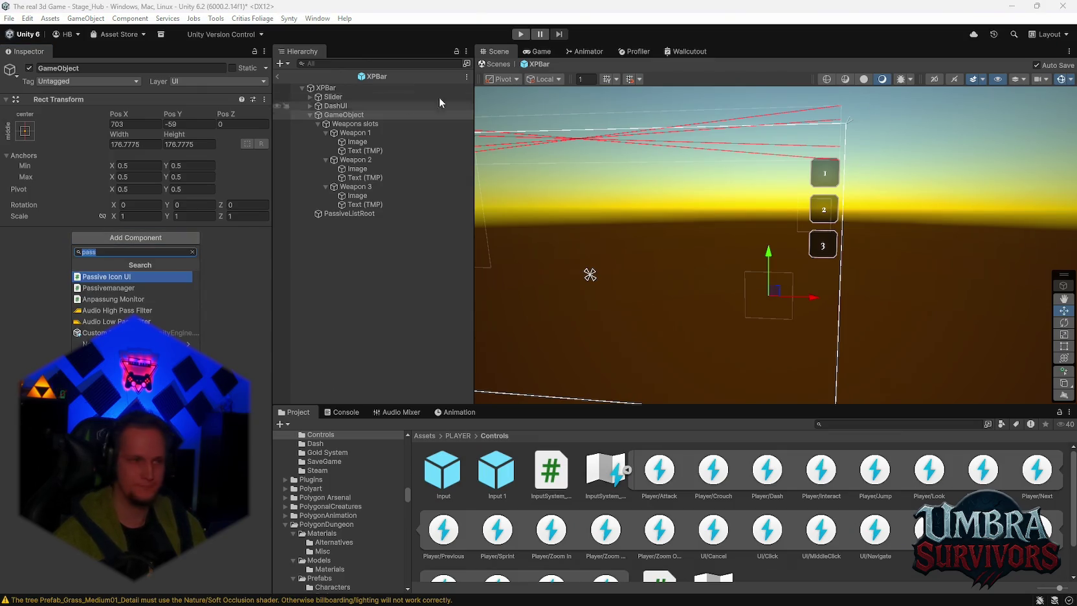
pyautogui.write('In')
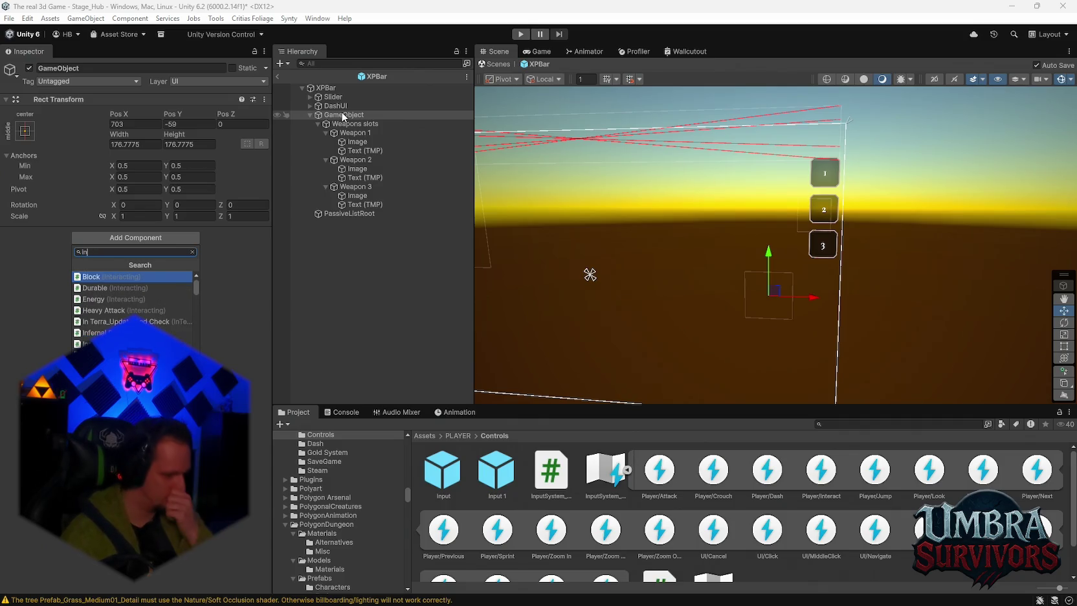
pyautogui.write('ven')
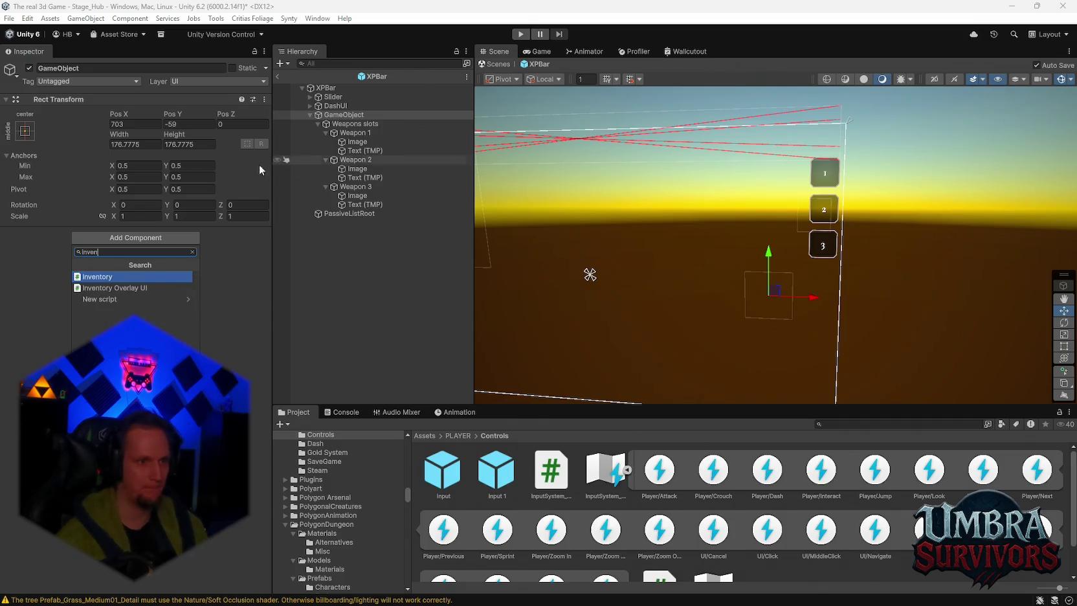
pyautogui.click(145, 288)
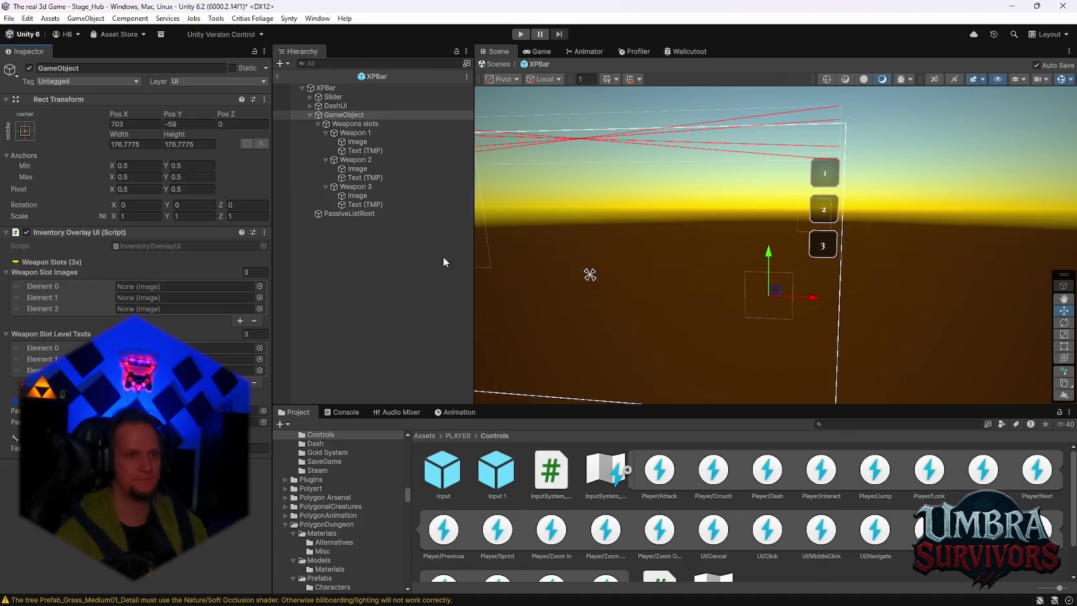
# Assign the Weapon 1–3 Images to Elements 0–2 and the Text (TMP) objects to level texts
pyautogui.moveTo(349, 135)
pyautogui.mouseDown()
pyautogui.moveTo(199, 289)
pyautogui.moveTo(356, 204)
pyautogui.moveTo(377, 149)
pyautogui.moveTo(167, 291)
pyautogui.mouseUp()
pyautogui.moveTo(132, 294); pyautogui.dragTo(132, 289)
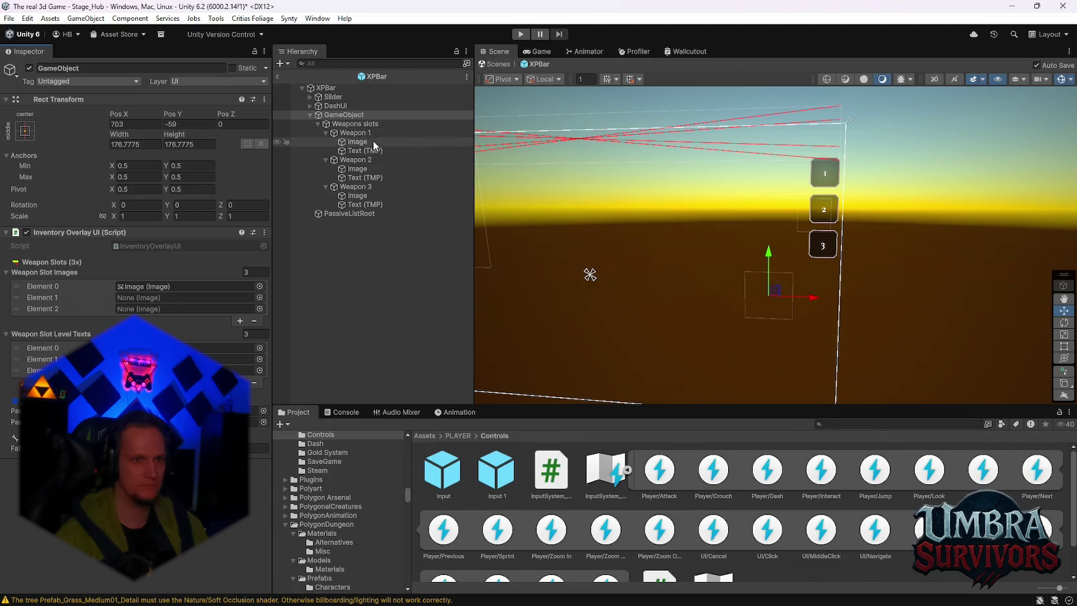
pyautogui.moveTo(362, 169); pyautogui.dragTo(138, 297)
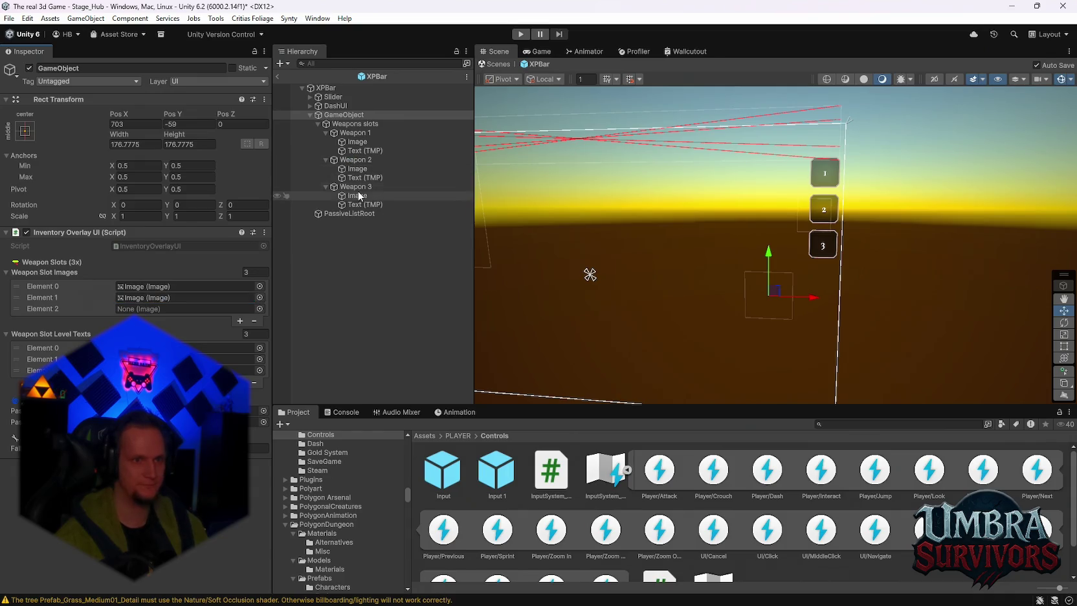
pyautogui.moveTo(359, 170); pyautogui.dragTo(137, 297)
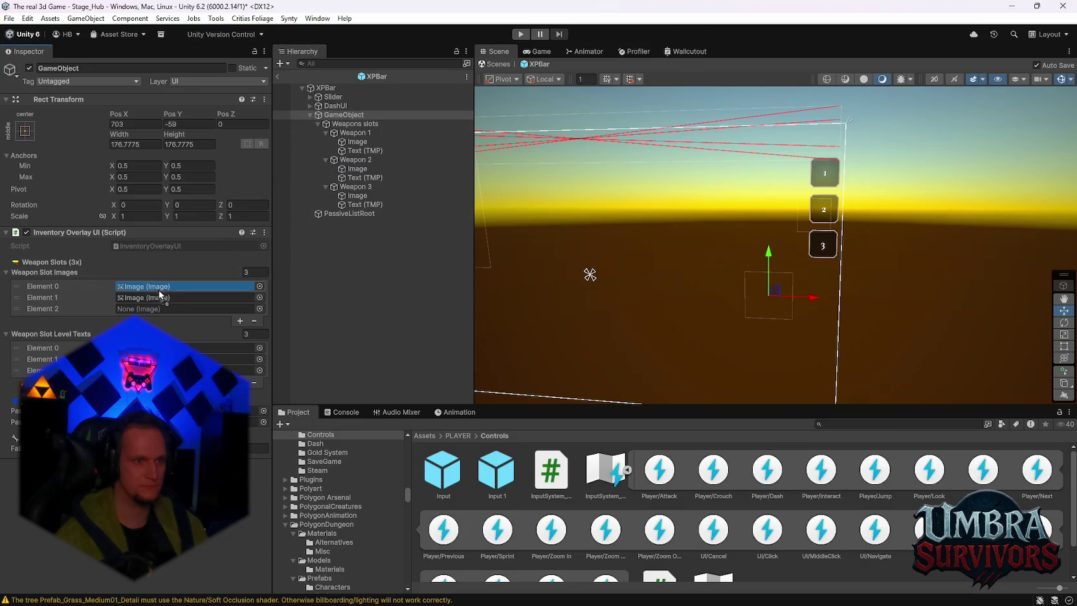
pyautogui.moveTo(364, 191); pyautogui.dragTo(160, 304)
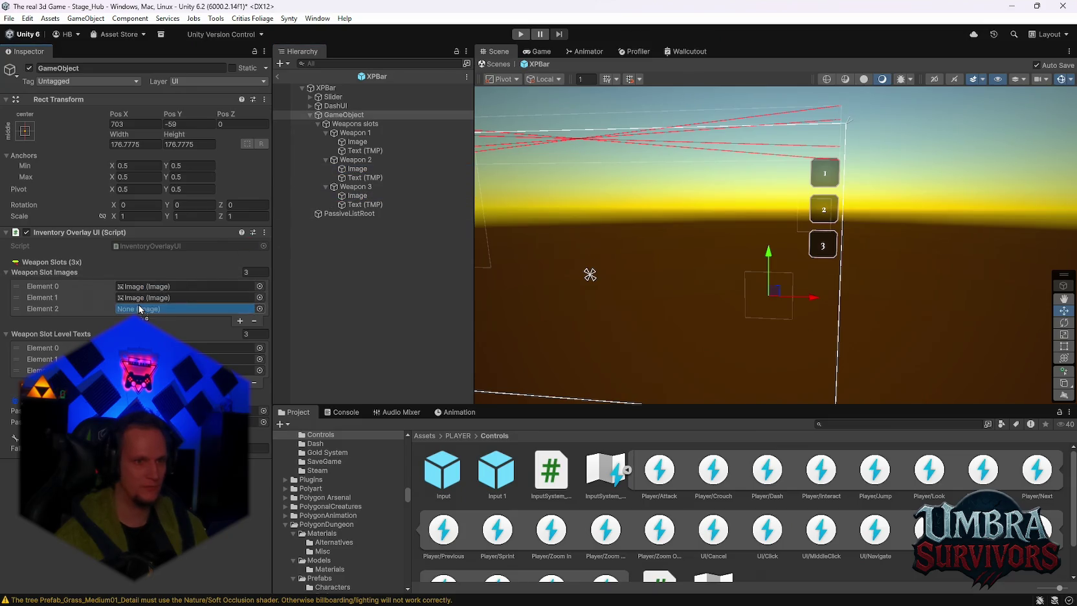
pyautogui.moveTo(360, 151)
pyautogui.mouseDown()
pyautogui.moveTo(220, 359)
pyautogui.moveTo(194, 309)
pyautogui.moveTo(362, 187)
pyautogui.moveTo(194, 347)
pyautogui.moveTo(213, 359)
pyautogui.mouseUp()
pyautogui.moveTo(364, 204); pyautogui.dragTo(214, 371)
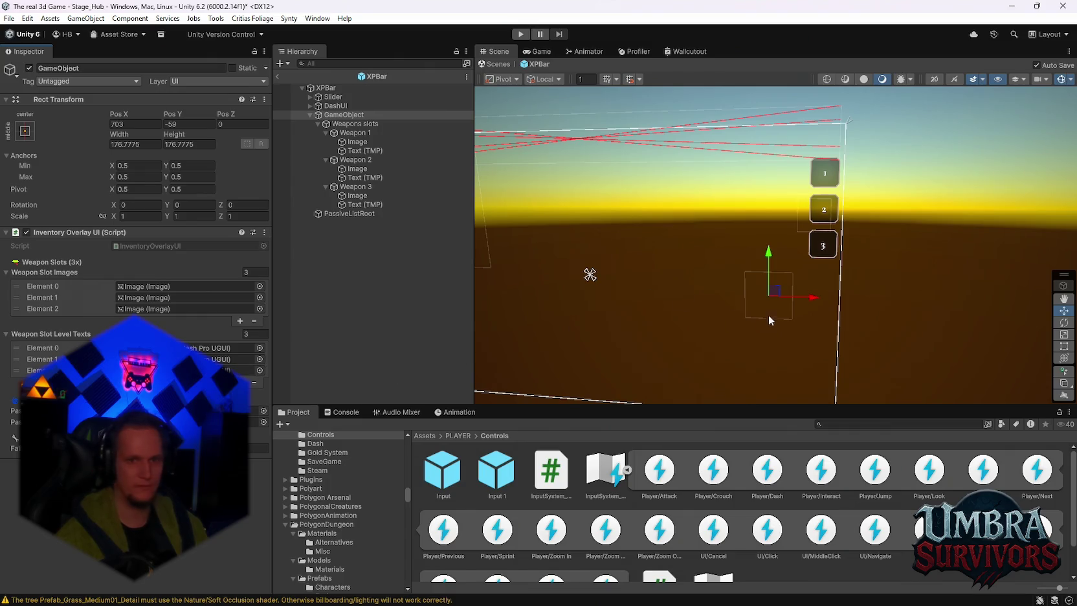
pyautogui.scroll(3, 797, 273)
# Move PassiveListRoot lower beside the weapon slots and recheck GameObject's script
pyautogui.click(349, 214)
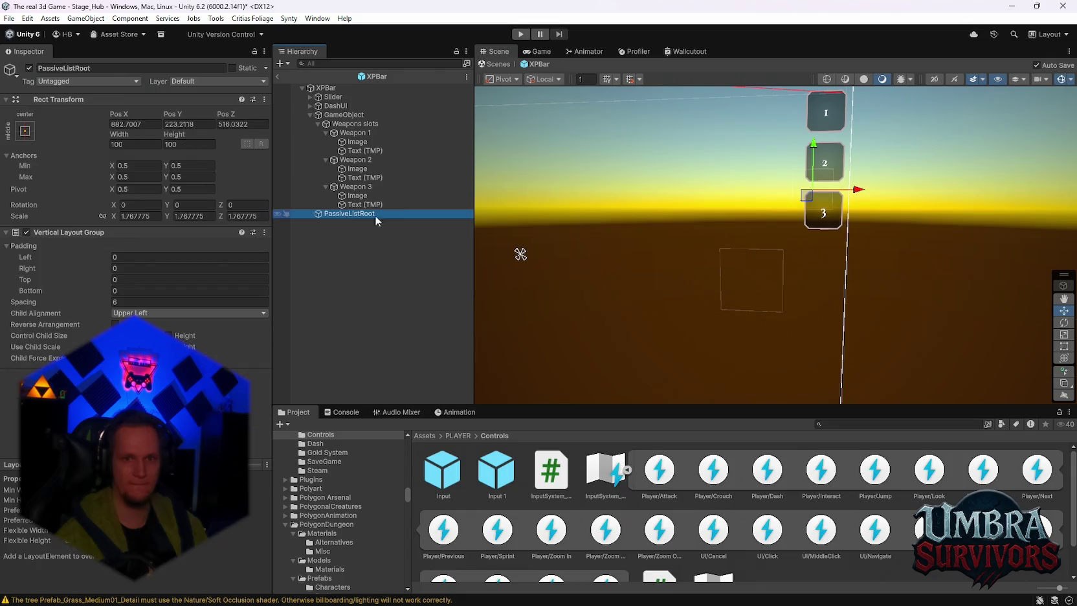
pyautogui.moveTo(814, 160); pyautogui.dragTo(807, 222)
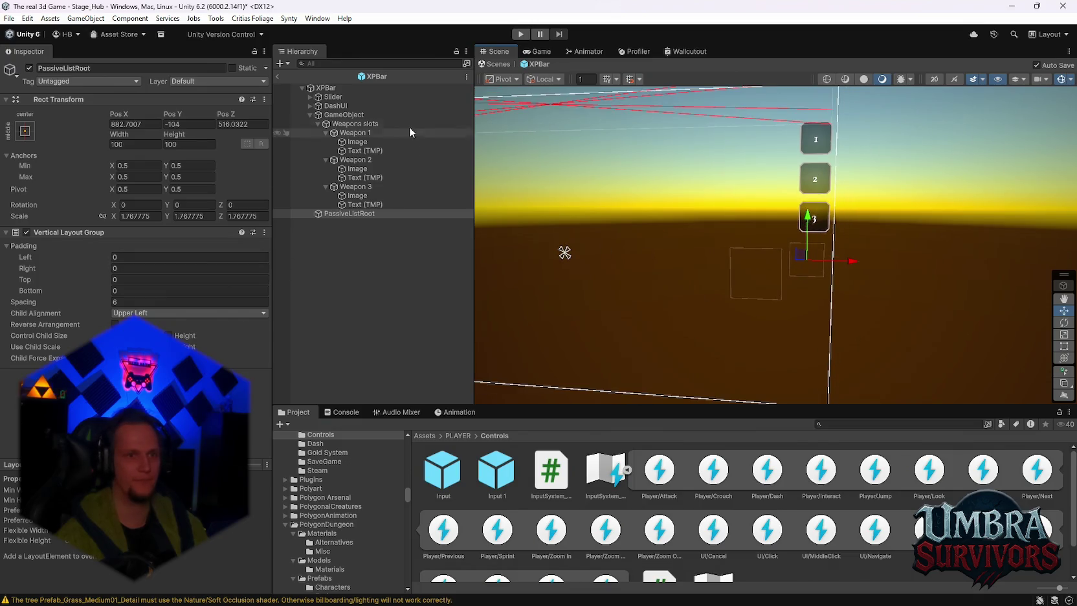
pyautogui.click(356, 125)
pyautogui.click(346, 118)
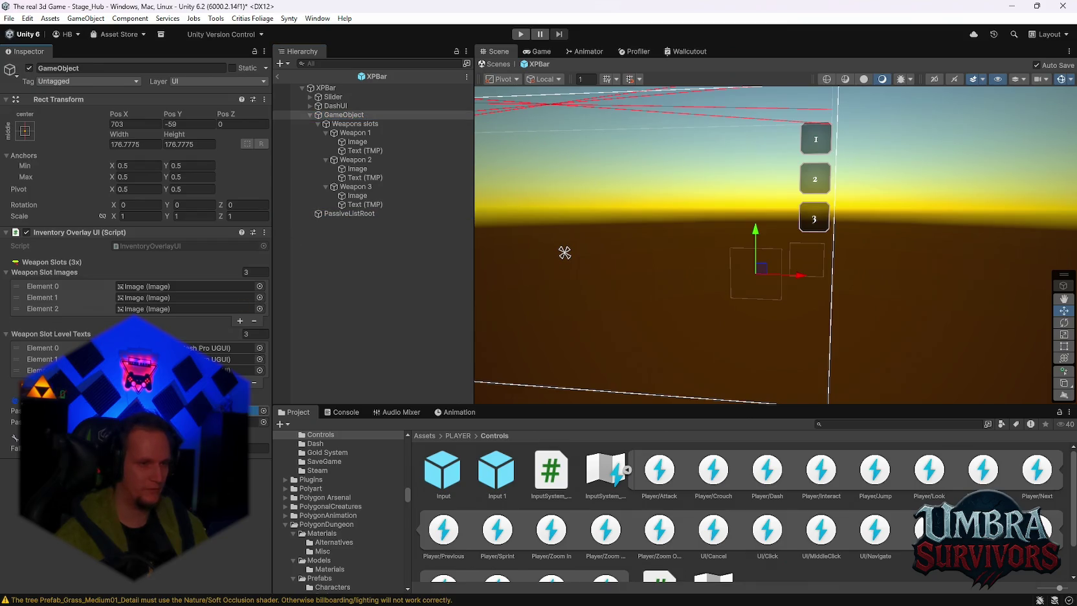
pyautogui.click(338, 215)
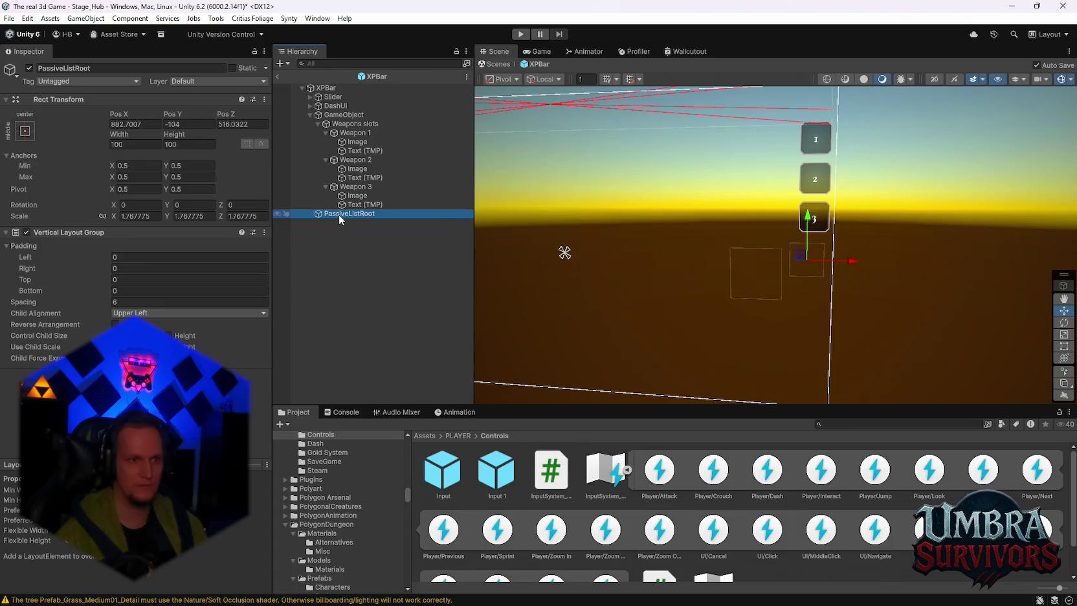
pyautogui.click(352, 115)
# Review GameObject's Inventory Overlay UI and open the UI > Item Slots folder in Project
pyautogui.scroll(-10, 349, 539)
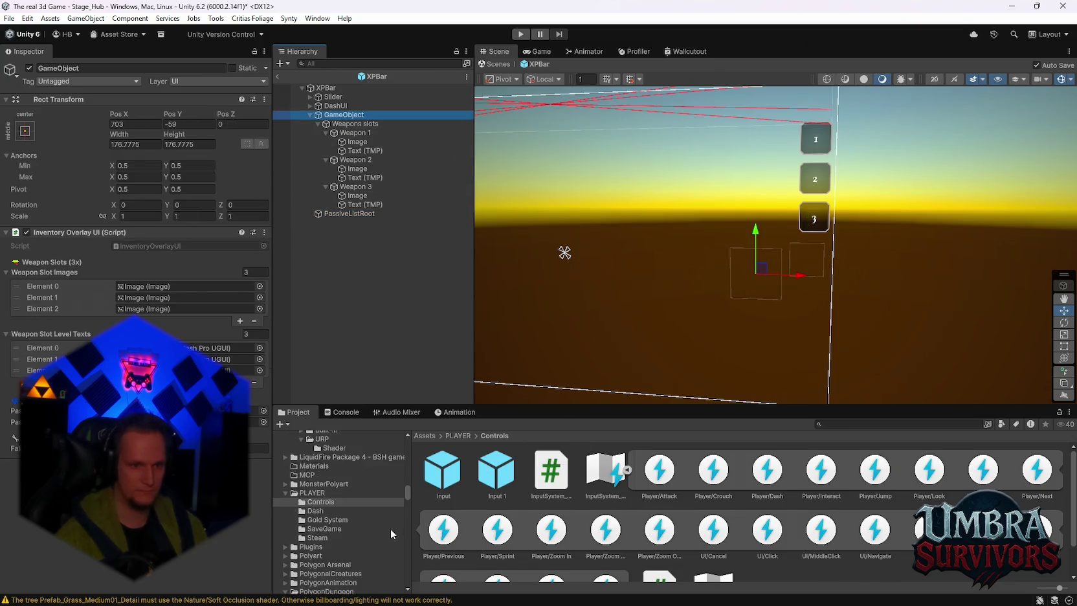
pyautogui.scroll(5, 374, 534)
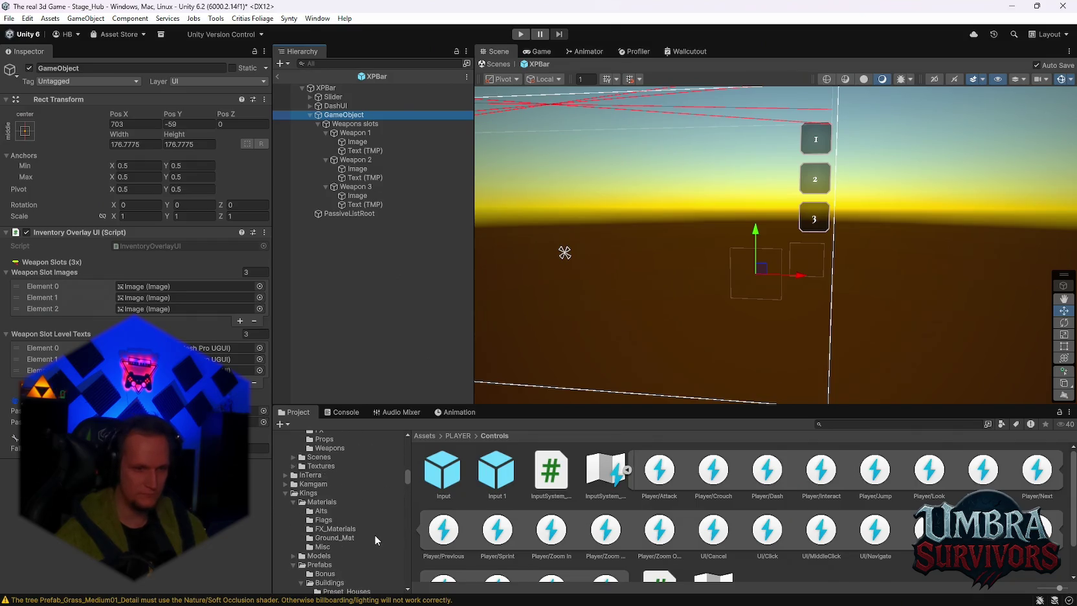
pyautogui.scroll(-3, 372, 540)
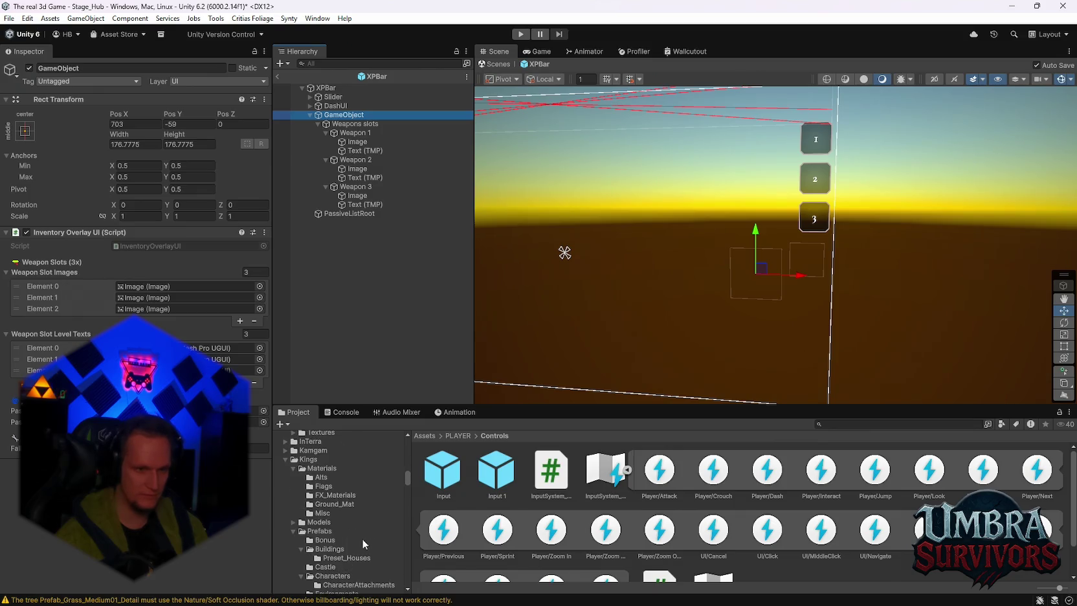
pyautogui.scroll(-6, 342, 532)
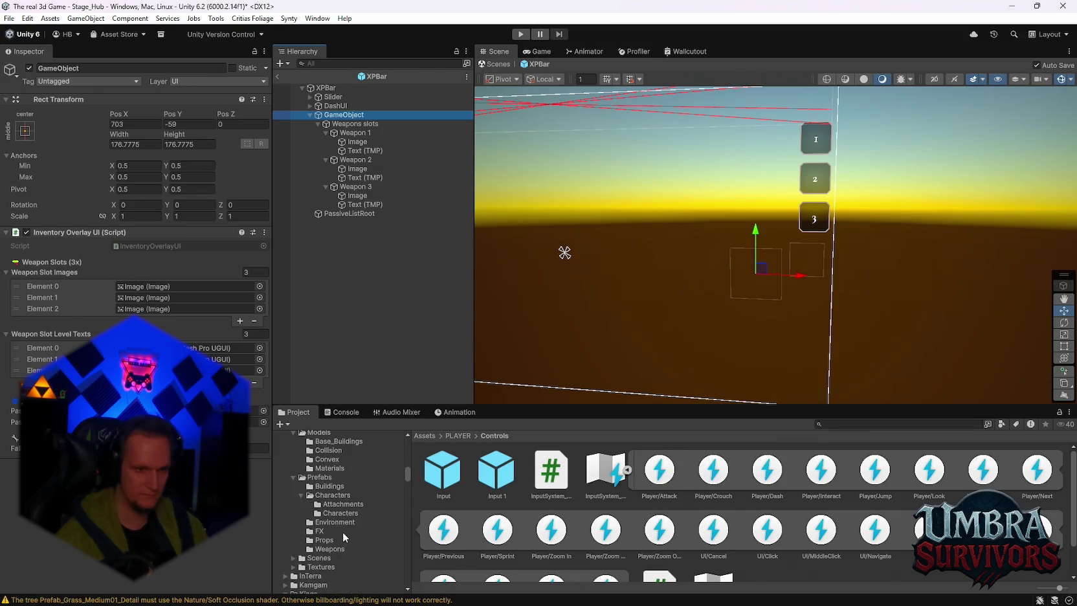
pyautogui.scroll(4, 342, 532)
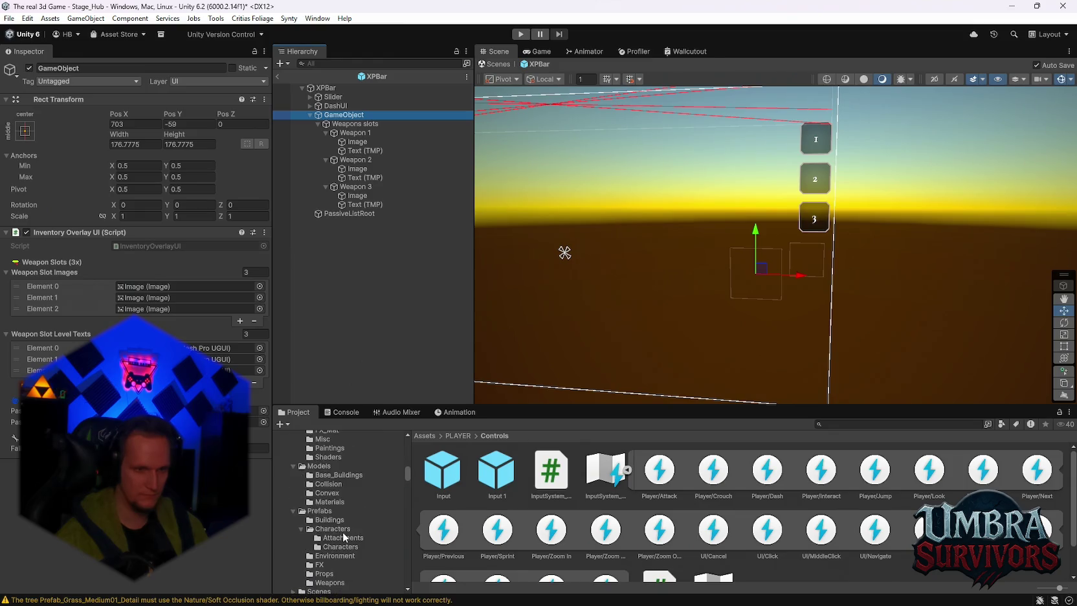
pyautogui.scroll(3, 354, 515)
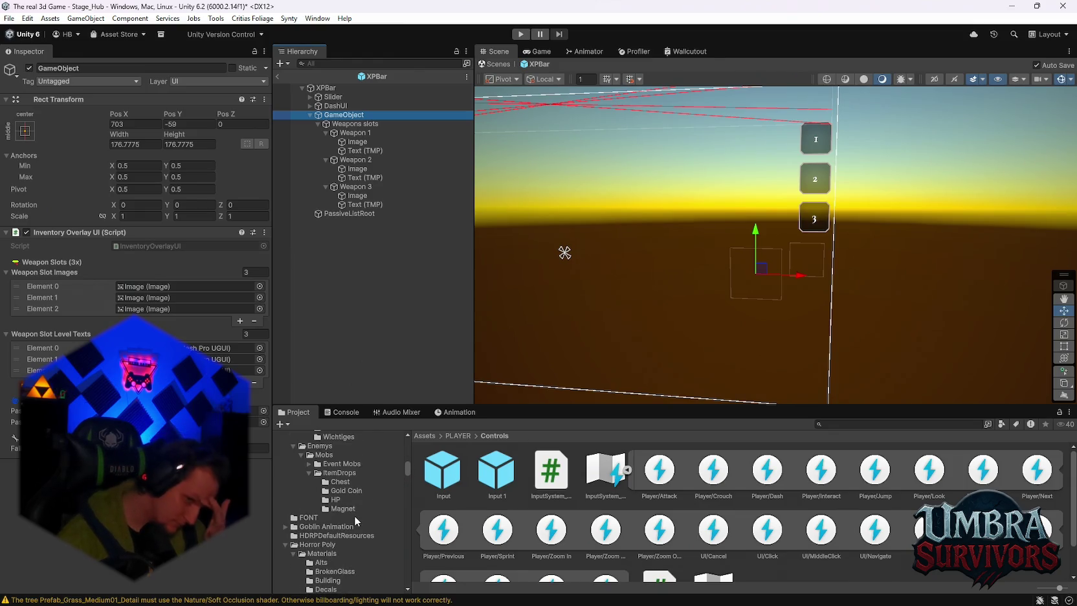
pyautogui.scroll(-10, 355, 515)
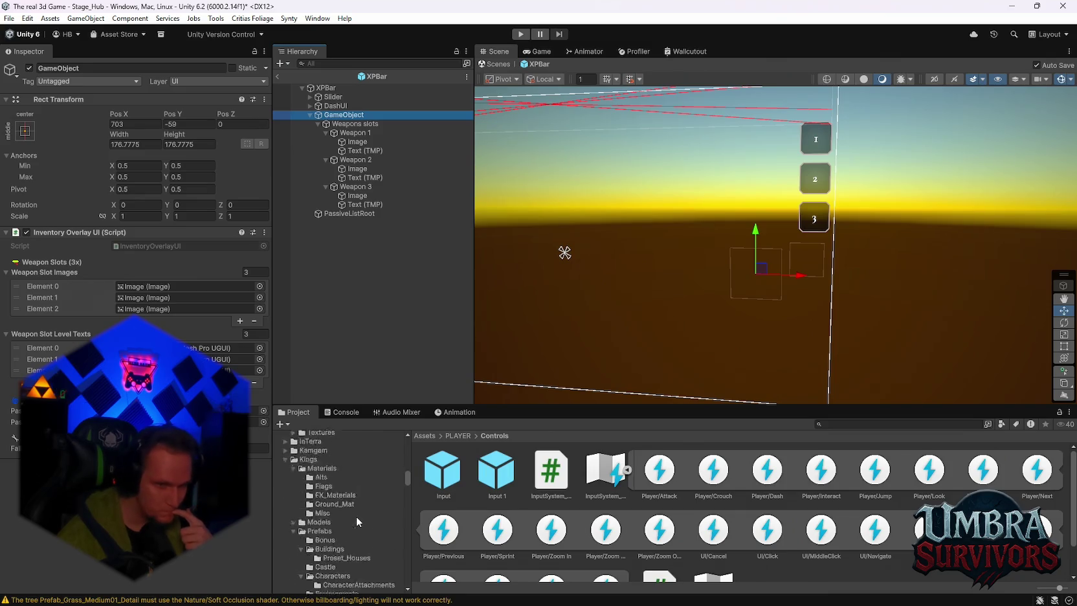
pyautogui.moveTo(406, 482); pyautogui.dragTo(401, 566)
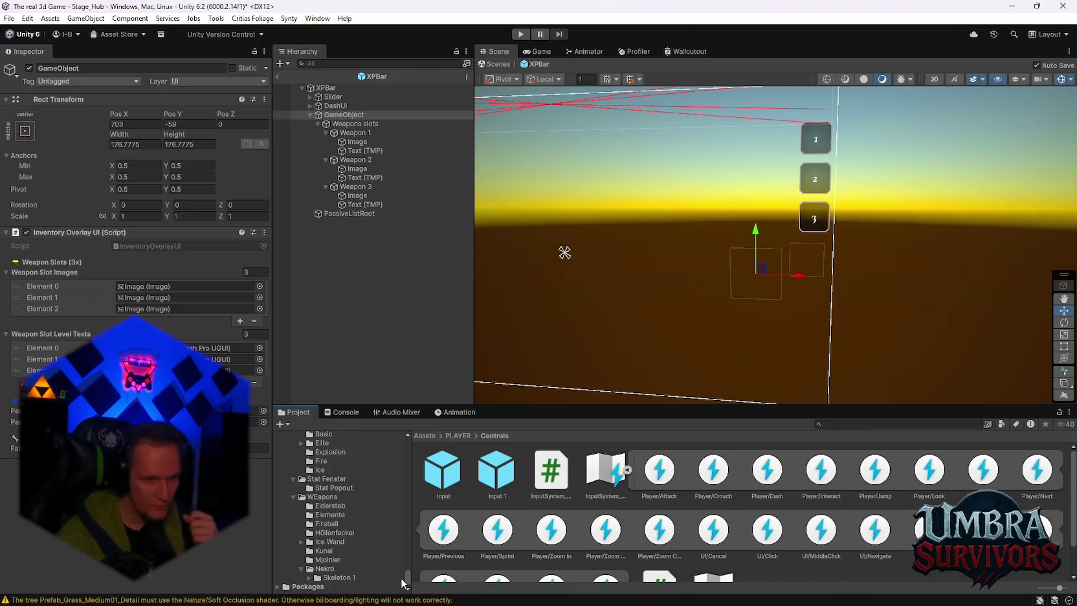
pyautogui.scroll(5, 360, 537)
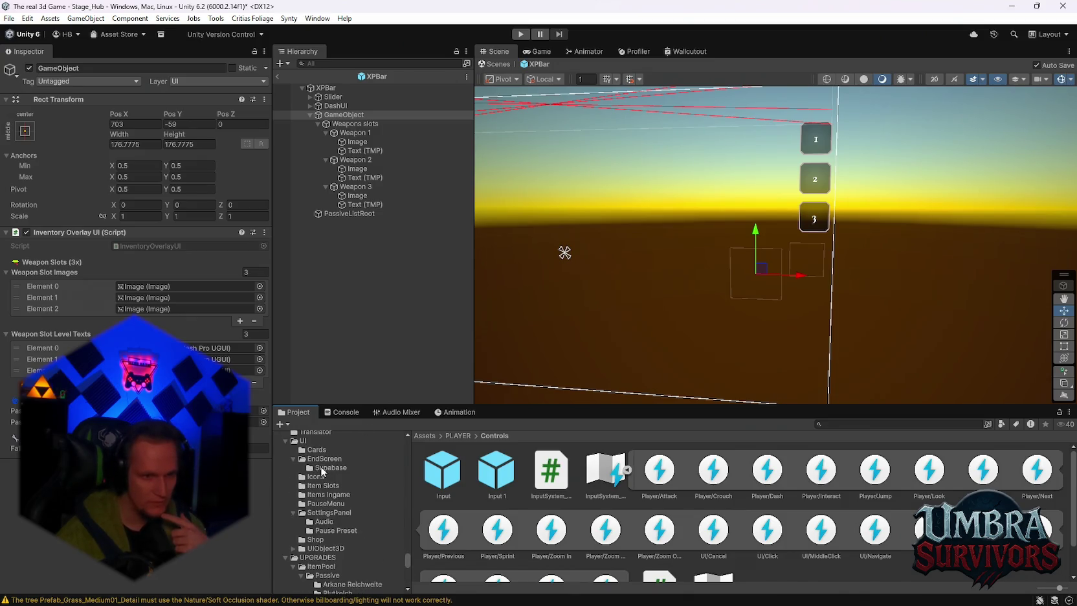
pyautogui.click(313, 441)
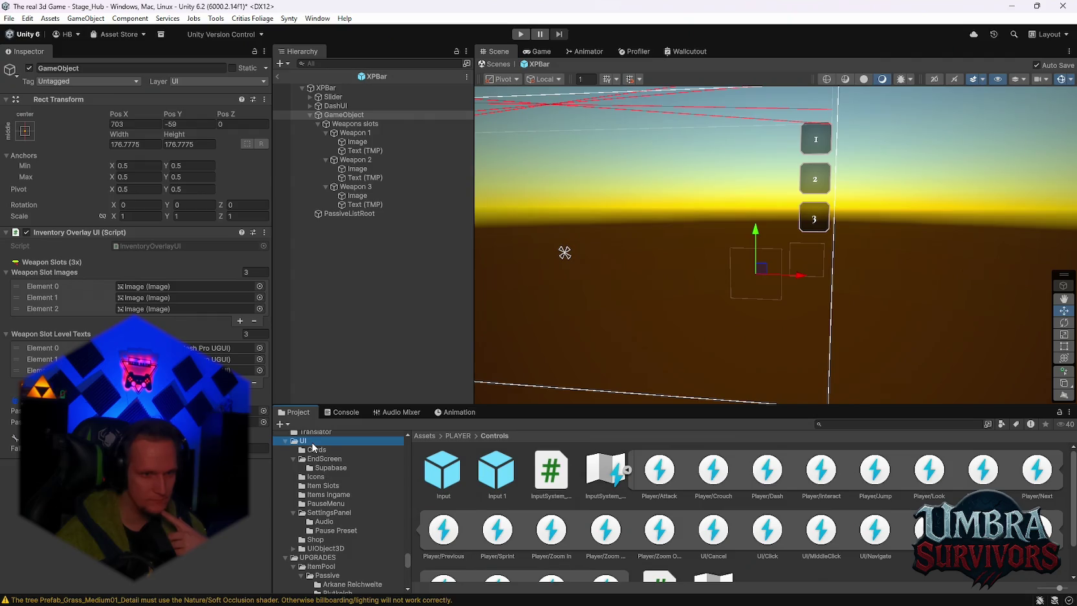
pyautogui.doubleClick(600, 478)
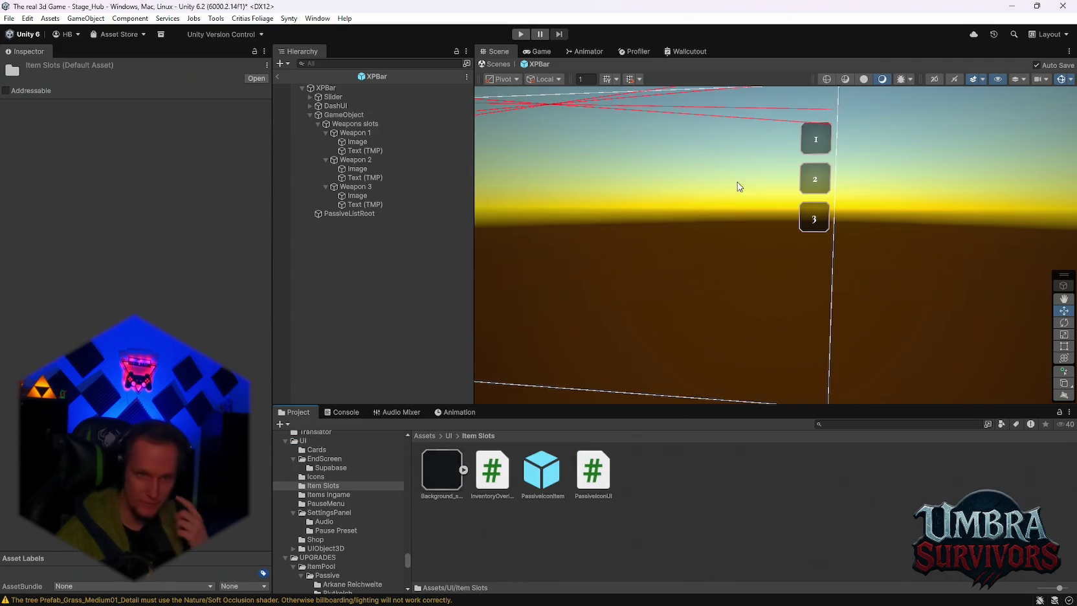
# Check the Weapons layout settings and exit prefab mode back to Stage_Hub
pyautogui.click(340, 123)
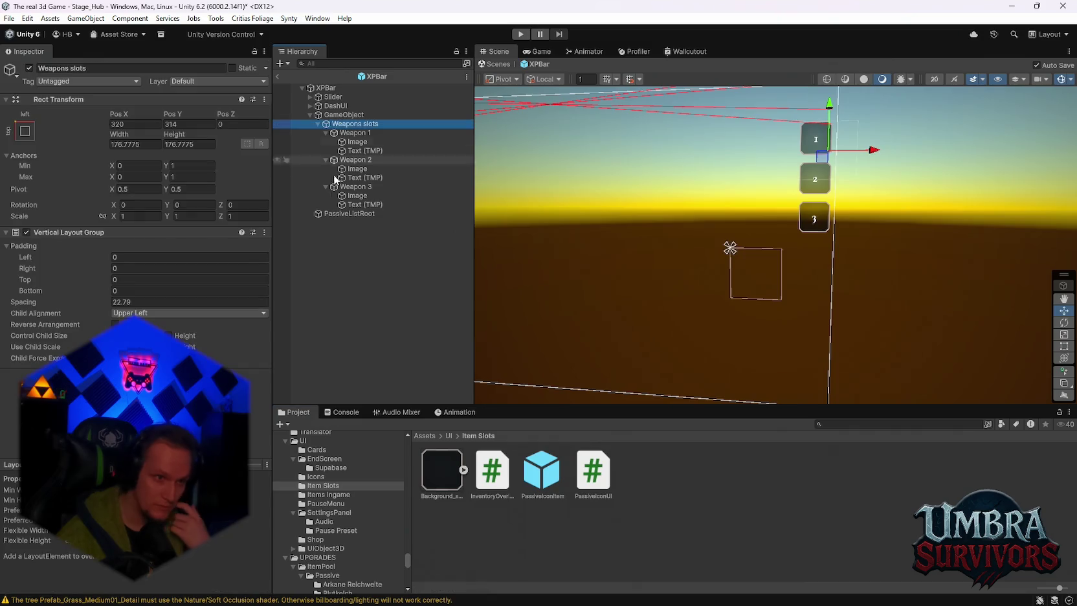
pyautogui.click(337, 114)
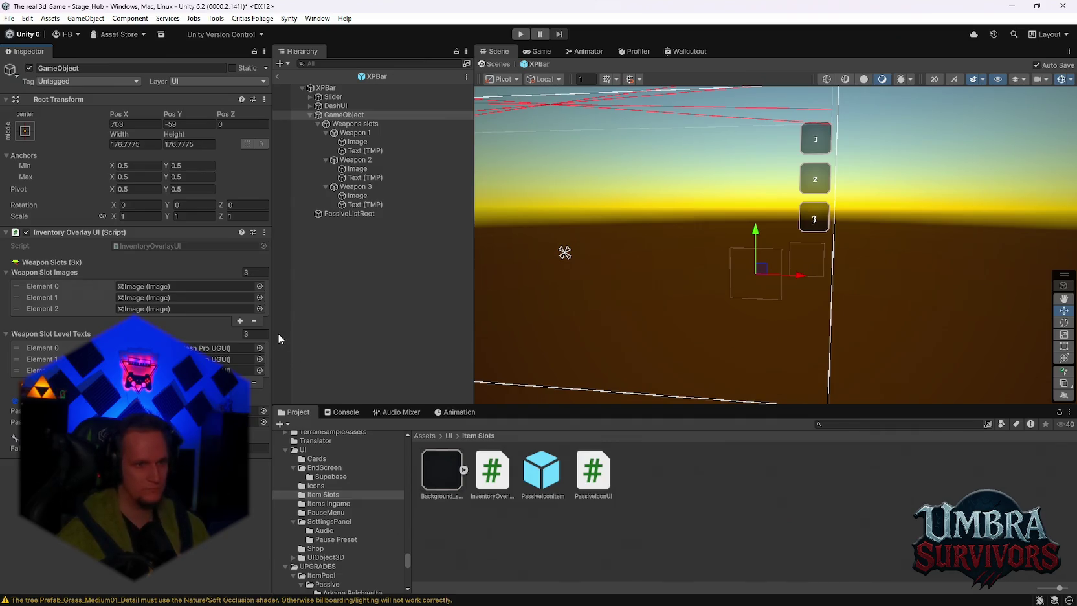
pyautogui.click(276, 76)
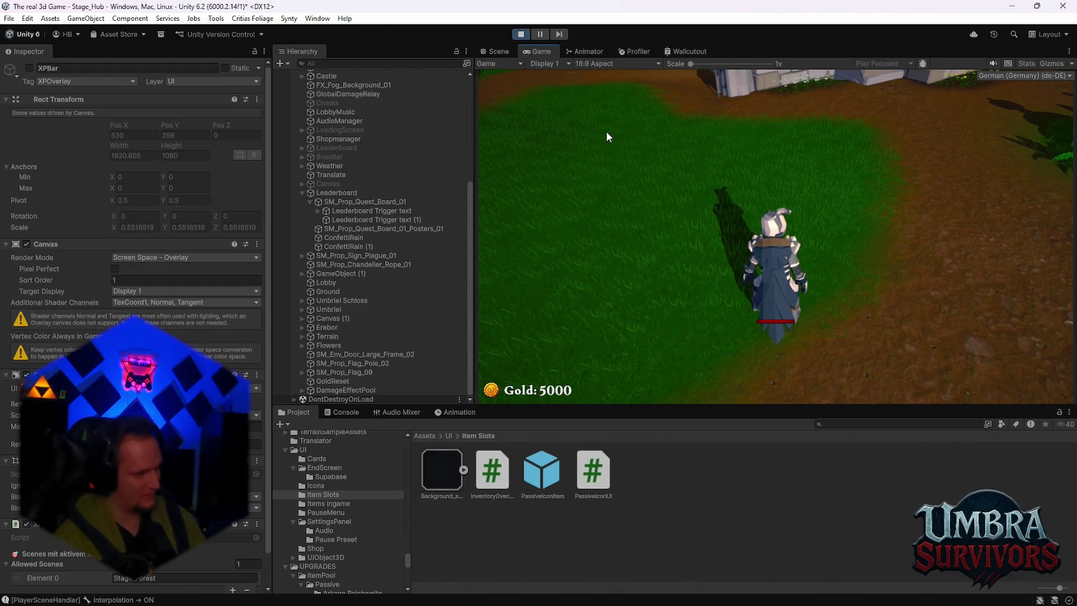
# Run to the weapon book, view the Kunai and Infernal Torch details, then close it
pyautogui.press('w')
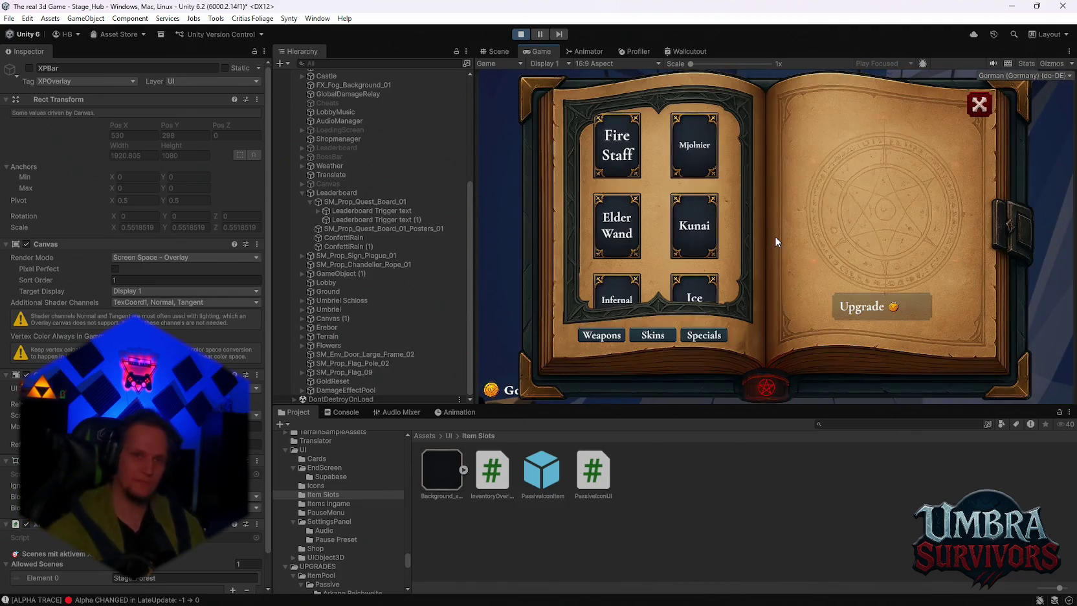
pyautogui.scroll(-1, 646, 197)
pyautogui.click(706, 202)
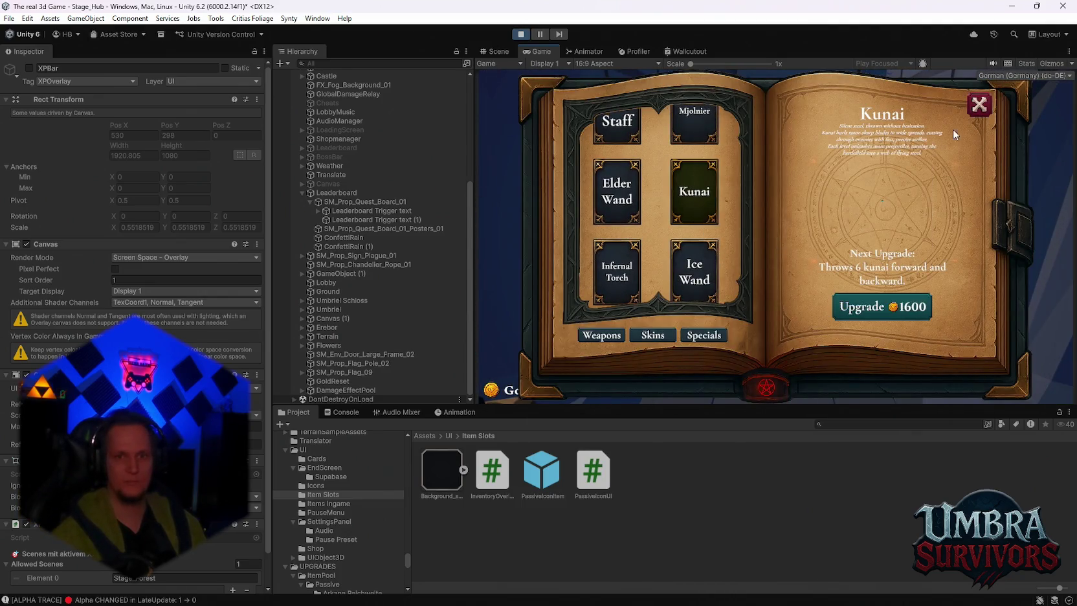
pyautogui.click(636, 287)
pyautogui.click(979, 114)
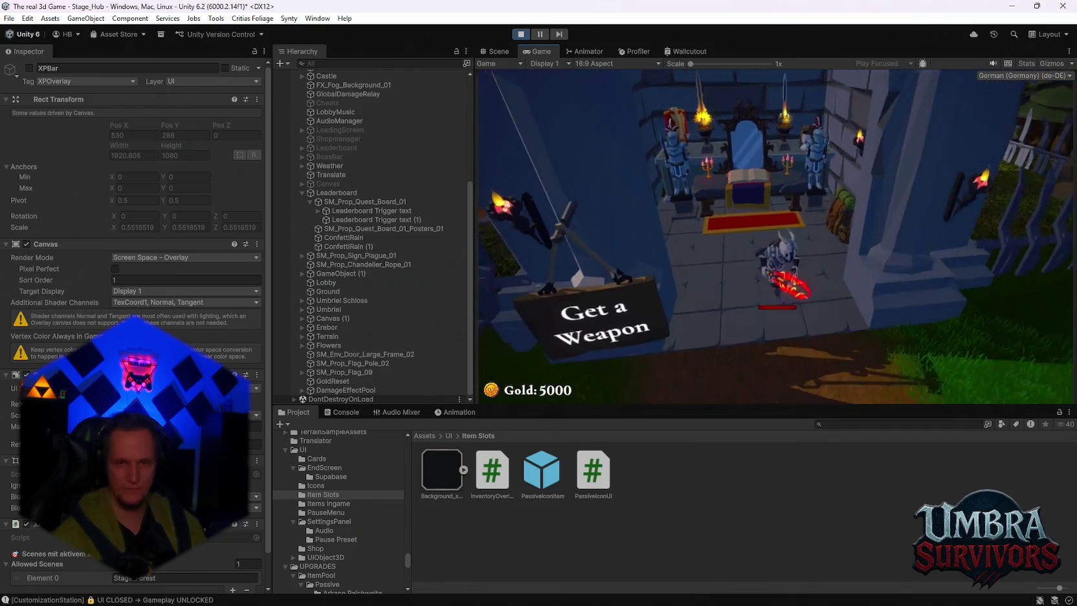
# Run up the path into the start portal and launch Stage_Forest
pyautogui.press('w')
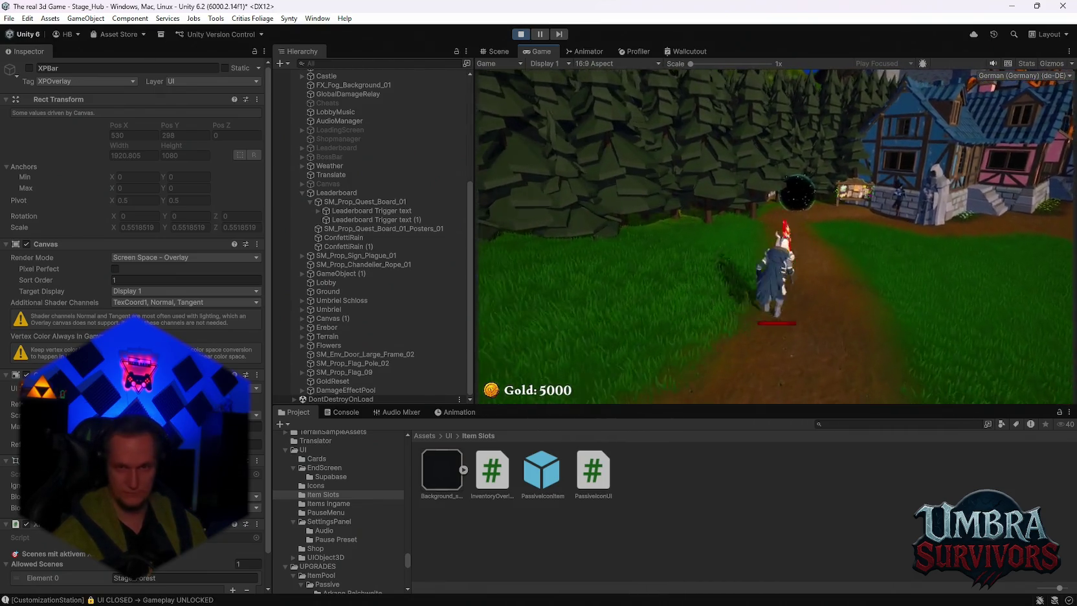
pyautogui.press('w')
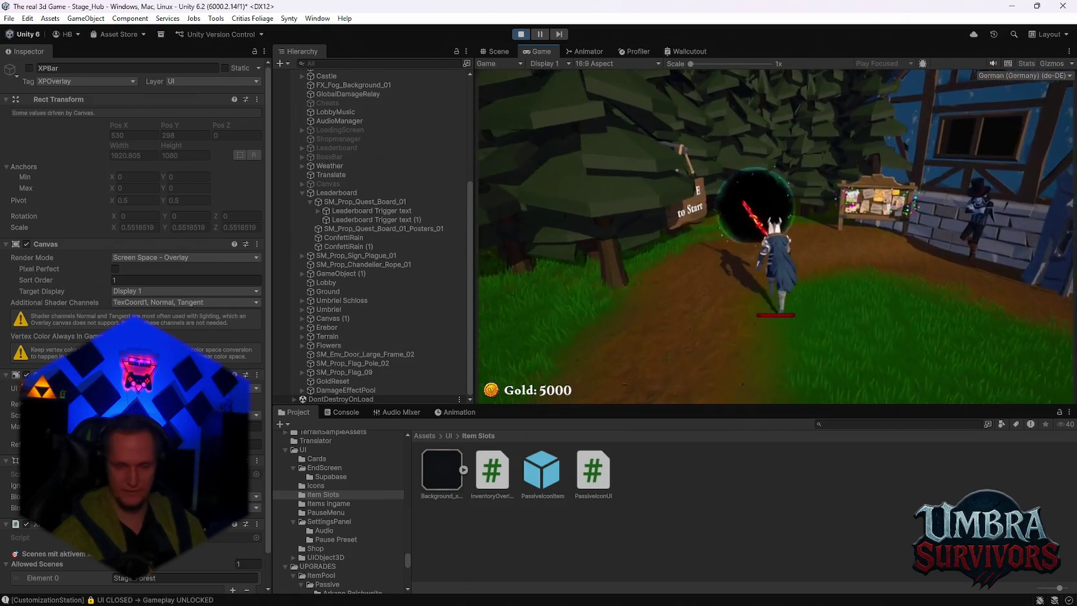
pyautogui.press('e')
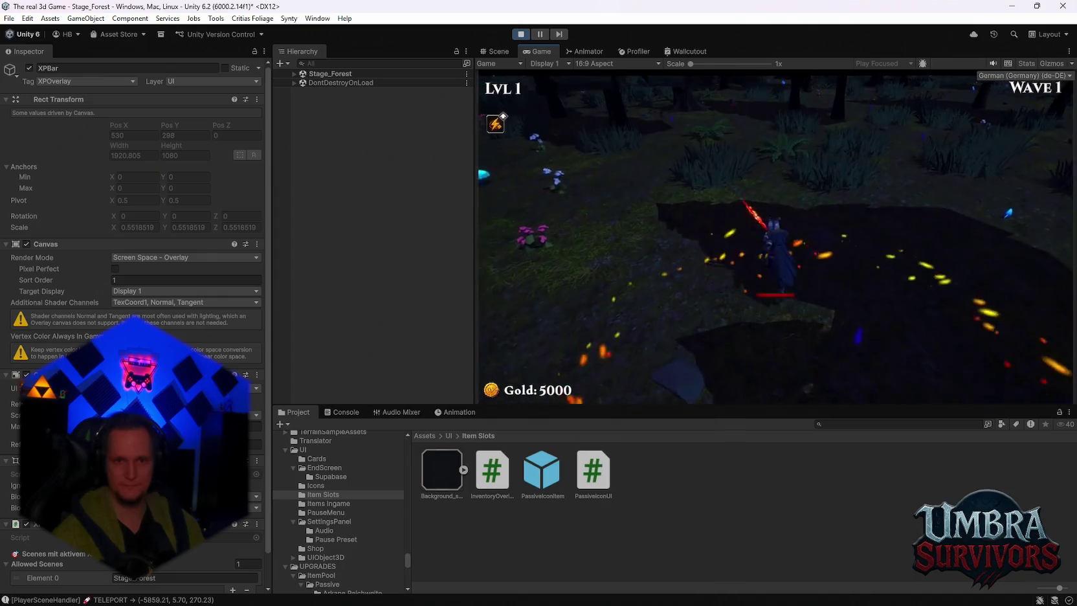
# Move the character around the forest to earn a level-up
pyautogui.press('w')
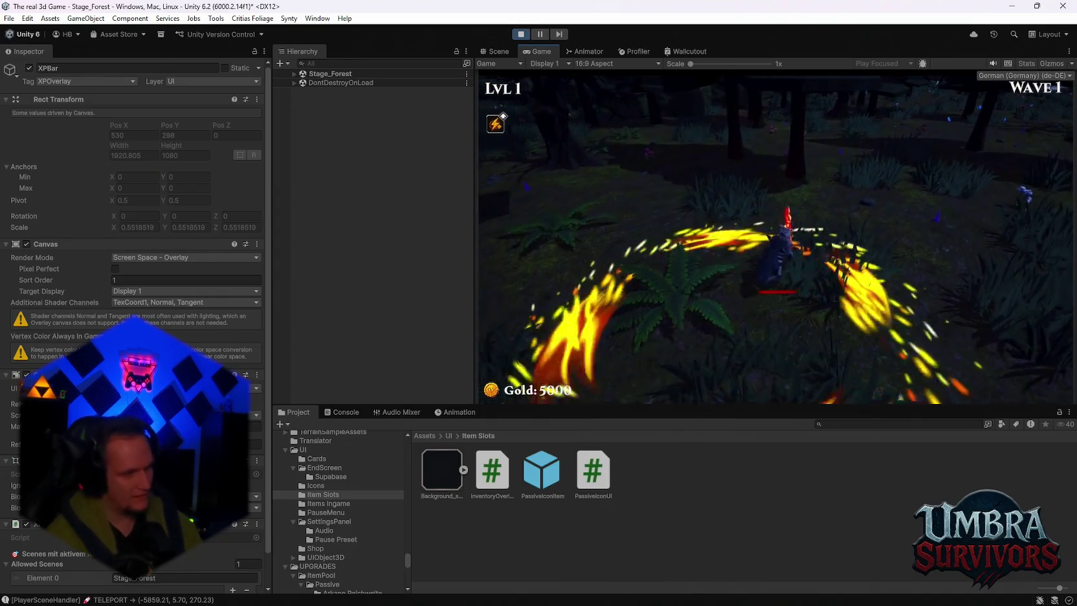
pyautogui.press('w')
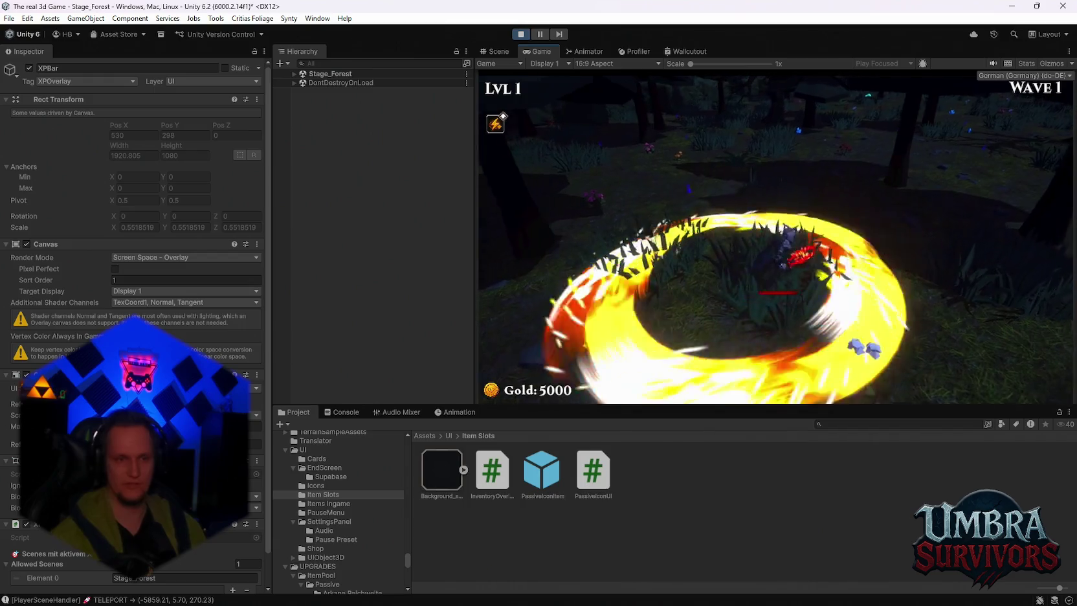
pyautogui.press('w')
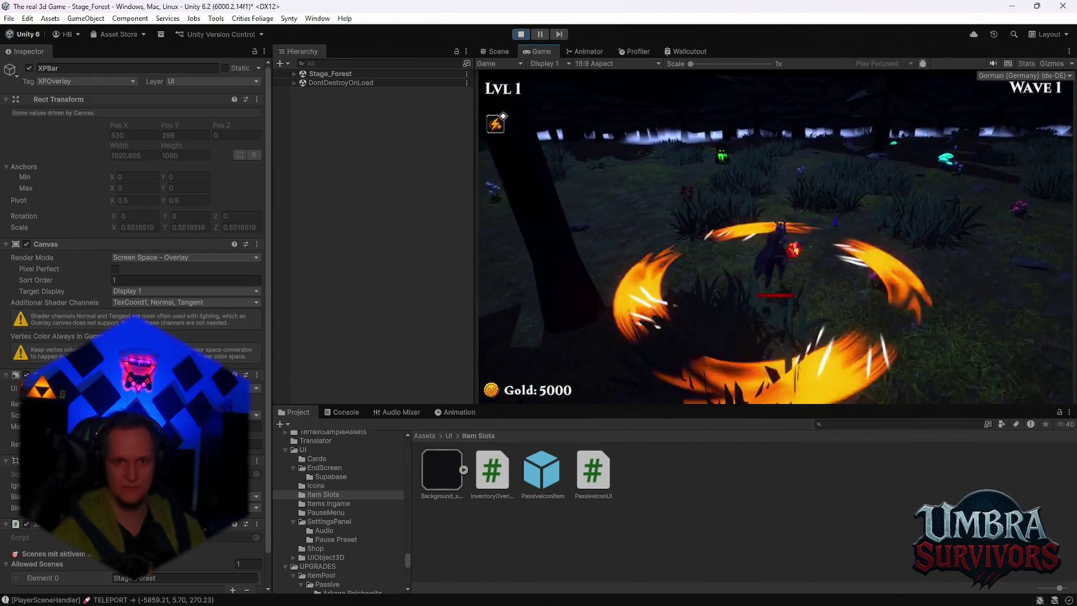
pyautogui.press('w')
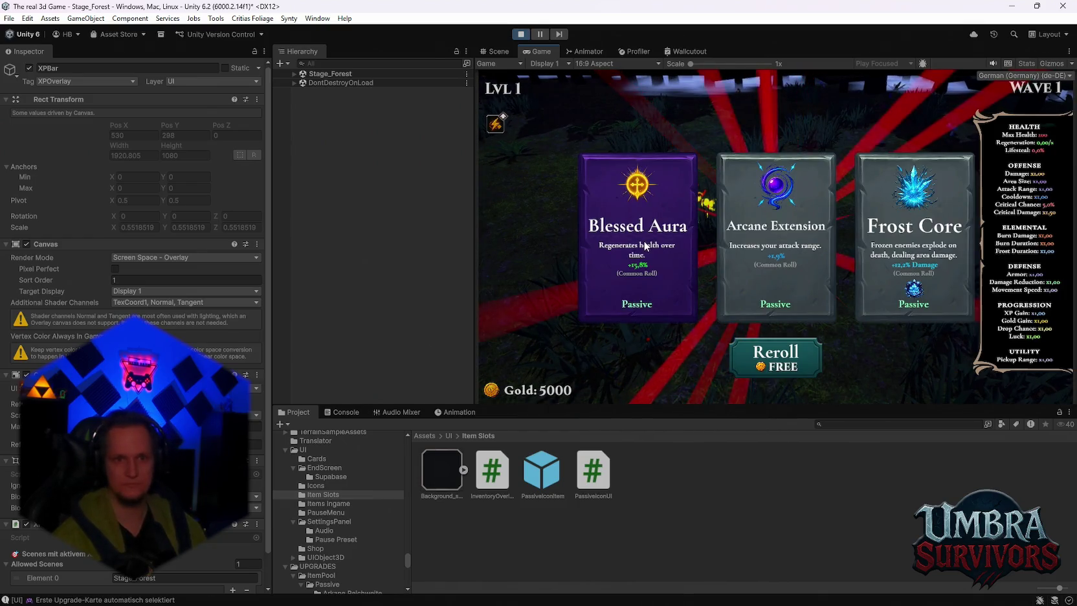
# Pick Frost Core and Blessed Aura, reroll, take Void Pulse, and stop Play mode
pyautogui.click(954, 264)
pyautogui.click(674, 256)
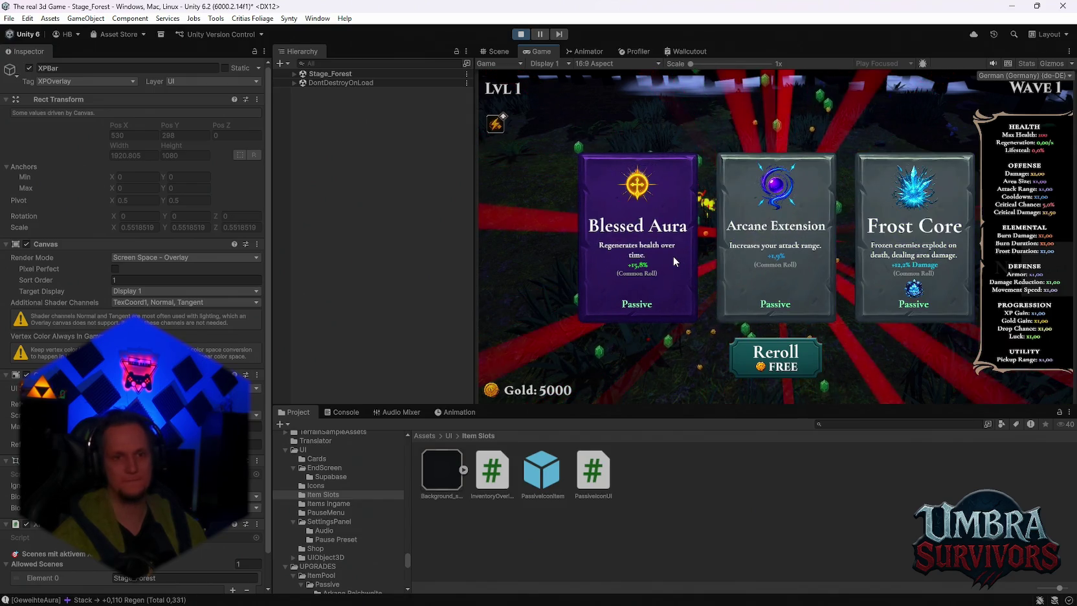
pyautogui.click(775, 356)
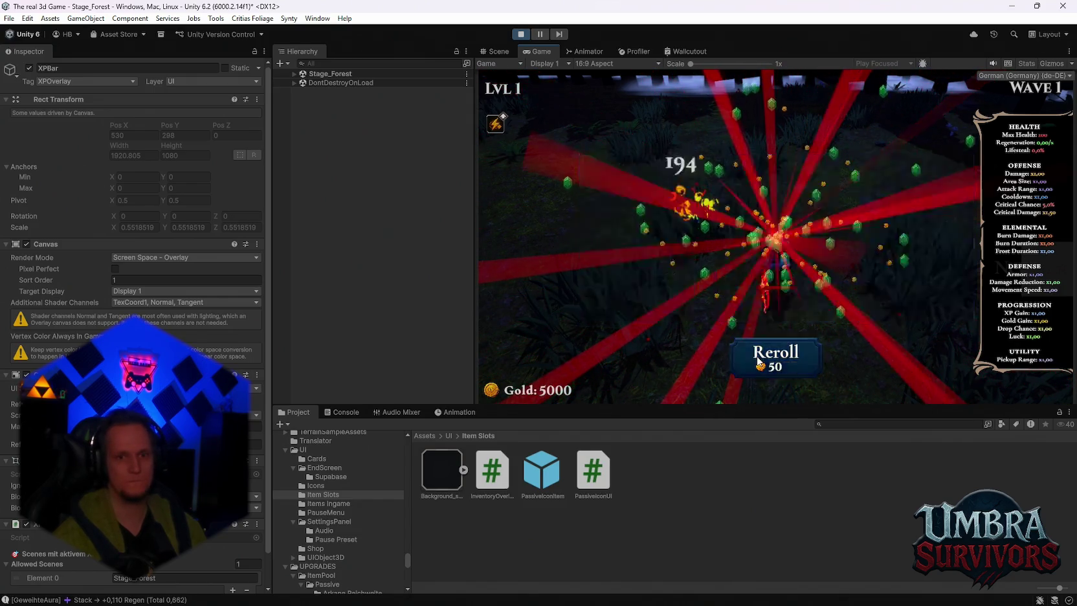
pyautogui.click(914, 271)
pyautogui.hotkey('ctrl', 'p')
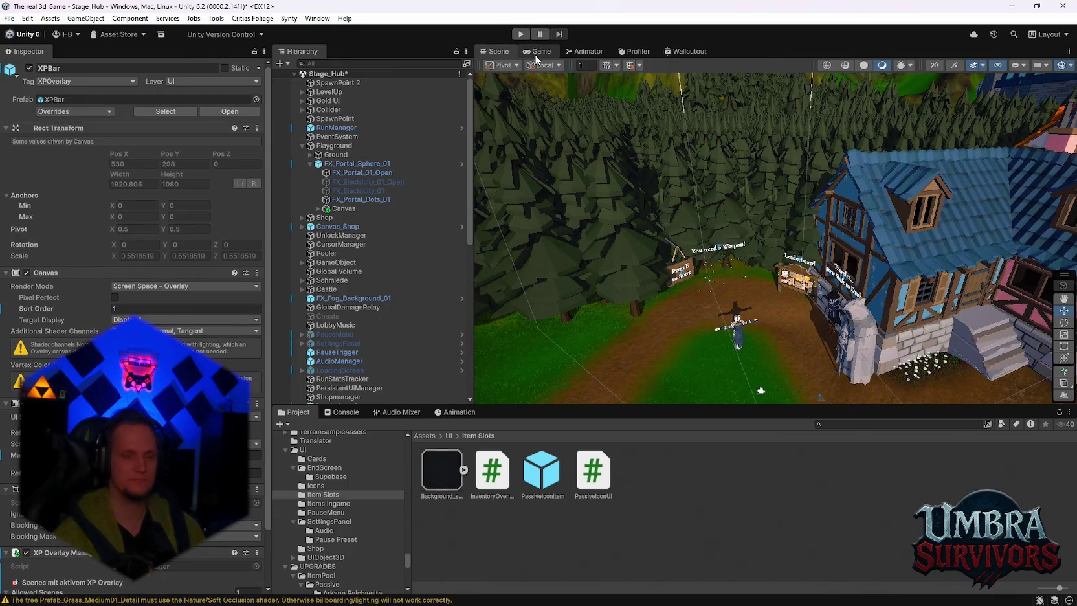
# Open the XPBar prefab in isolation from the Hierarchy
pyautogui.scroll(-10, 329, 336)
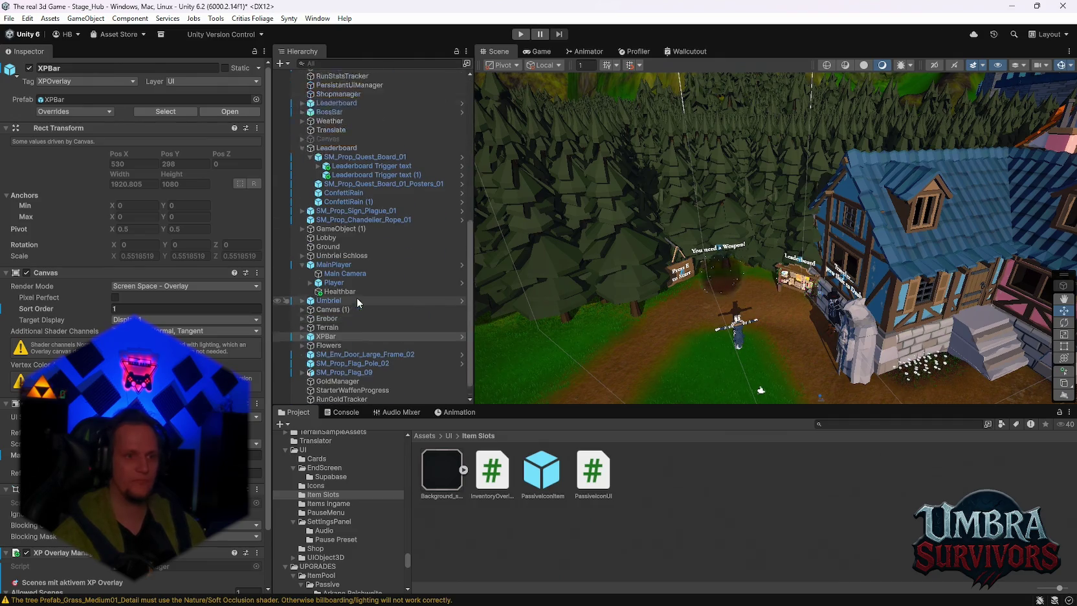
pyautogui.rightClick(326, 319)
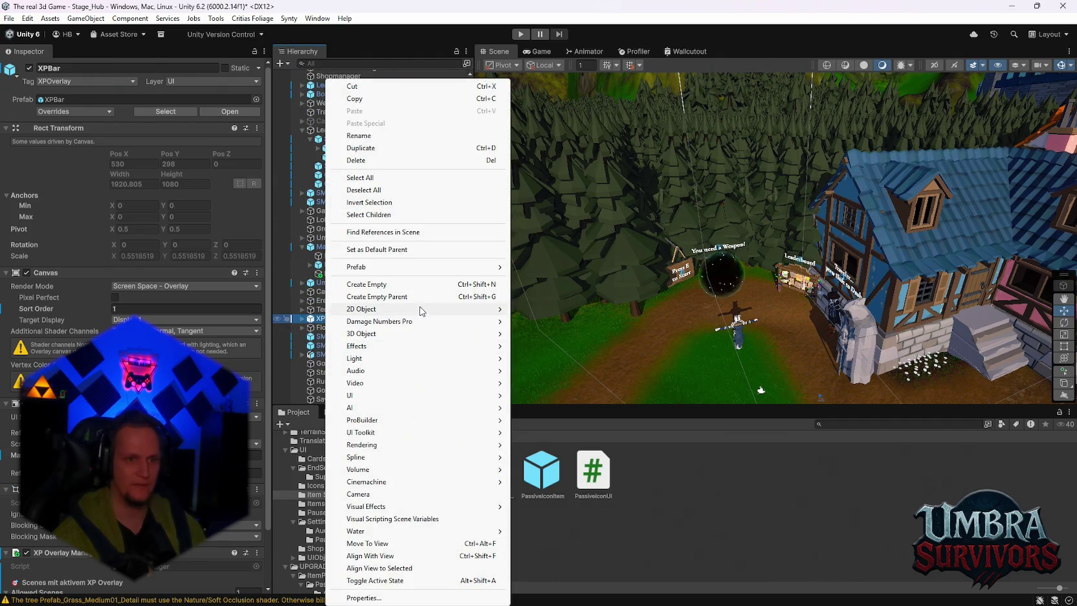
pyautogui.moveTo(427, 266)
pyautogui.click(595, 278)
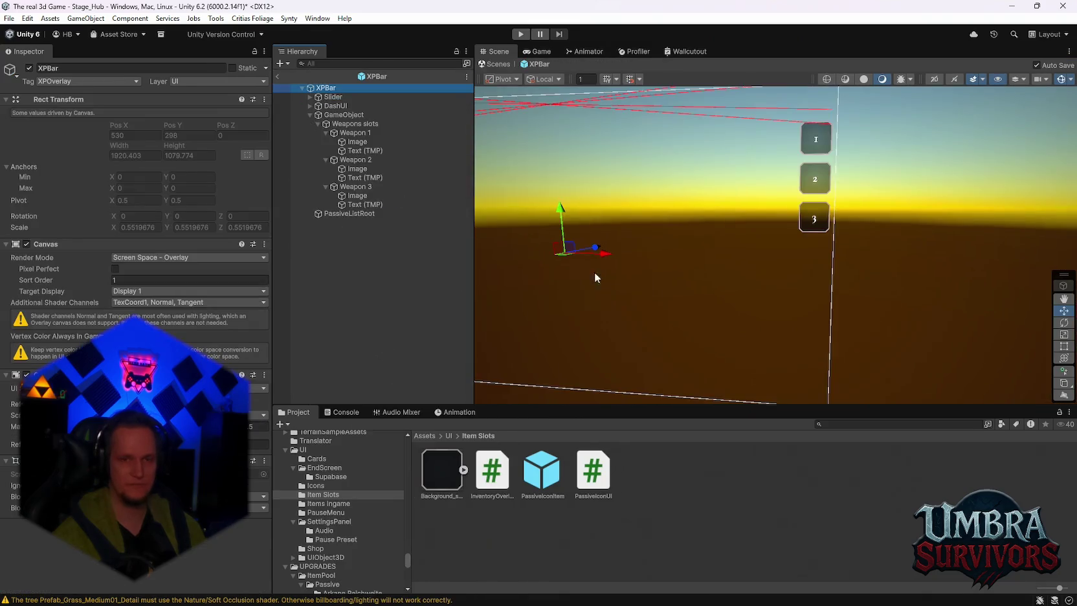
# Check the overlay's assigned PassiveIconItem prefab, then exit prefab mode and enter Play mode
pyautogui.click(357, 214)
pyautogui.click(341, 117)
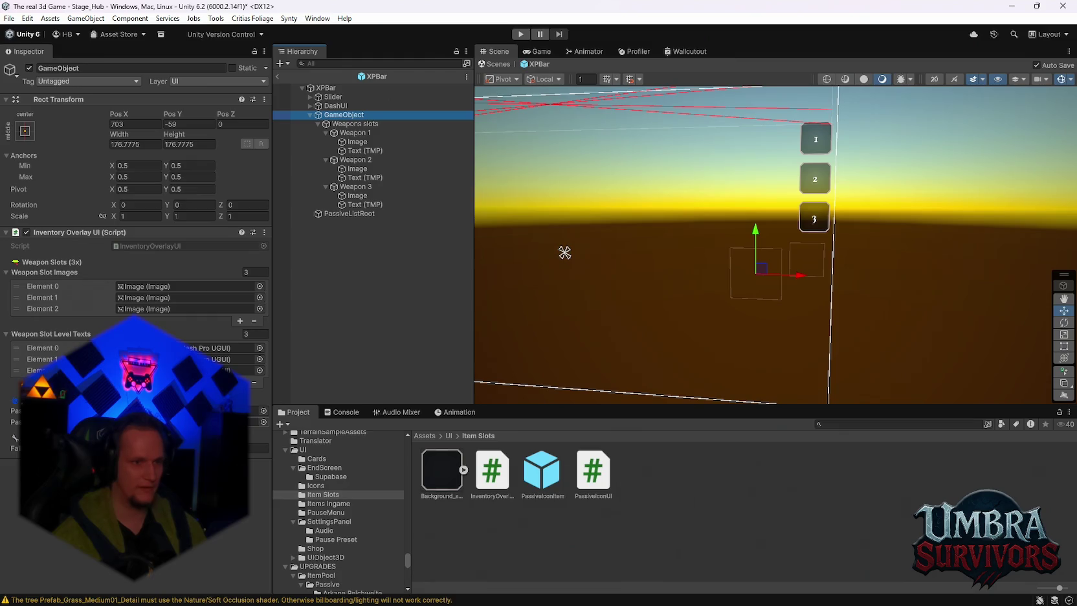
pyautogui.click(194, 421)
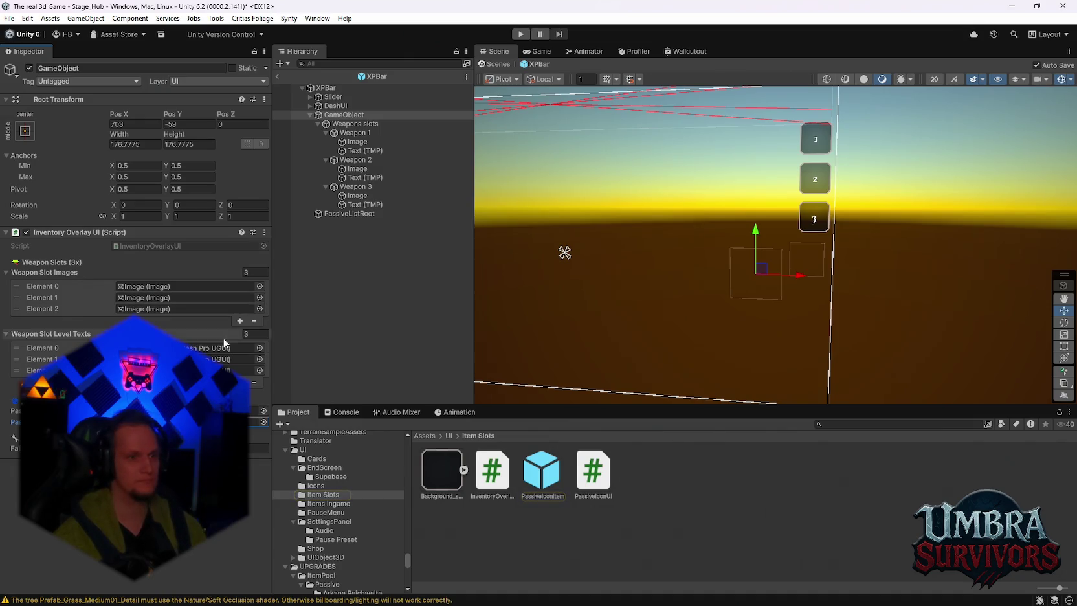
pyautogui.click(278, 77)
pyautogui.click(520, 34)
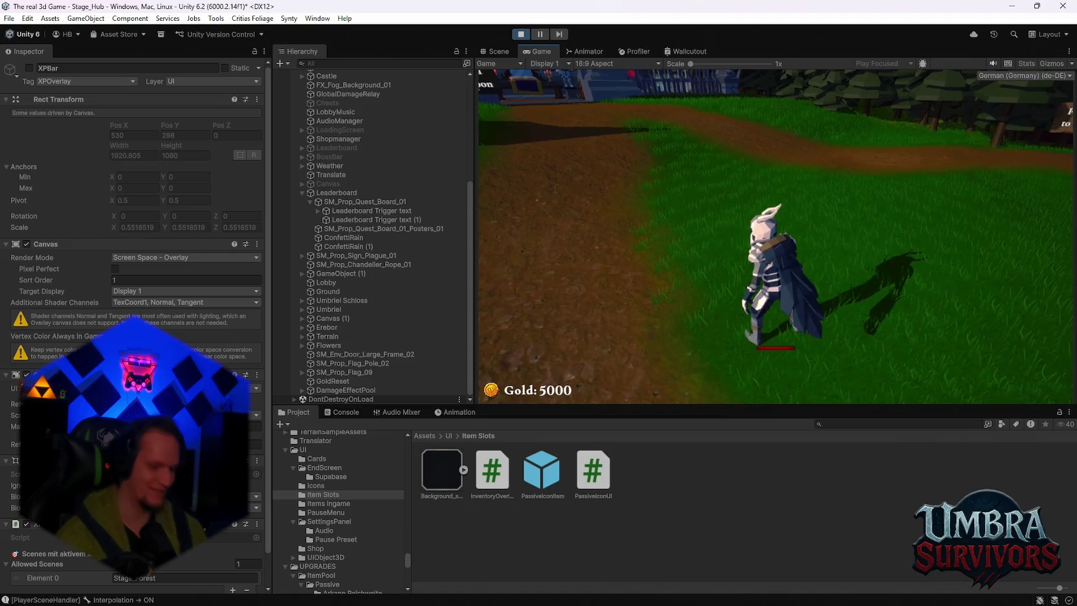
# Walk to the weapon station and take the Fire Staff
pyautogui.press('w')
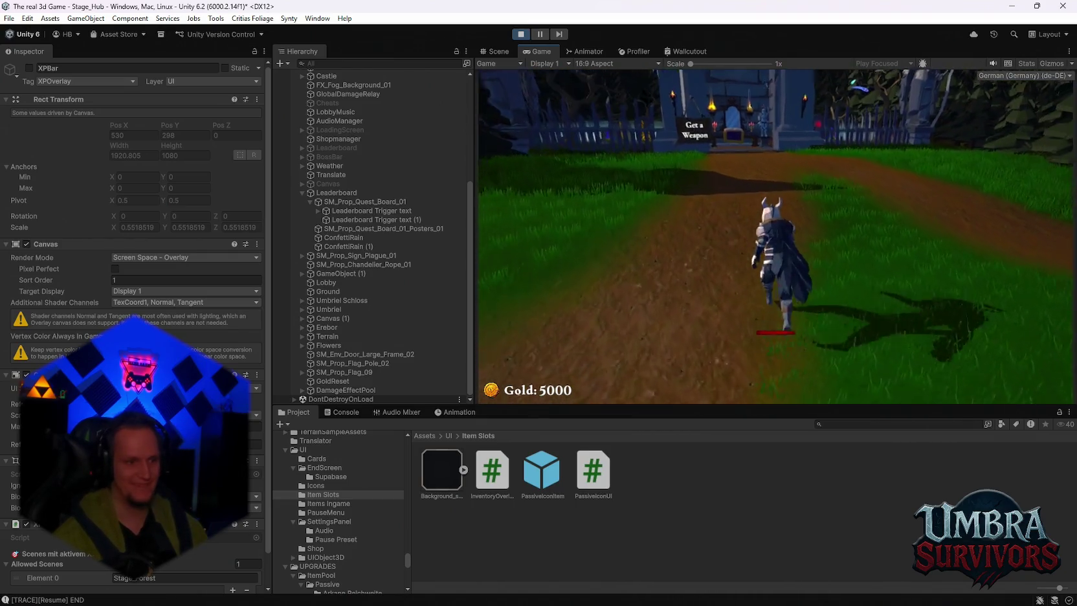
pyautogui.press('w')
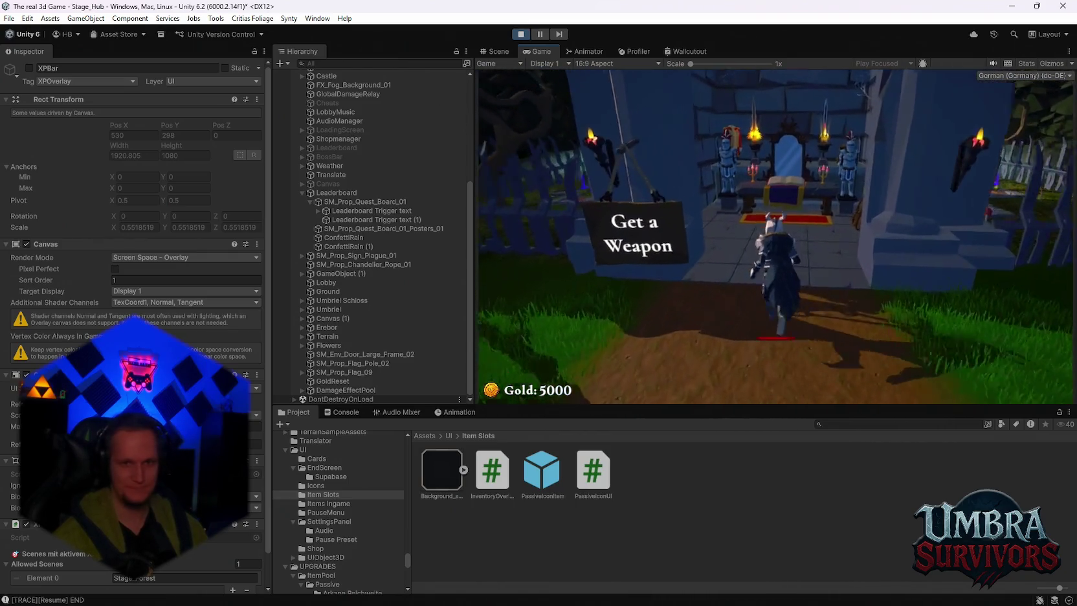
pyautogui.press('w')
pyautogui.press('Escape')
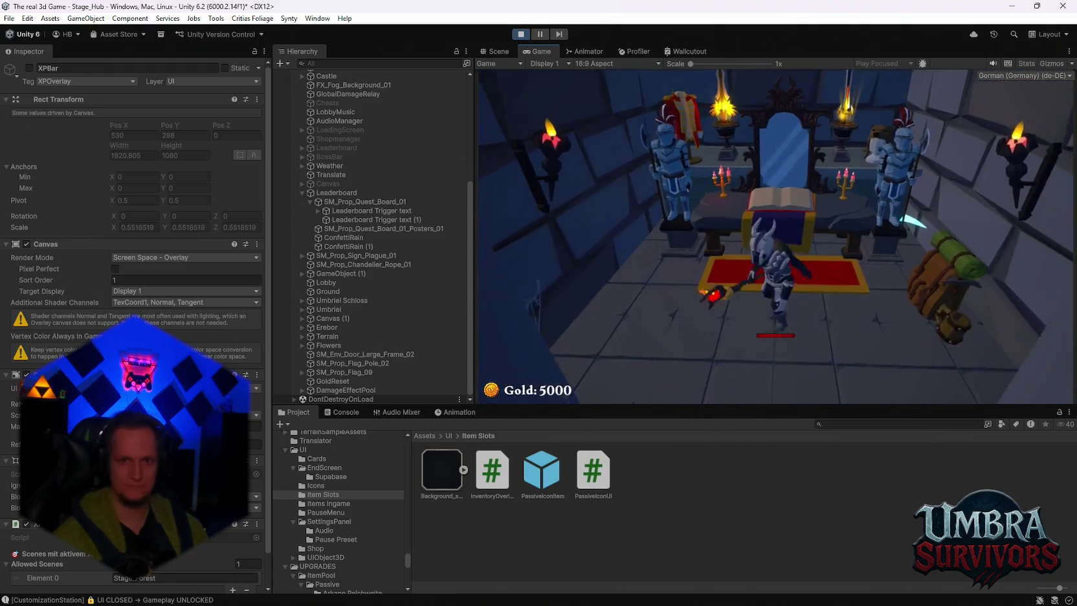
# Walk back to the start portal and launch Stage 1
pyautogui.press('s')
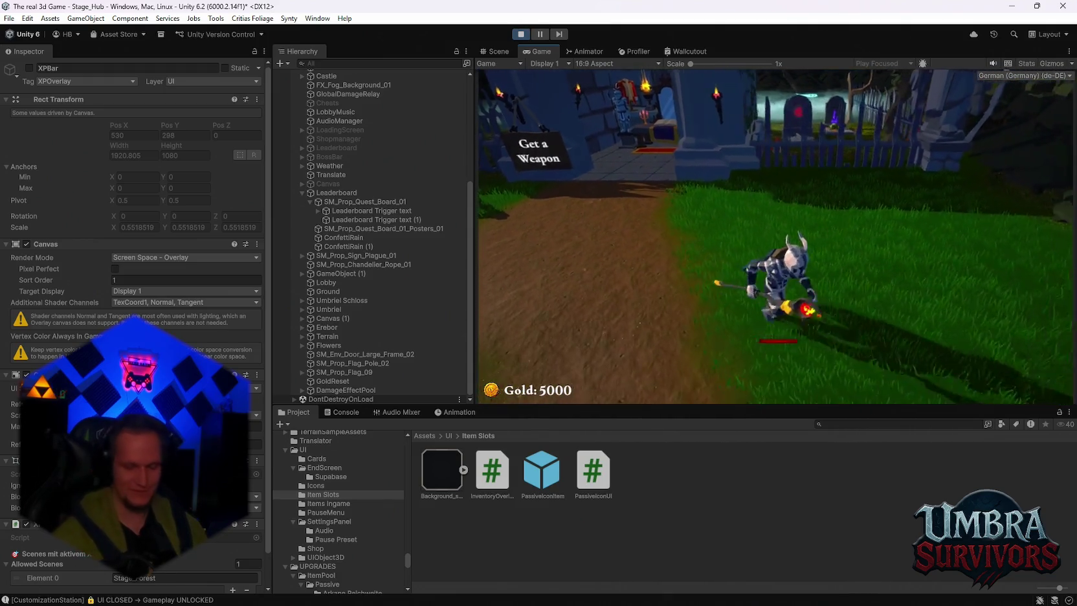
pyautogui.press('w')
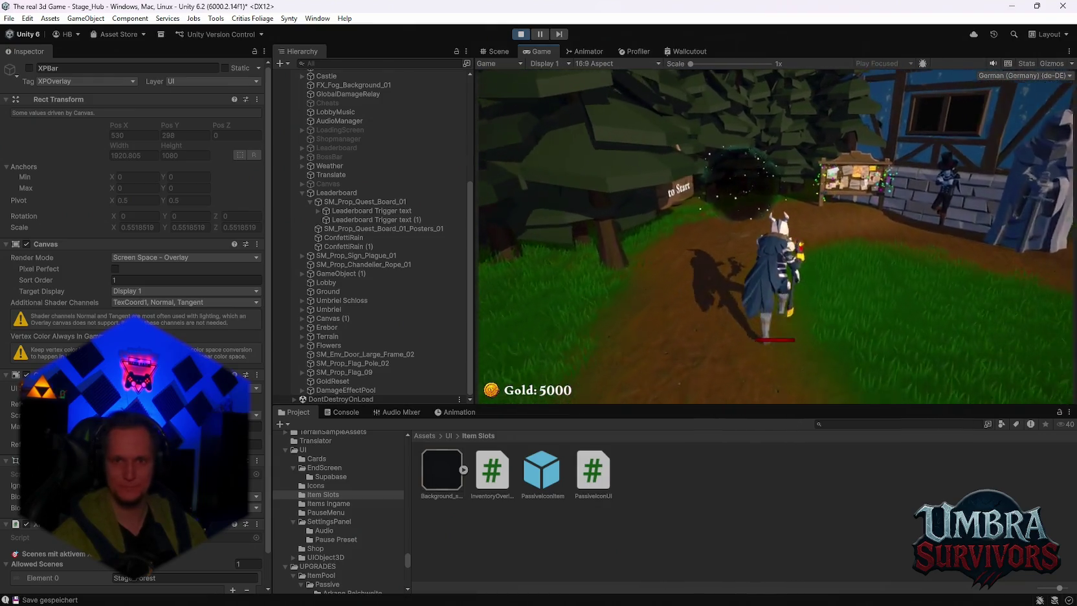
pyautogui.press('e')
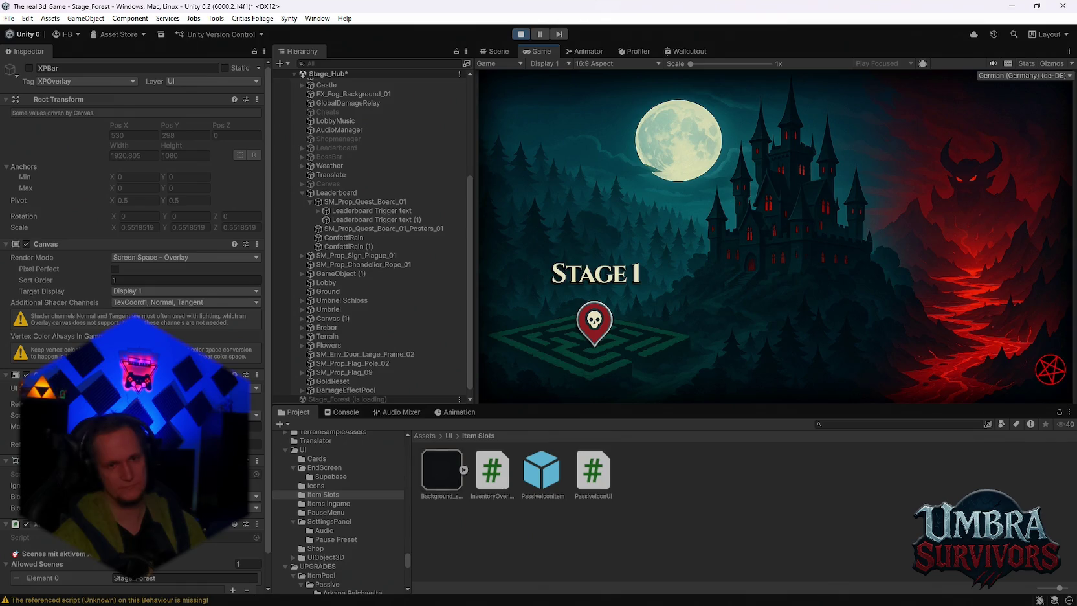
# Skip the stage intro, run through the forest fighting enemies, and choose Vampire Orb
pyautogui.press('space')
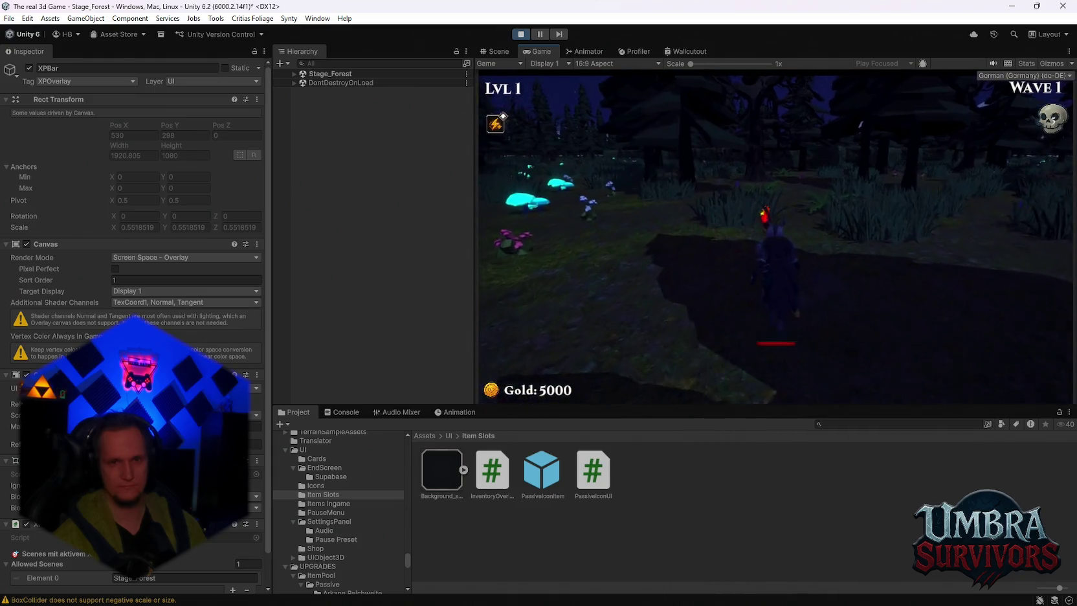
pyautogui.press('w')
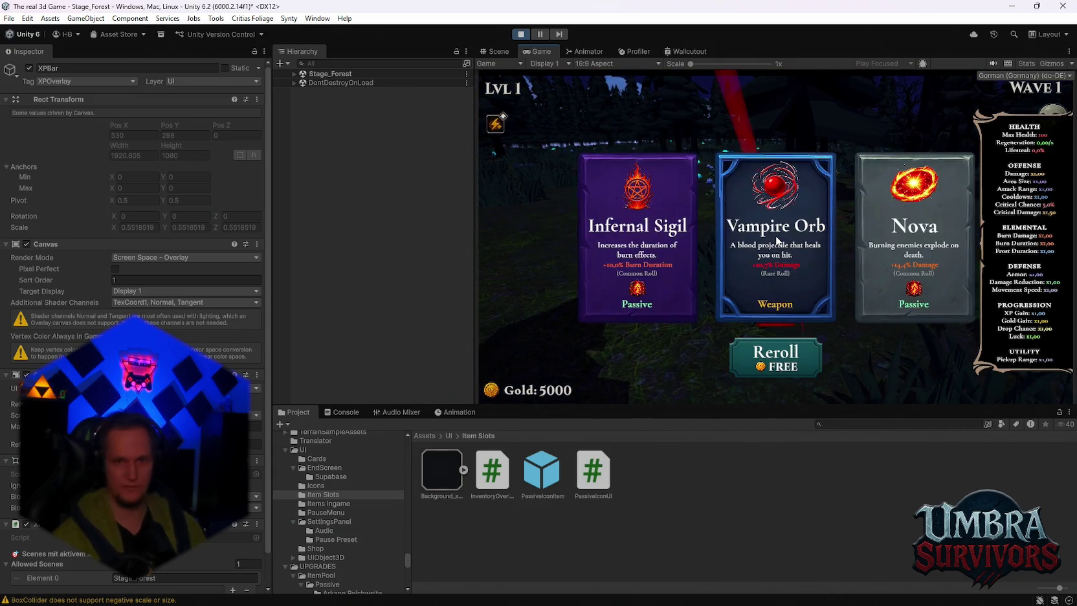
pyautogui.click(880, 246)
pyautogui.press('w')
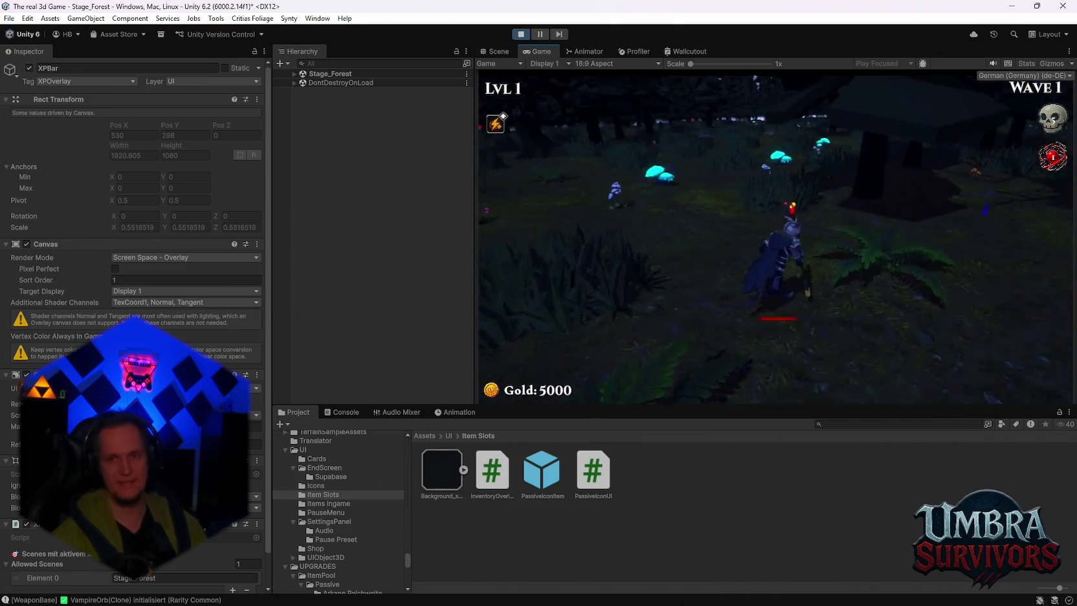
pyautogui.press('w')
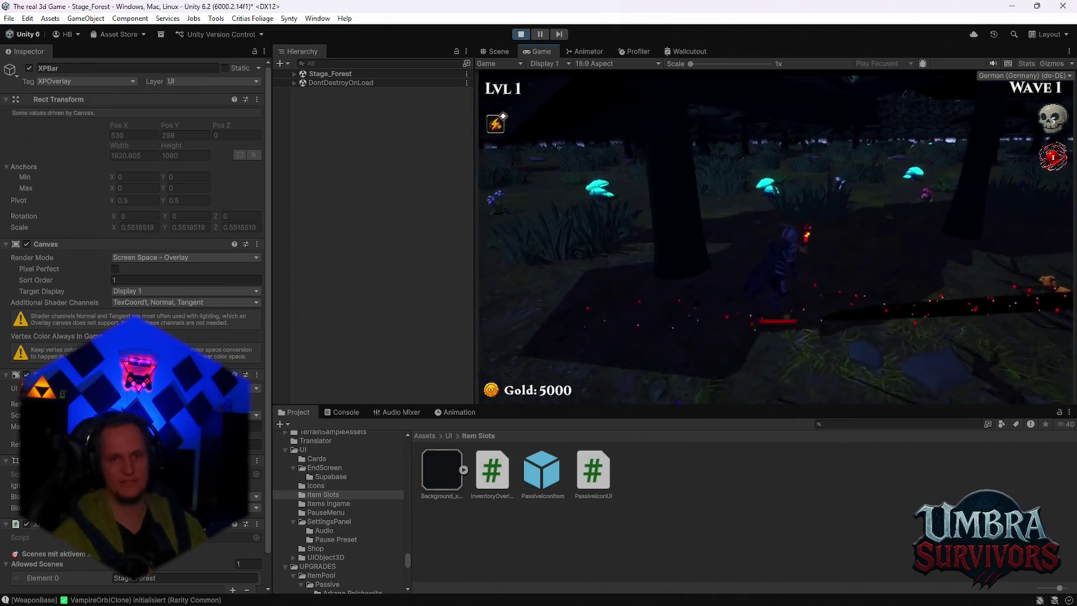
pyautogui.press('w')
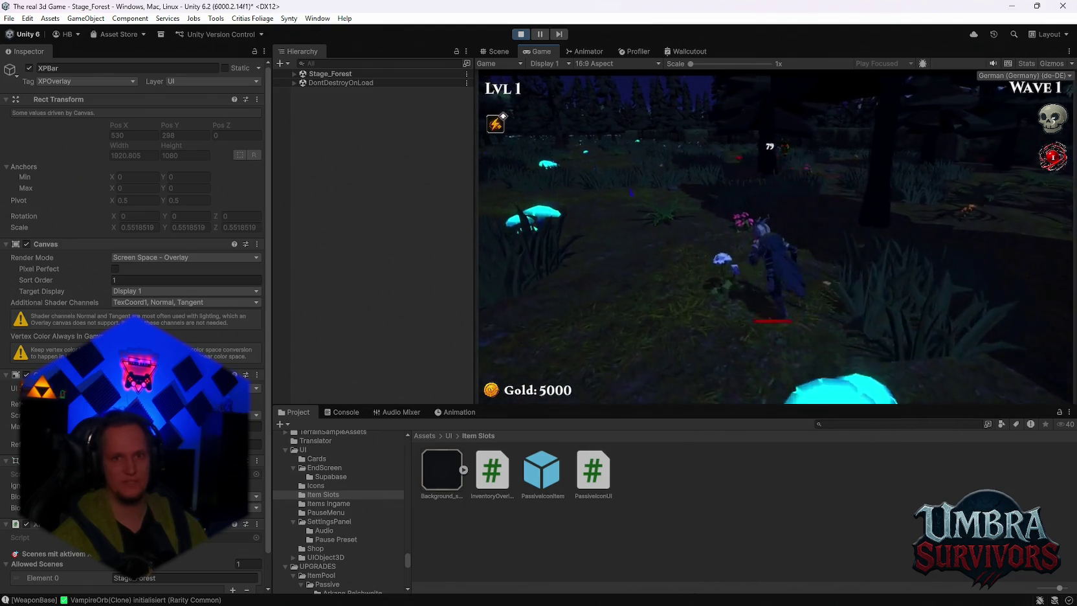
pyautogui.press('w')
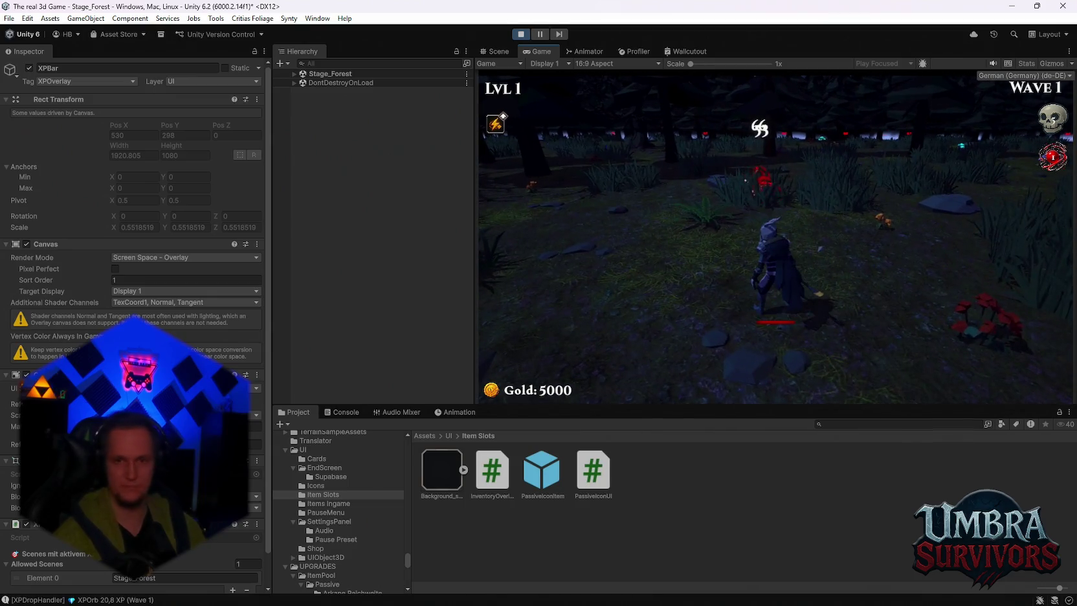
# Pick Poison Trail and Composter, pause the game, and stop Play mode
pyautogui.press('Return')
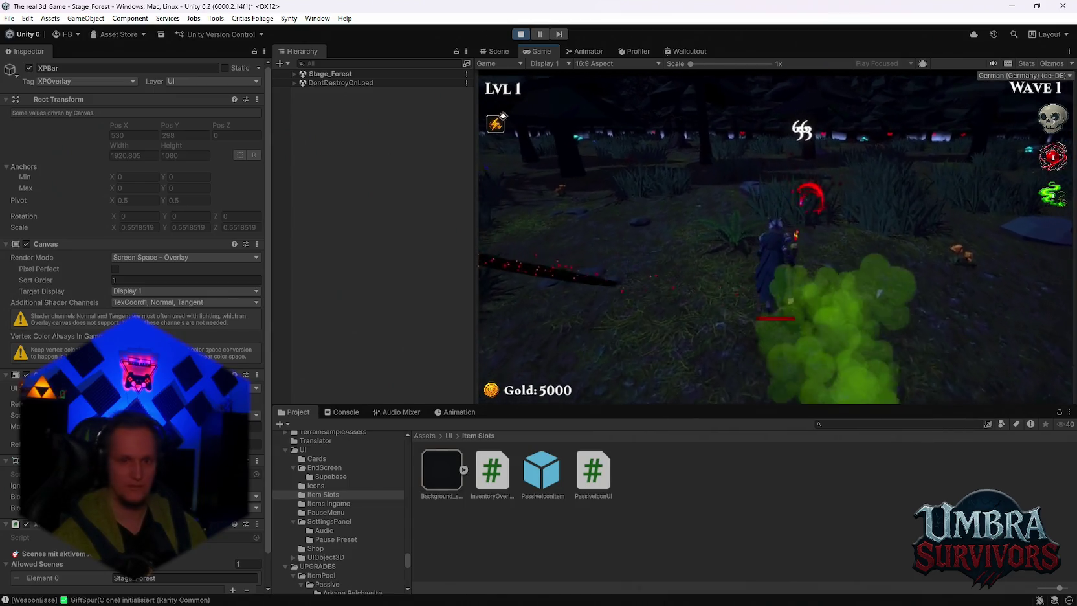
pyautogui.click(777, 241)
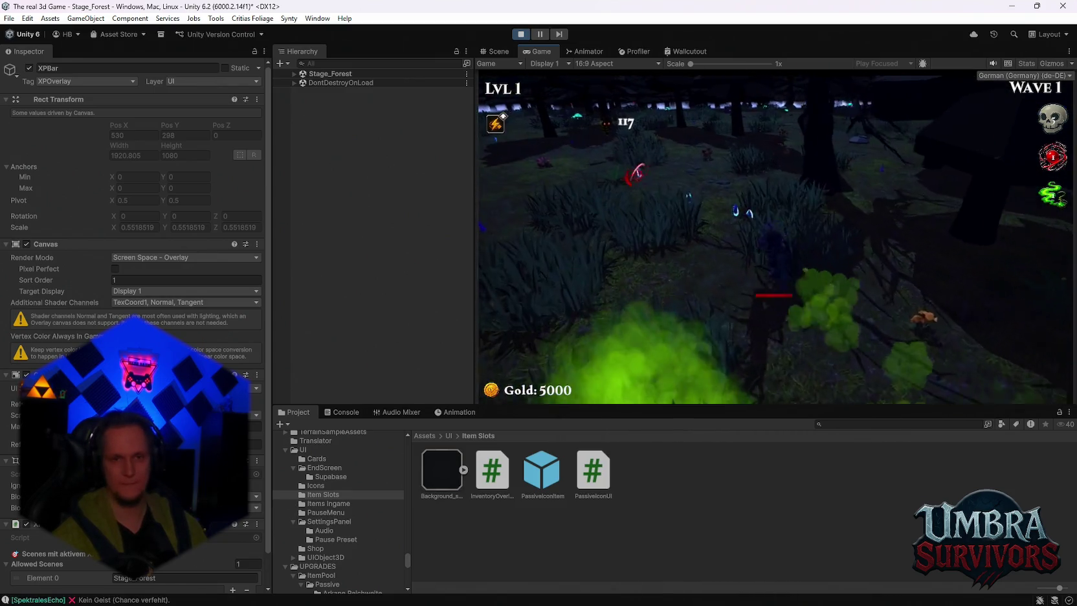
pyautogui.press('Escape')
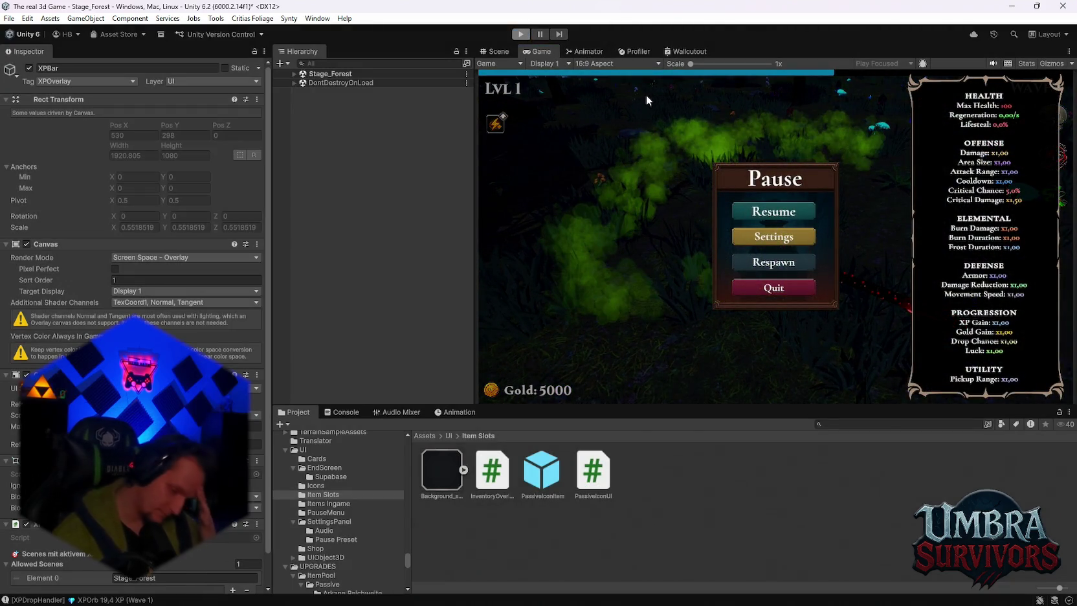
pyautogui.hotkey('ctrl', 'p')
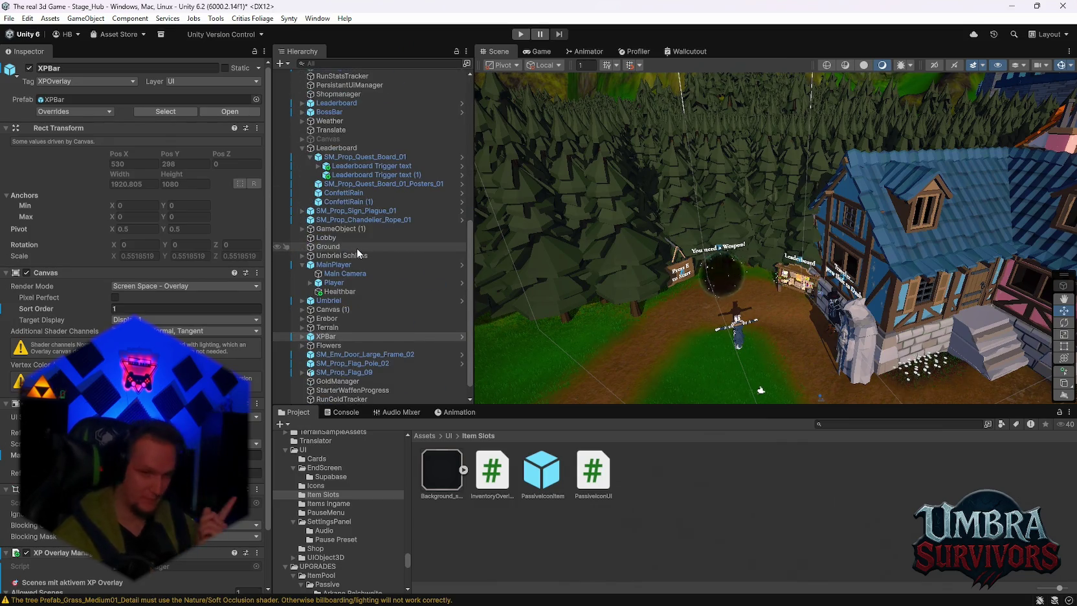
pyautogui.scroll(-2, 414, 207)
# Open the XPBar prefab in isolation via Prefab > Open Asset in Isolation
pyautogui.scroll(10, 407, 256)
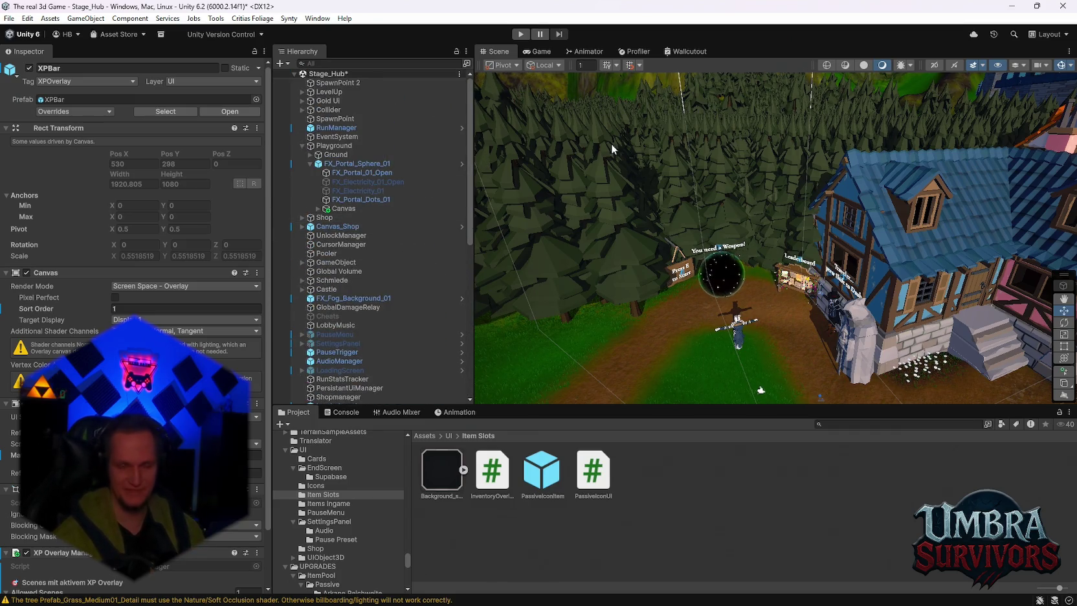
pyautogui.scroll(-8, 368, 232)
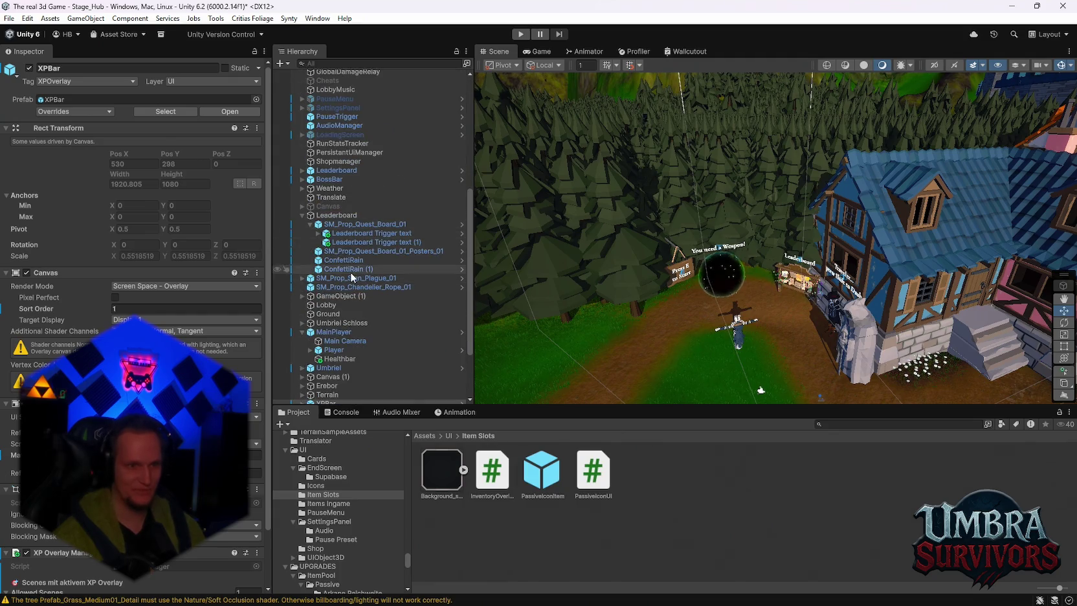
pyautogui.scroll(-3, 349, 284)
pyautogui.rightClick(328, 337)
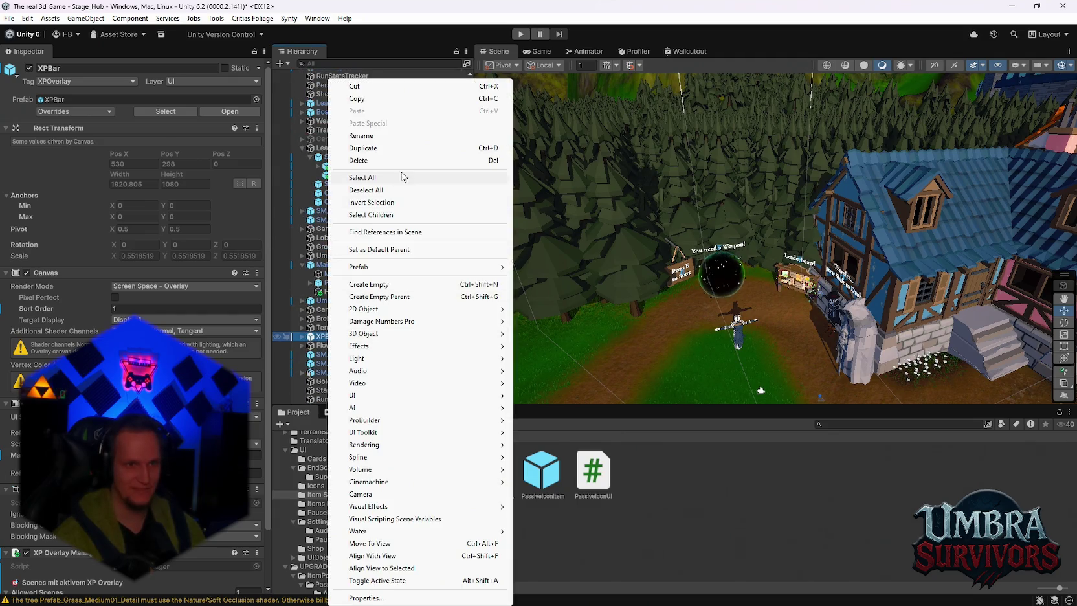
pyautogui.moveTo(409, 267)
pyautogui.click(561, 280)
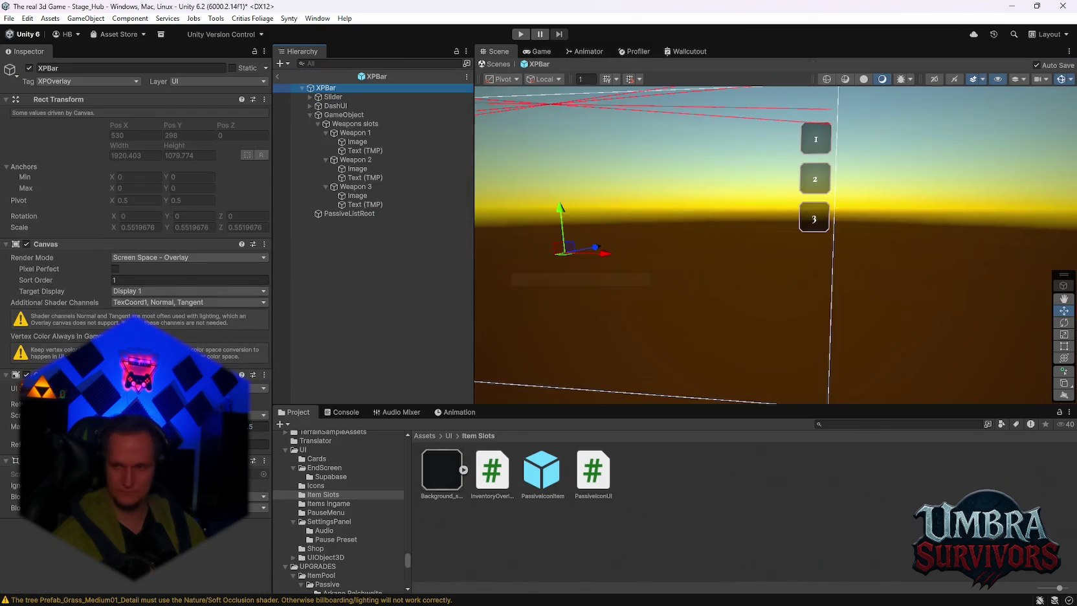
# Inspect PassiveListRoot, the Weapons slots group and the overlay GameObject, then screenshot the editor
pyautogui.click(357, 214)
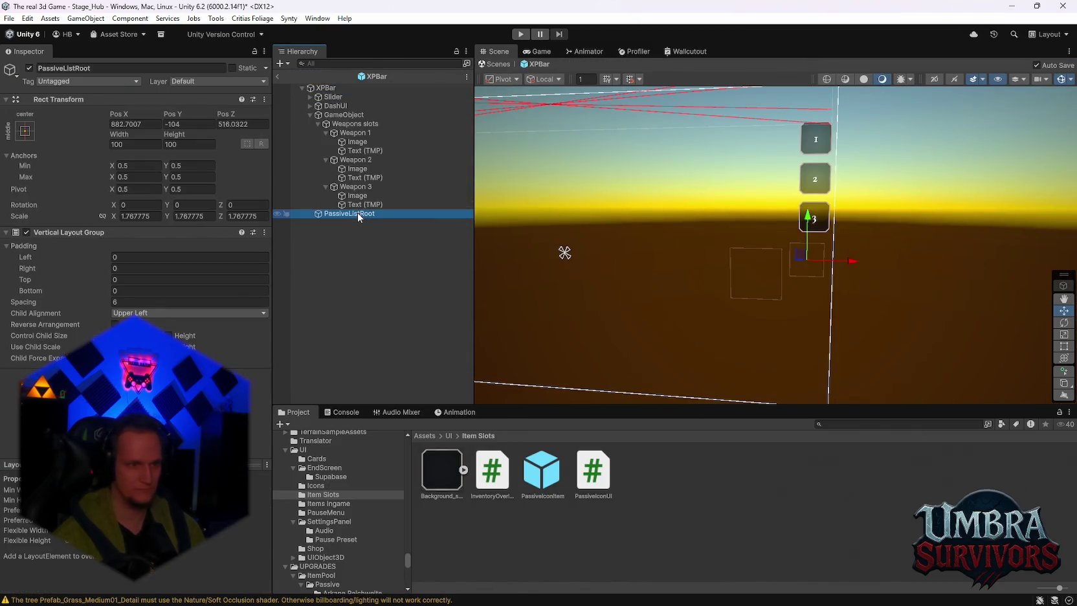
pyautogui.click(355, 124)
pyautogui.click(333, 116)
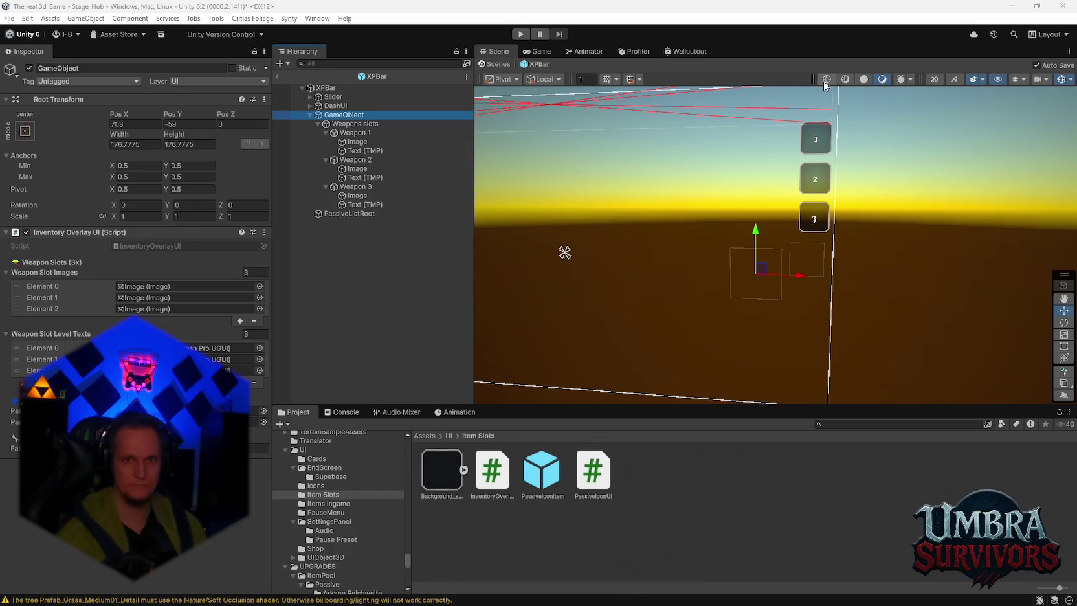
pyautogui.press('super+shift+s')
pyautogui.moveTo(840, 76); pyautogui.dragTo(57, 514)
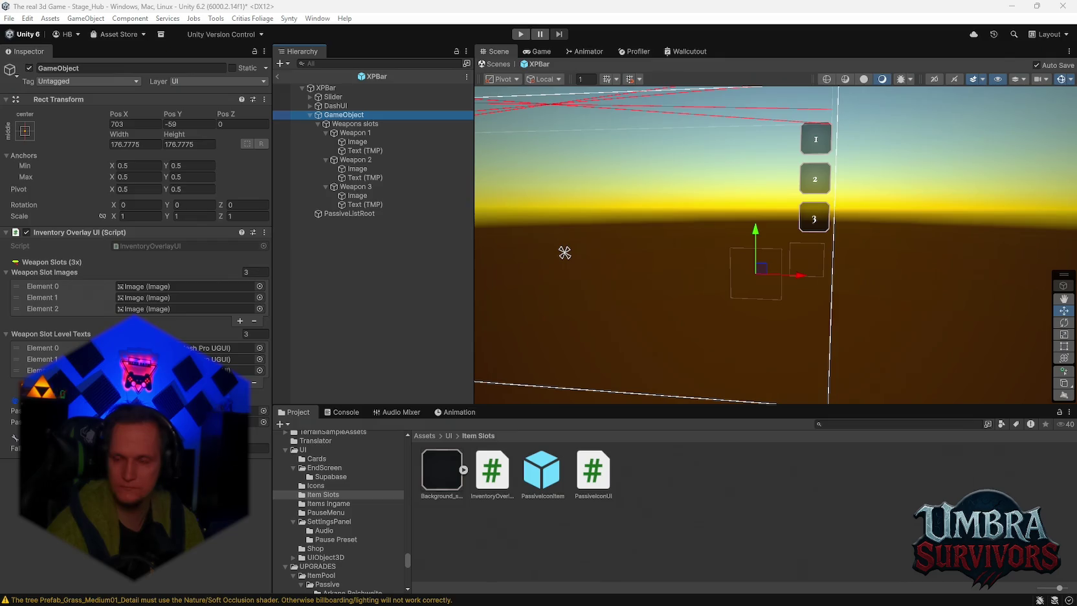
# Select PassiveListRoot to check its Content Size Fitter and Vertical Layout Group (spacing 6)
pyautogui.click(350, 213)
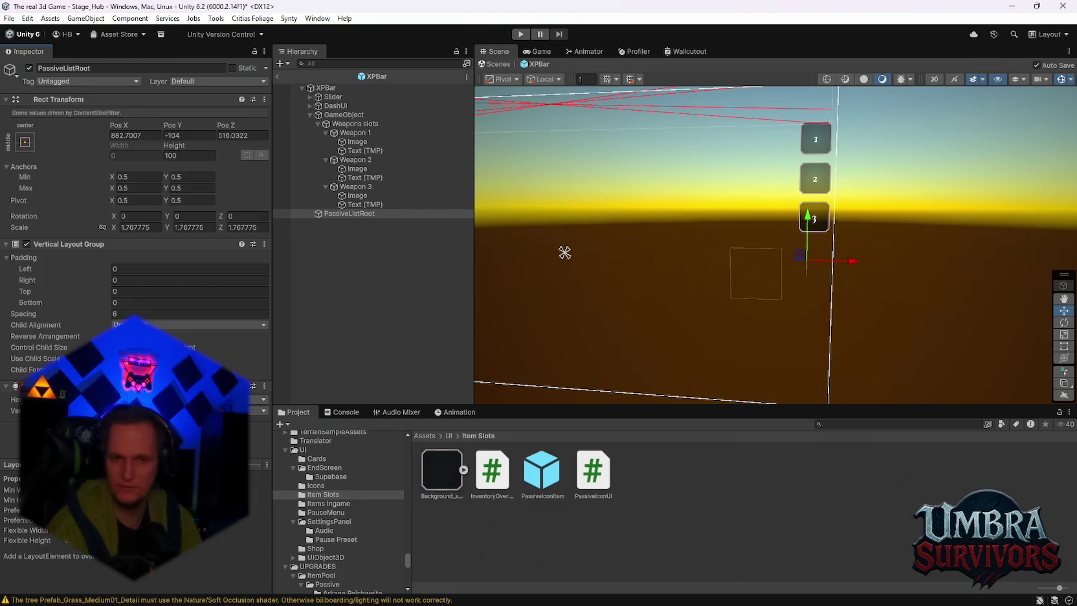
# Open PassiveIconItem and assign its Image child to the Icon Image field
pyautogui.doubleClick(541, 472)
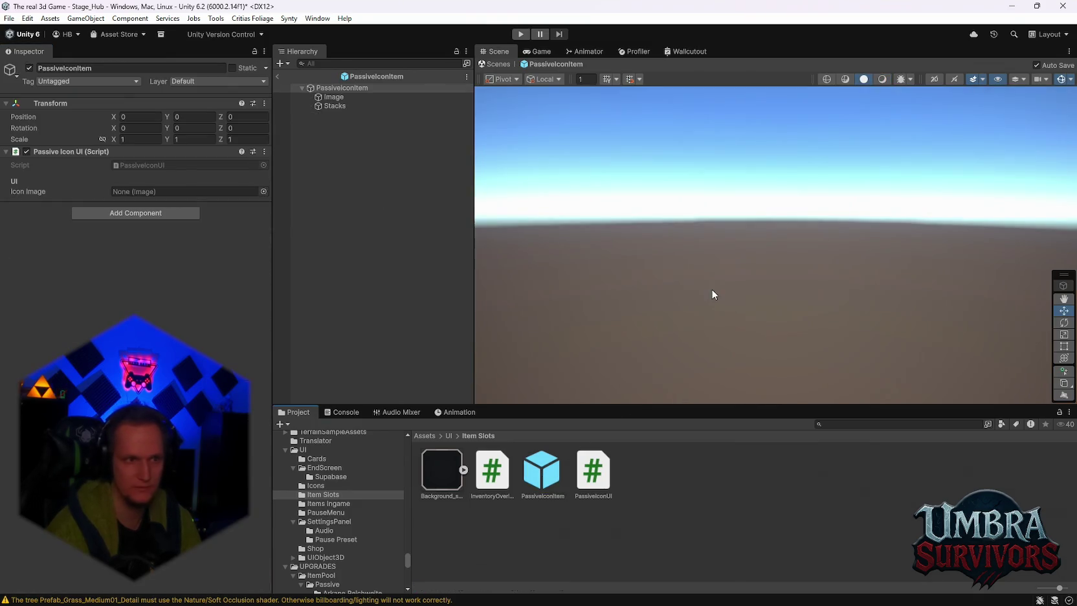
pyautogui.click(342, 88)
pyautogui.moveTo(329, 98); pyautogui.dragTo(140, 193)
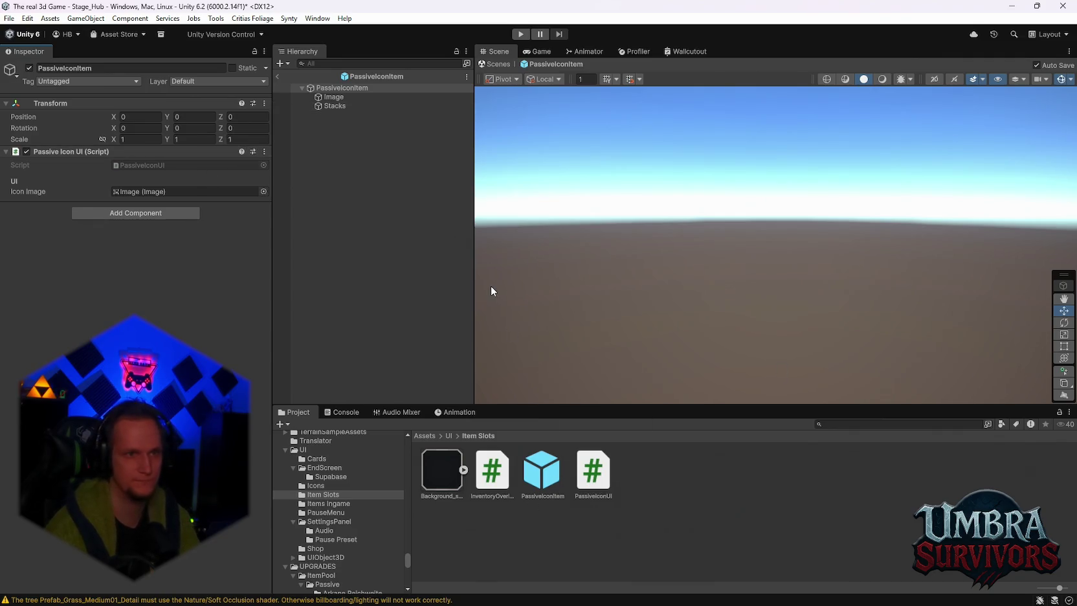
# Snip the left half of the screen, then begin adding a component to PassiveIconItem
pyautogui.press('super+shift+s')
pyautogui.moveTo(598, 44)
pyautogui.mouseDown()
pyautogui.moveTo(549, 123)
pyautogui.moveTo(1, 604)
pyautogui.mouseUp()
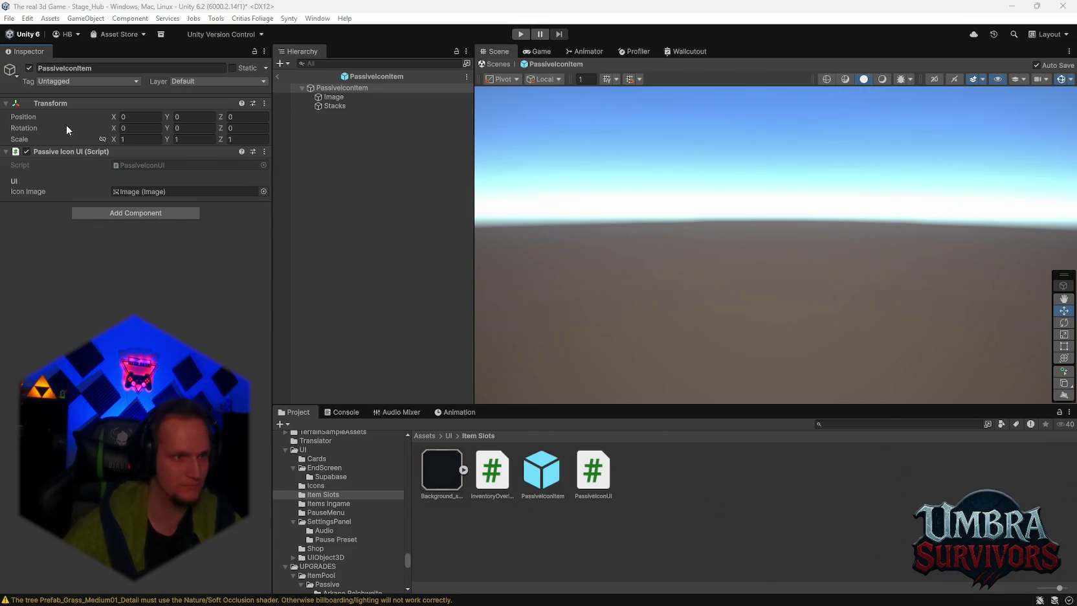
pyautogui.click(107, 212)
# Add a Rect Transform to PassiveIconItem and turn off Raycast Target on its Image
pyautogui.write('rec')
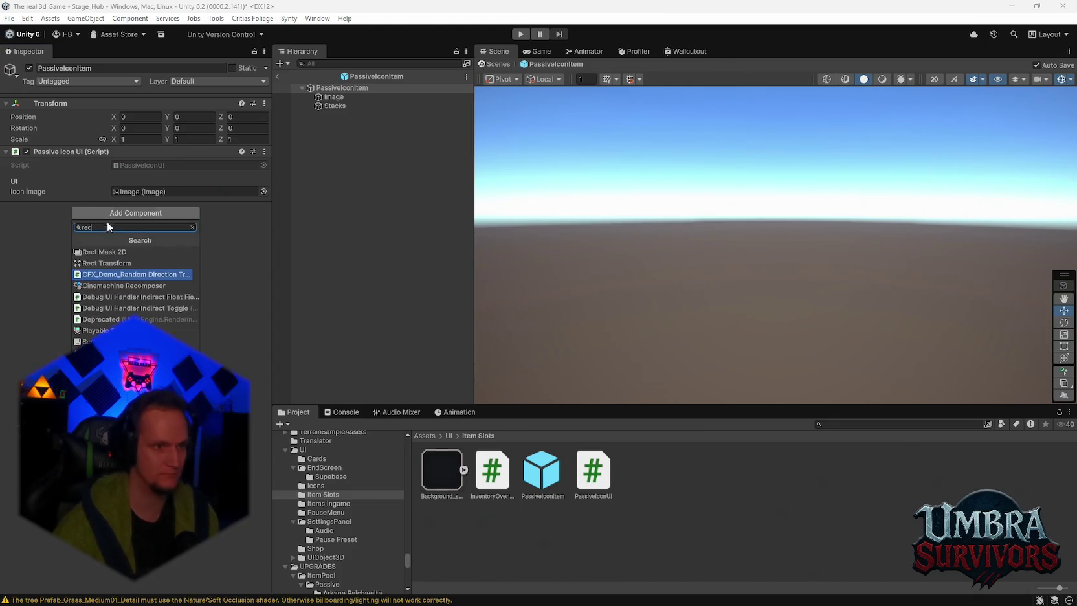
pyautogui.click(115, 263)
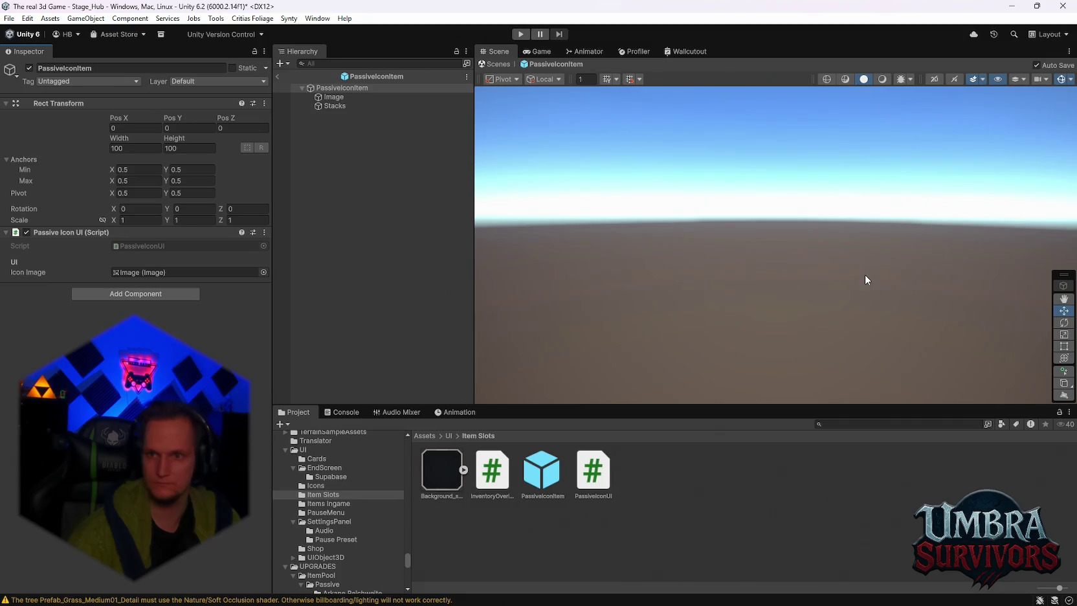
pyautogui.click(334, 97)
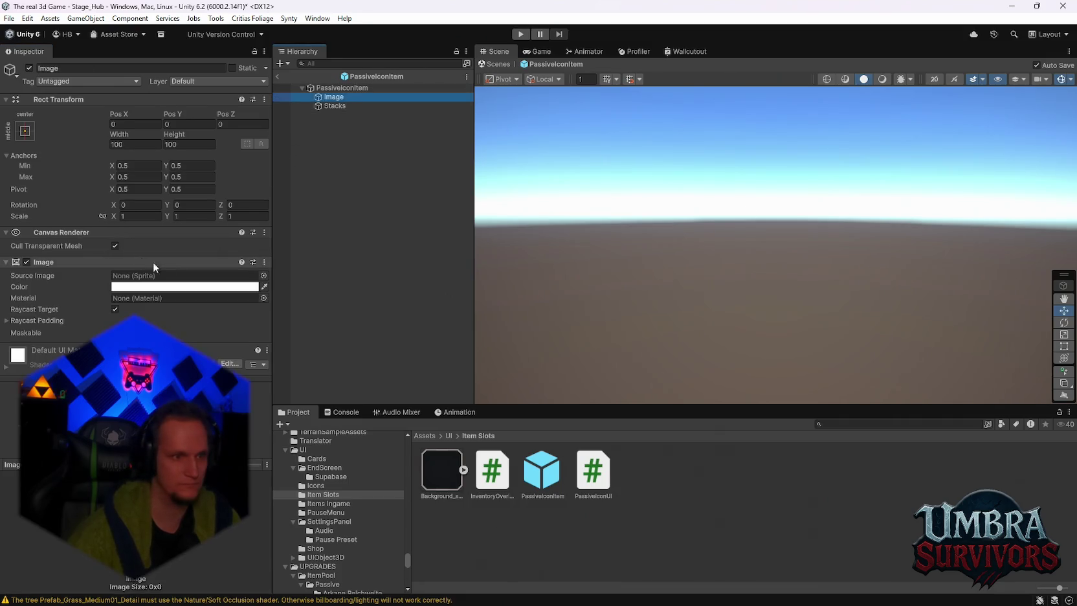
pyautogui.click(115, 310)
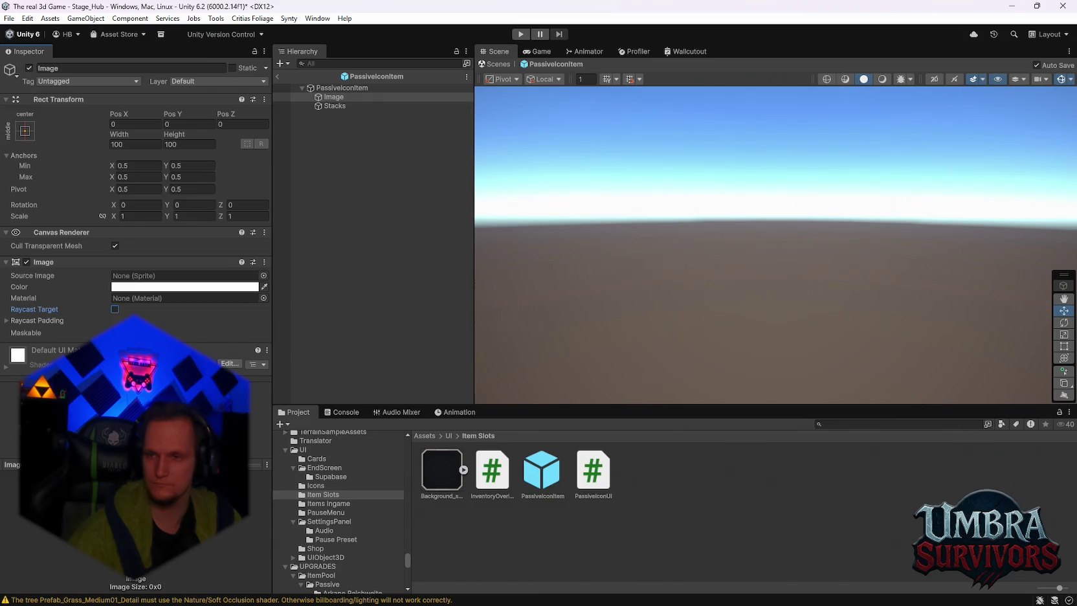
# Exit prefab mode, reopen XPBar to inspect PassiveListRoot and the overlay GameObject, then return
pyautogui.click(283, 77)
pyautogui.rightClick(323, 339)
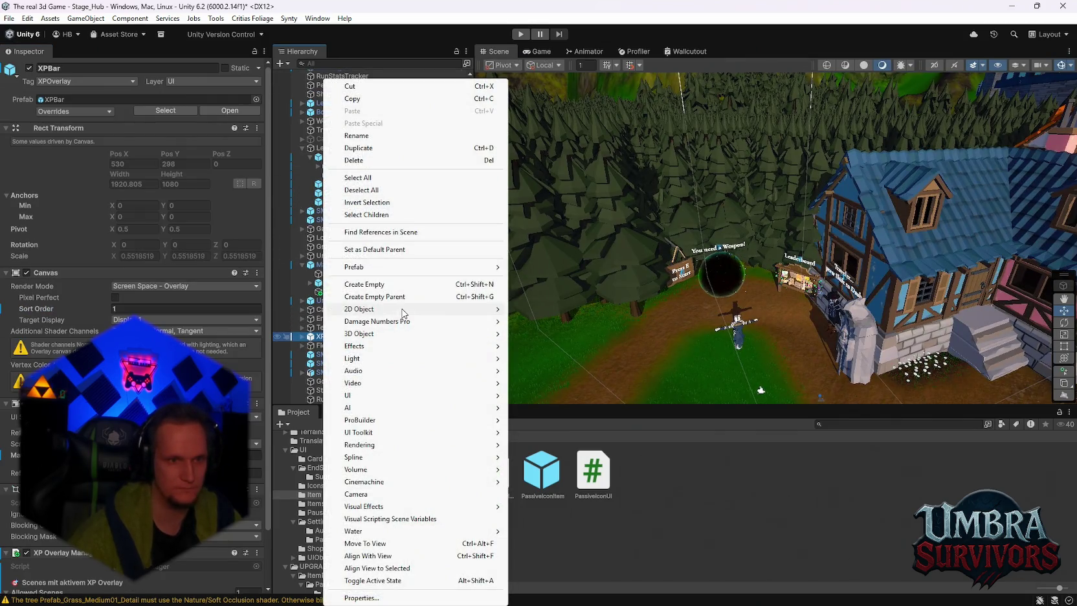
pyautogui.moveTo(408, 267)
pyautogui.click(554, 281)
pyautogui.click(345, 214)
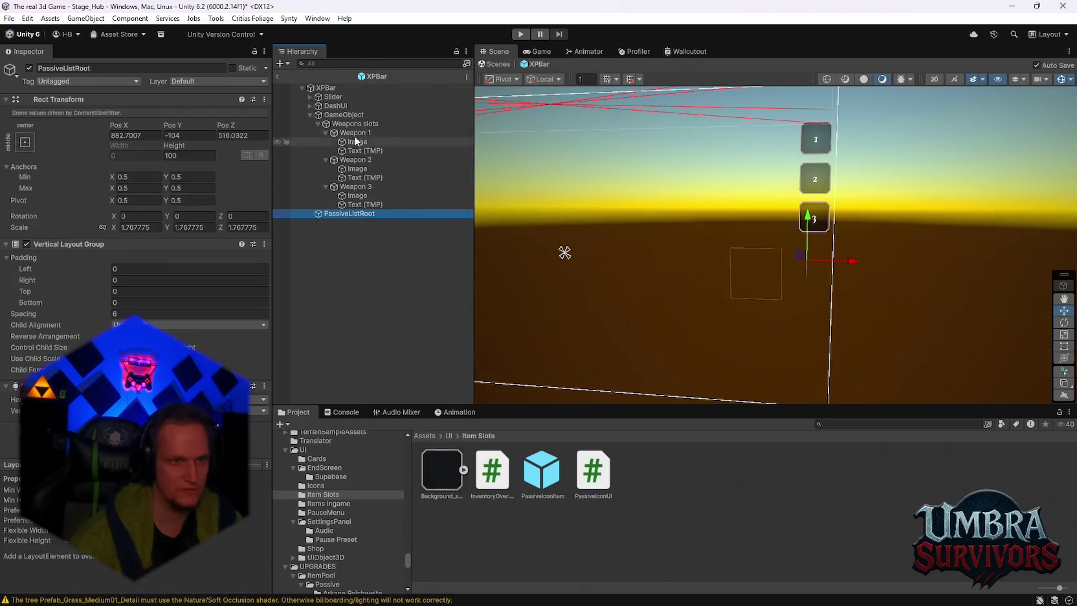
pyautogui.click(343, 114)
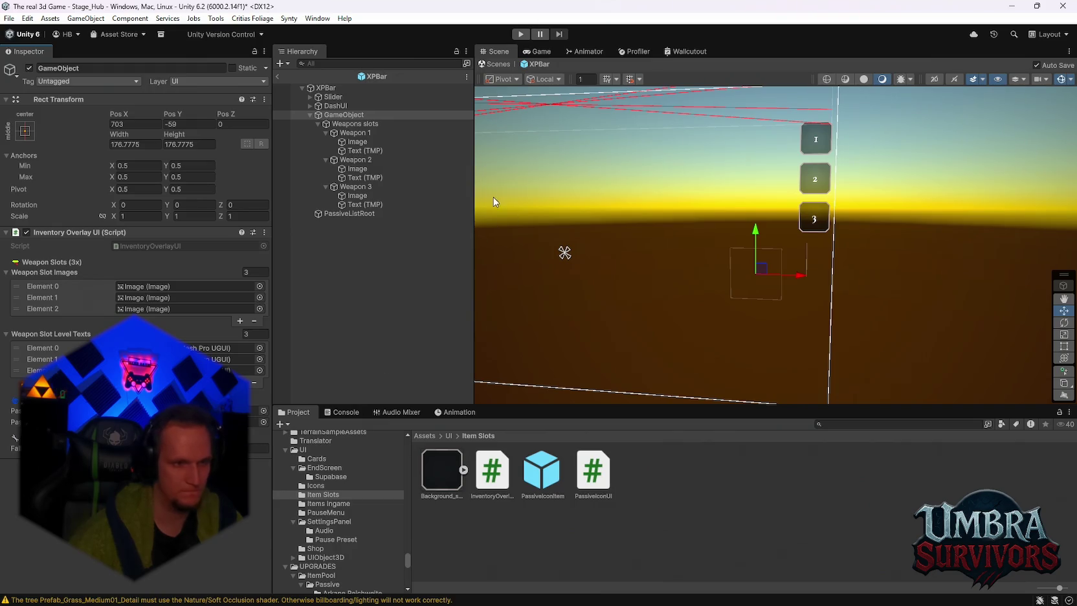
pyautogui.click(280, 75)
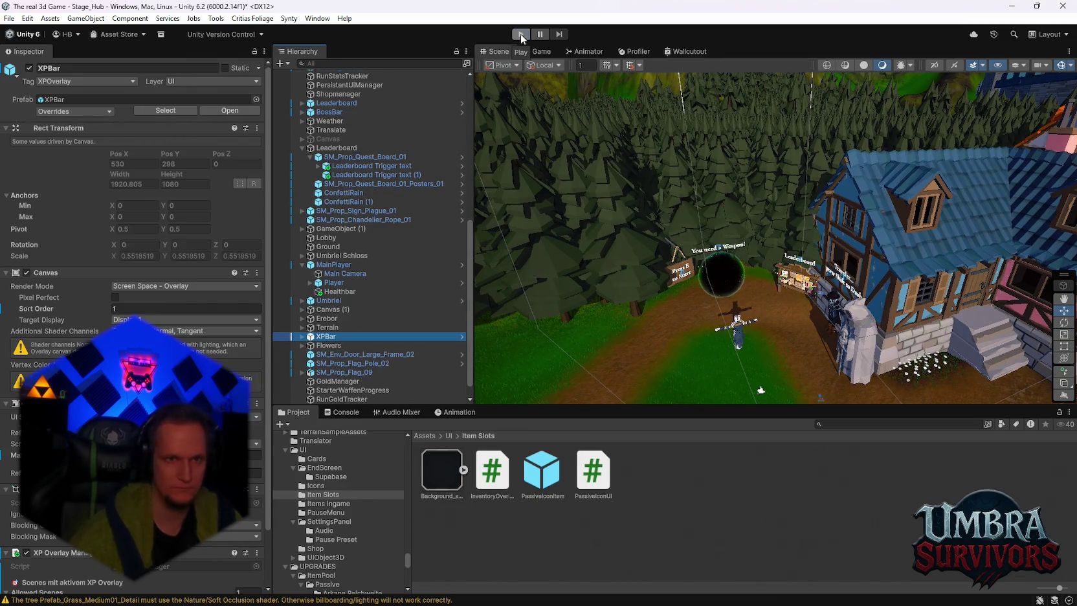
# Start Play mode, walk through the hub, and pick the Fire Staff from the weapon book
pyautogui.click(520, 34)
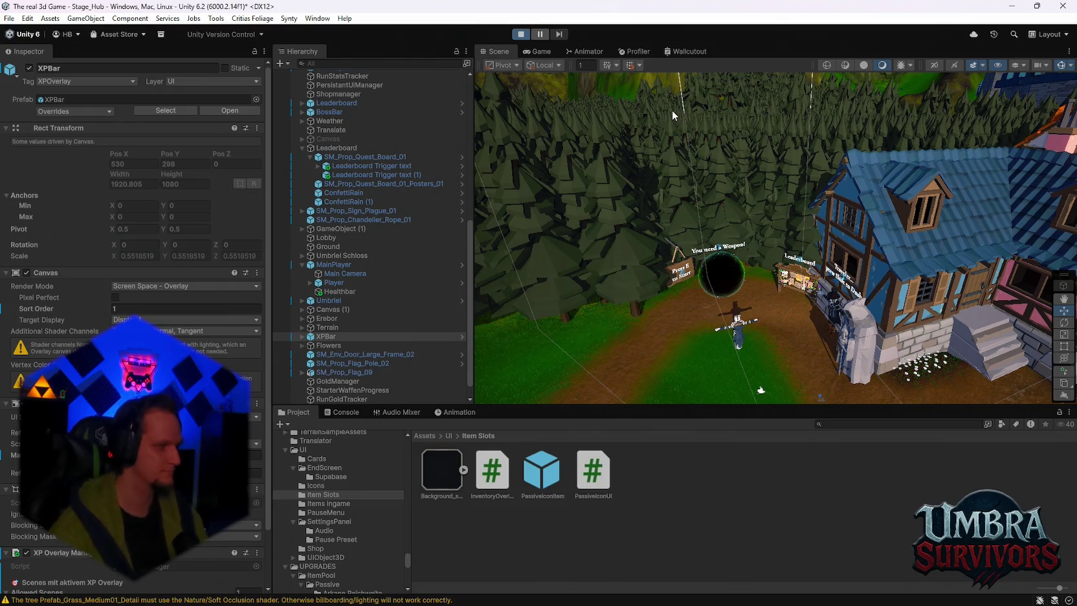
pyautogui.click(737, 189)
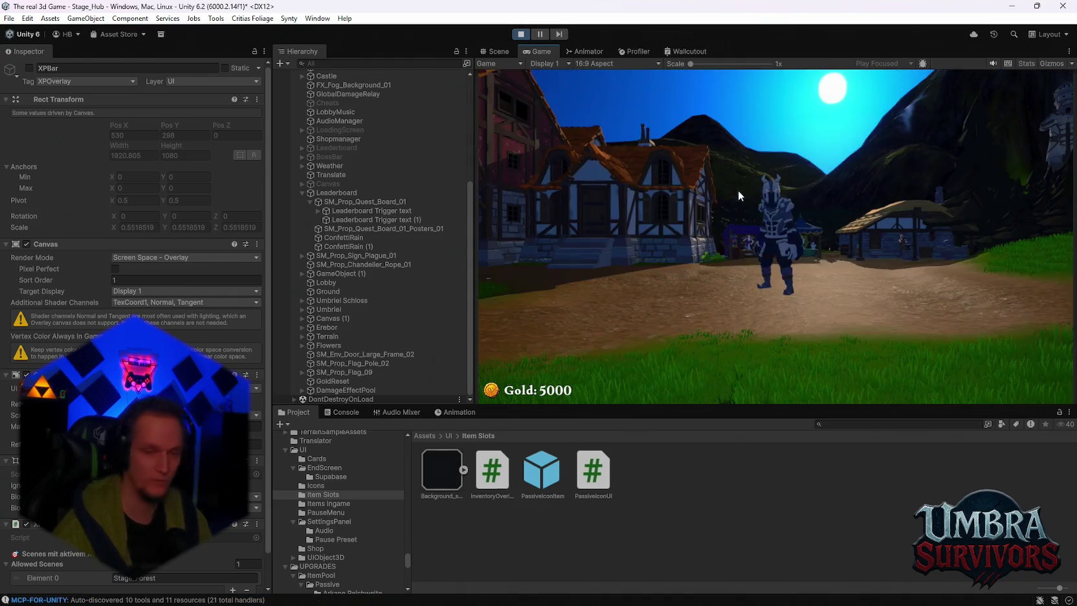
pyautogui.press('w')
pyautogui.press('e')
pyautogui.press('Escape')
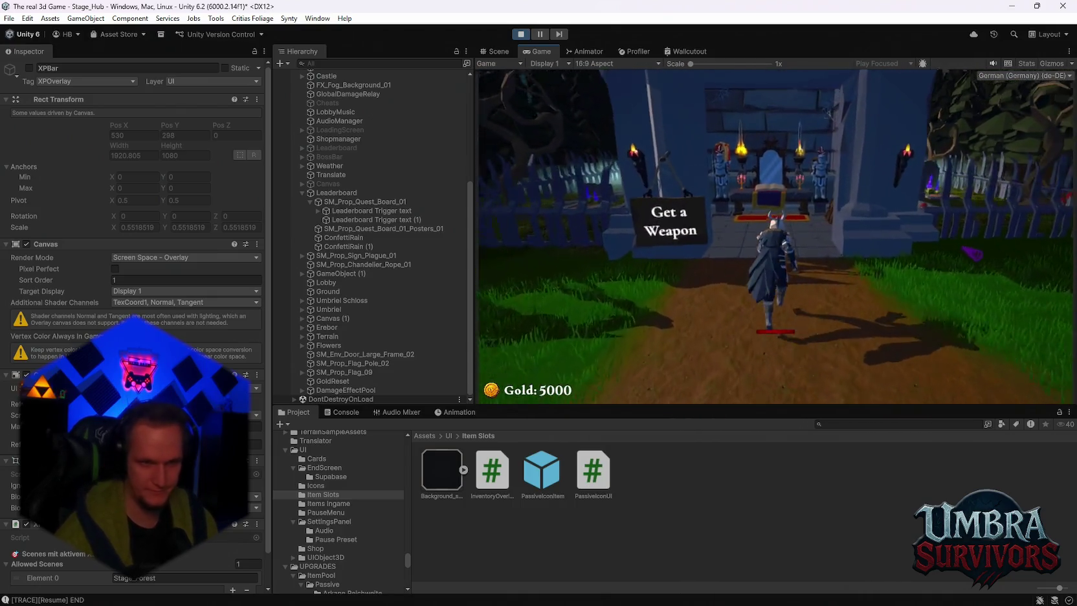
pyautogui.press('e')
pyautogui.click(625, 149)
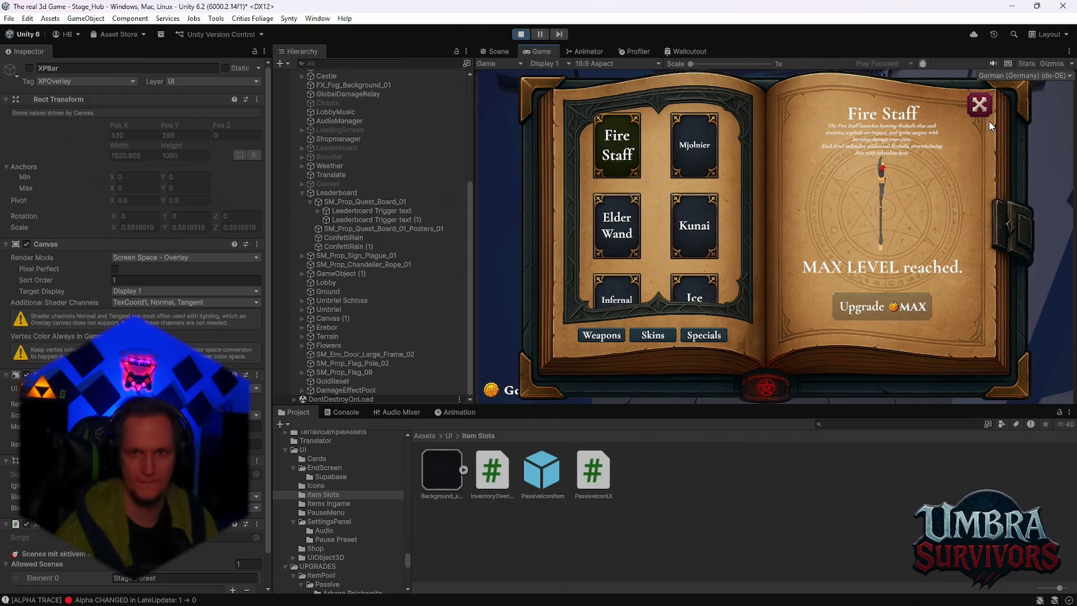
pyautogui.click(978, 104)
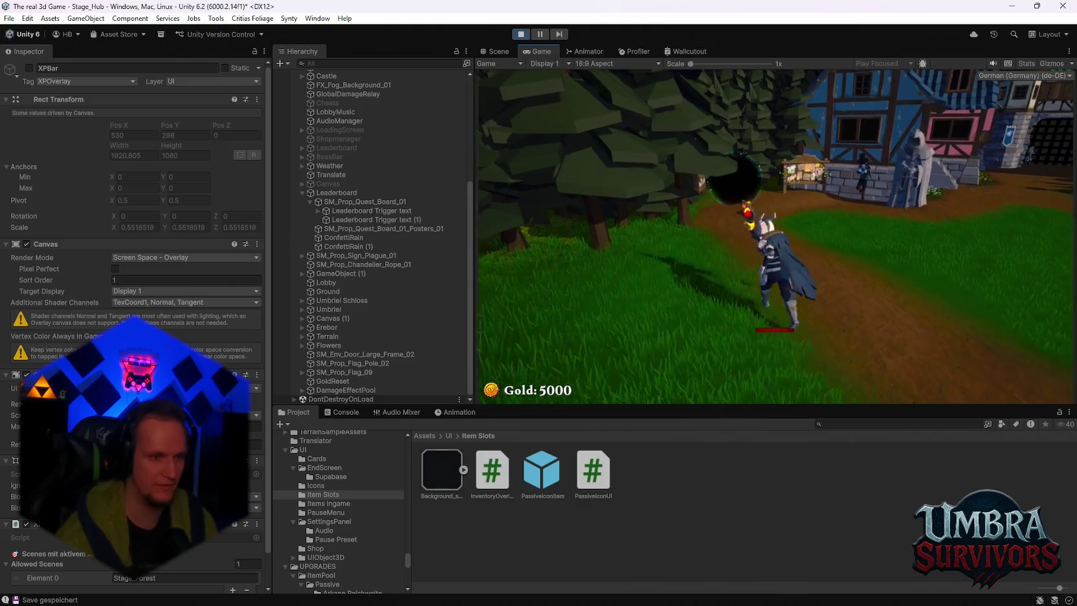
# Enter Stage 1 through the portal and run deeper into the forest
pyautogui.press('e')
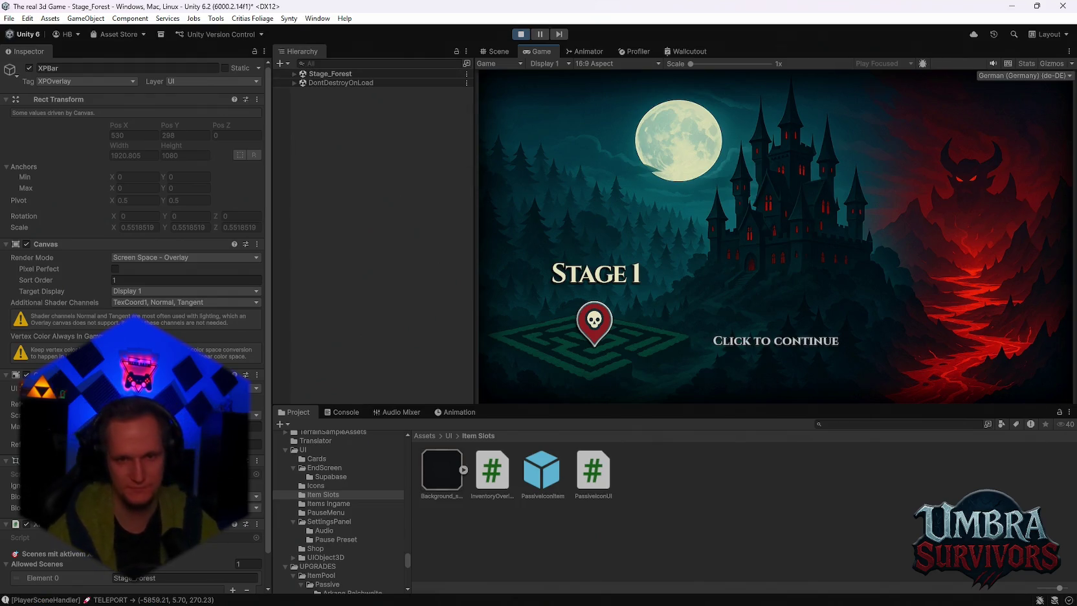
pyautogui.click(775, 341)
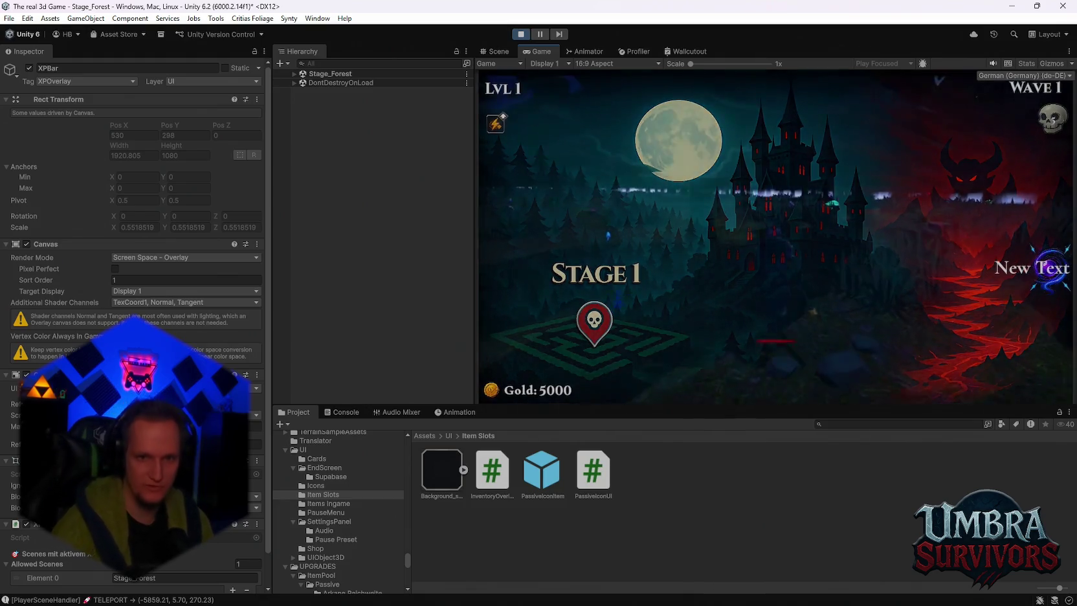
pyautogui.press('w')
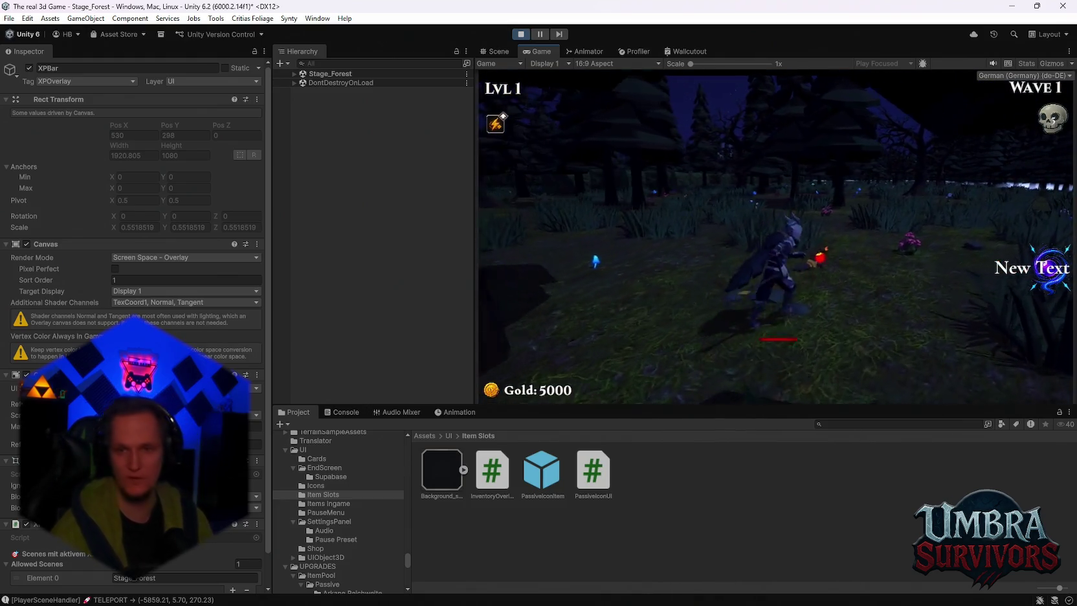
pyautogui.press('a')
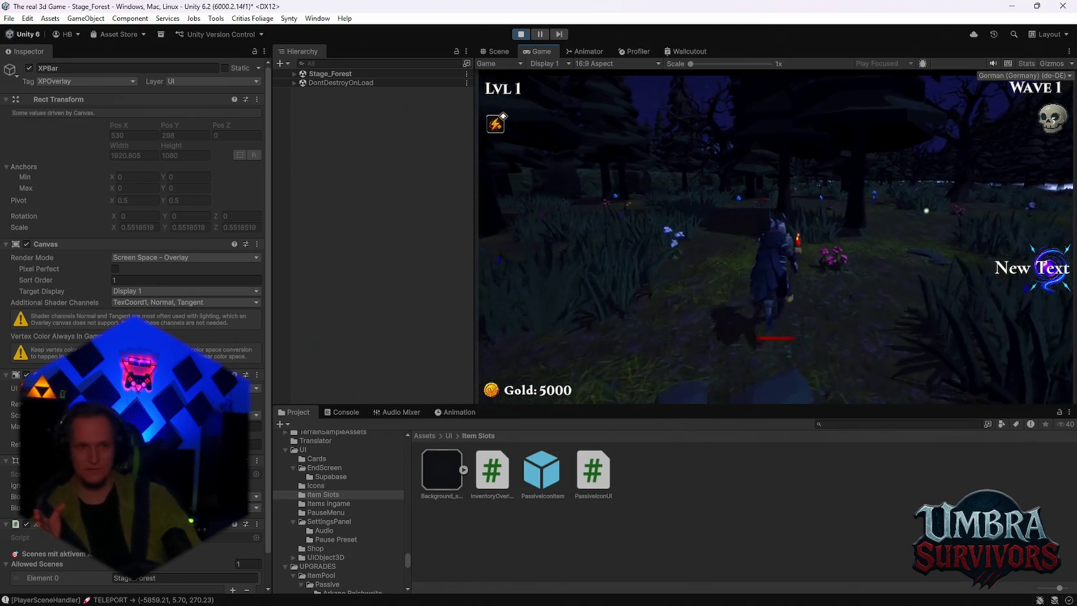
pyautogui.press('w')
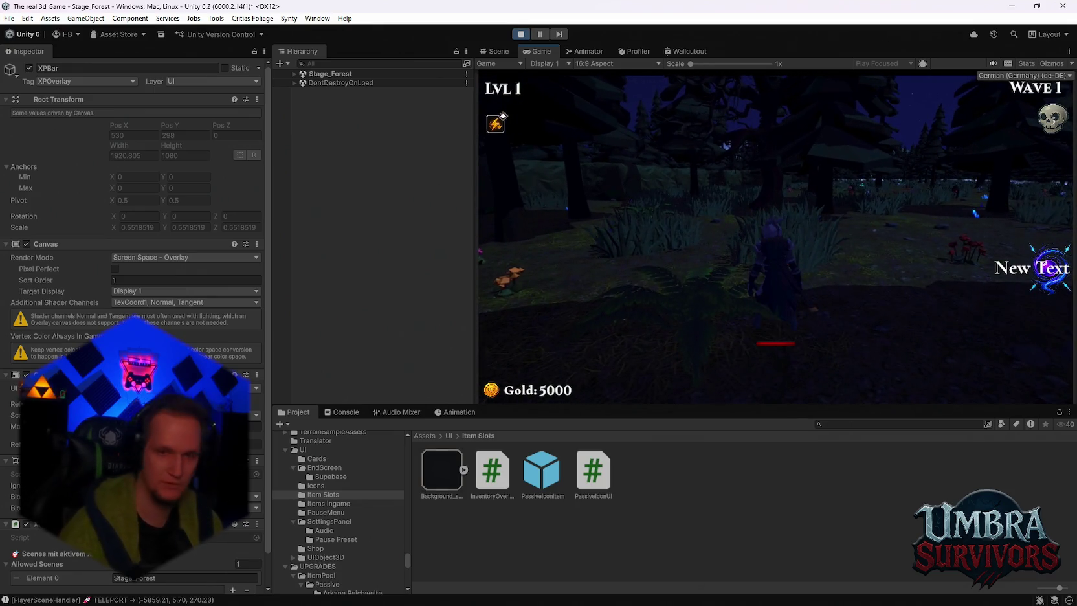
# Pick Spectral Ice, Frozen Heart, Calzifer and another card, pause, and stop Play mode
pyautogui.click(776, 241)
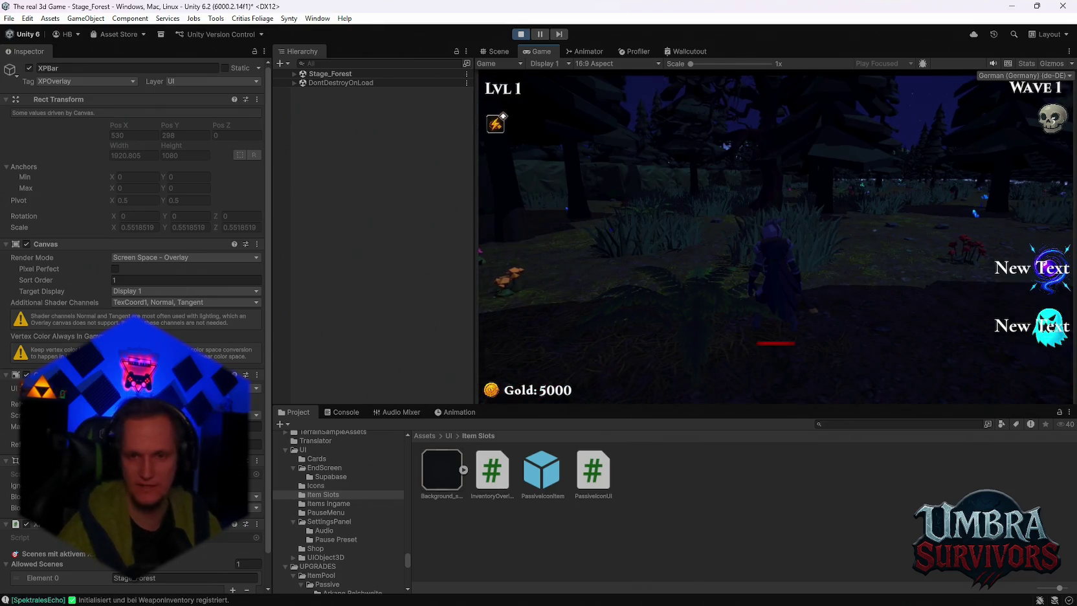
pyautogui.click(774, 237)
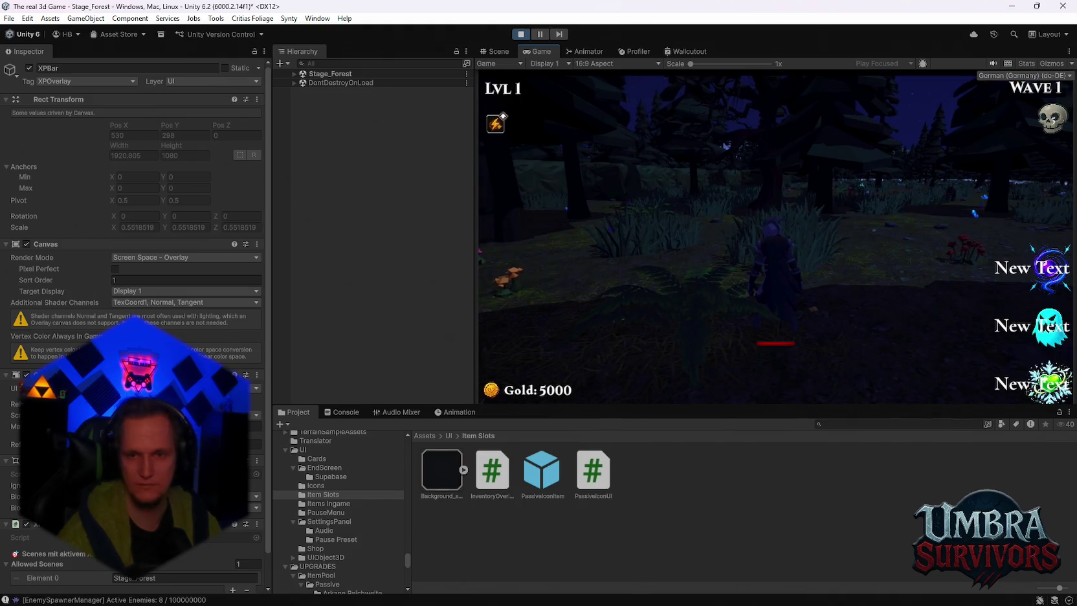
pyautogui.click(776, 238)
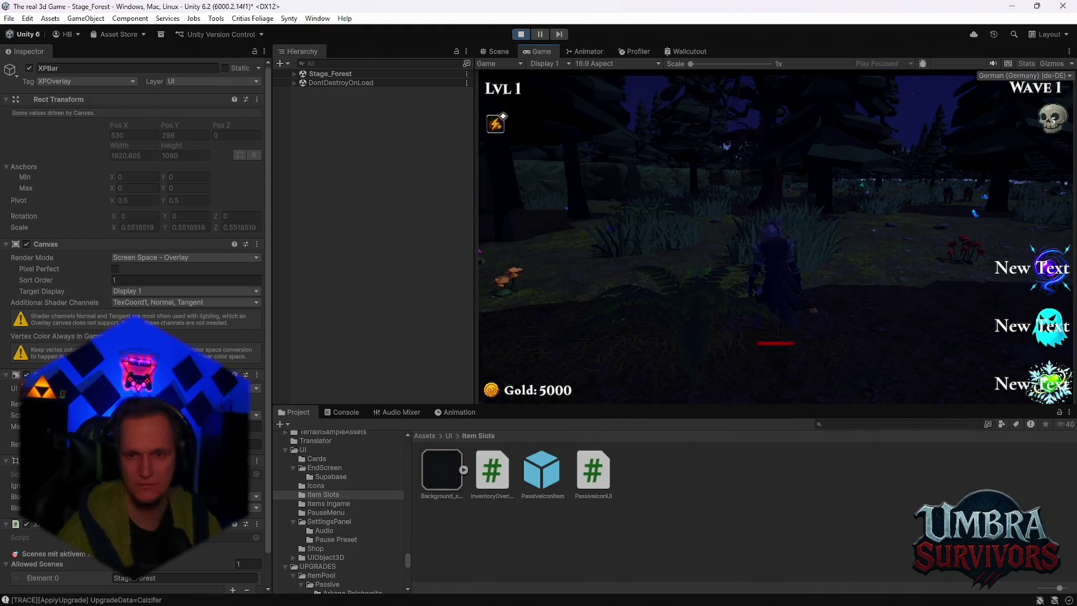
pyautogui.click(776, 237)
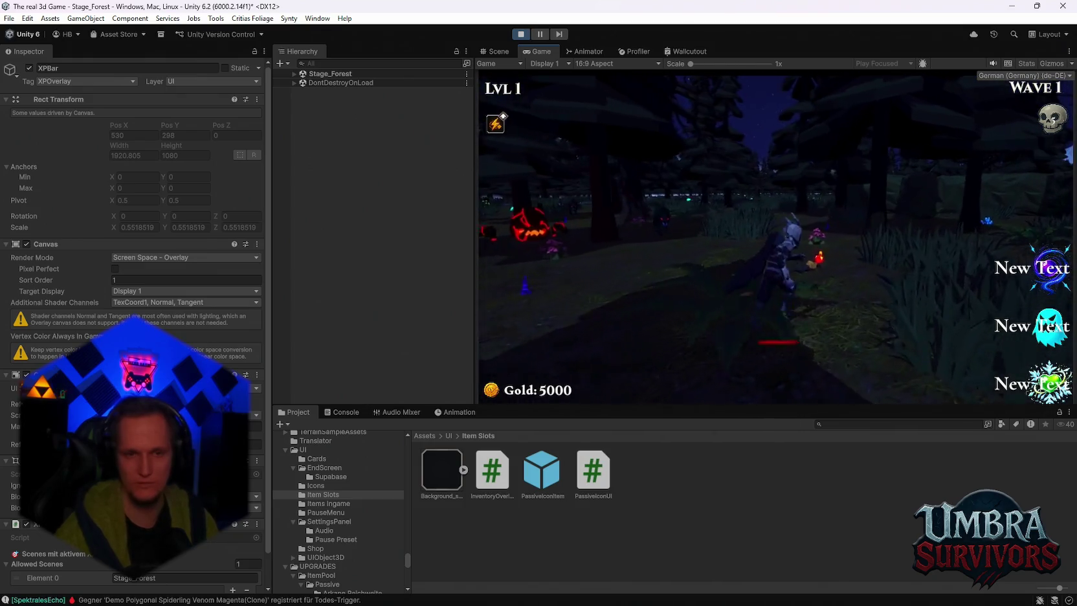
pyautogui.press('Escape')
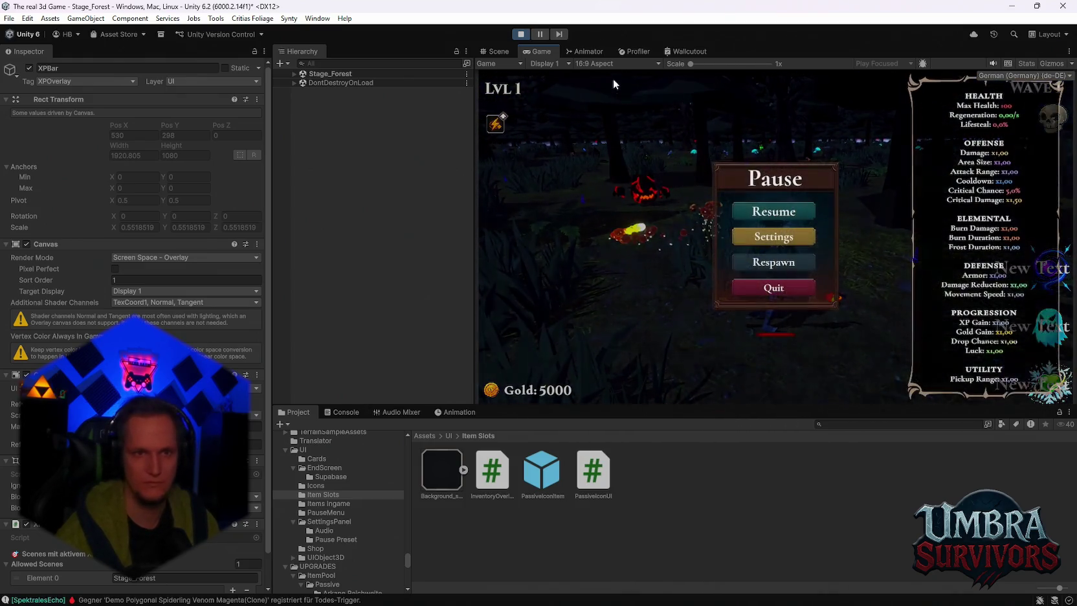
pyautogui.click(520, 34)
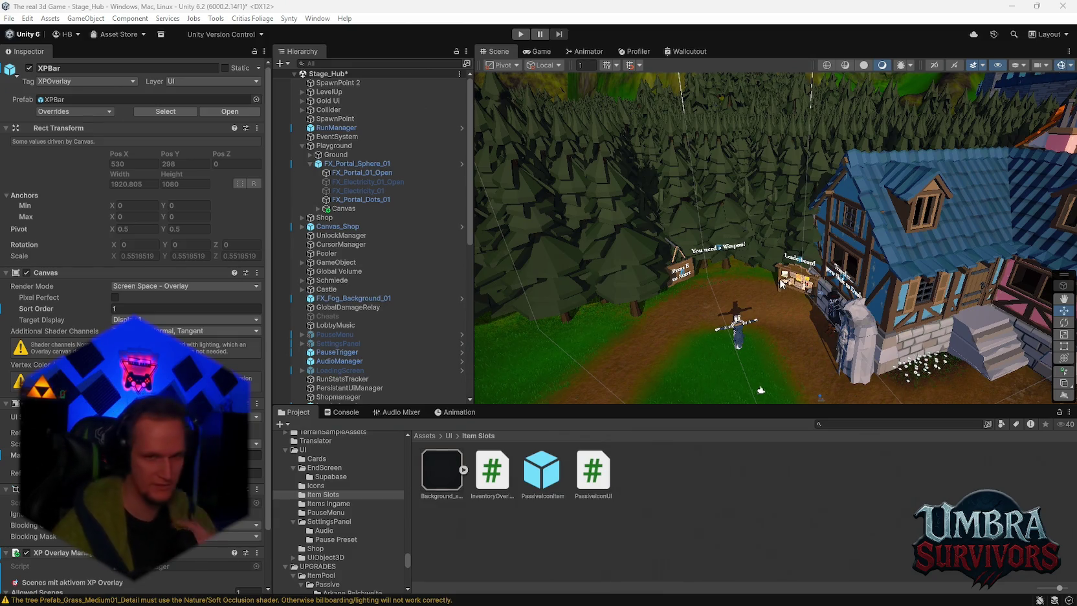
# Open the XPBar prefab in isolation, select PassiveListRoot, and dismiss the invalid operation warning
pyautogui.scroll(-8, 366, 319)
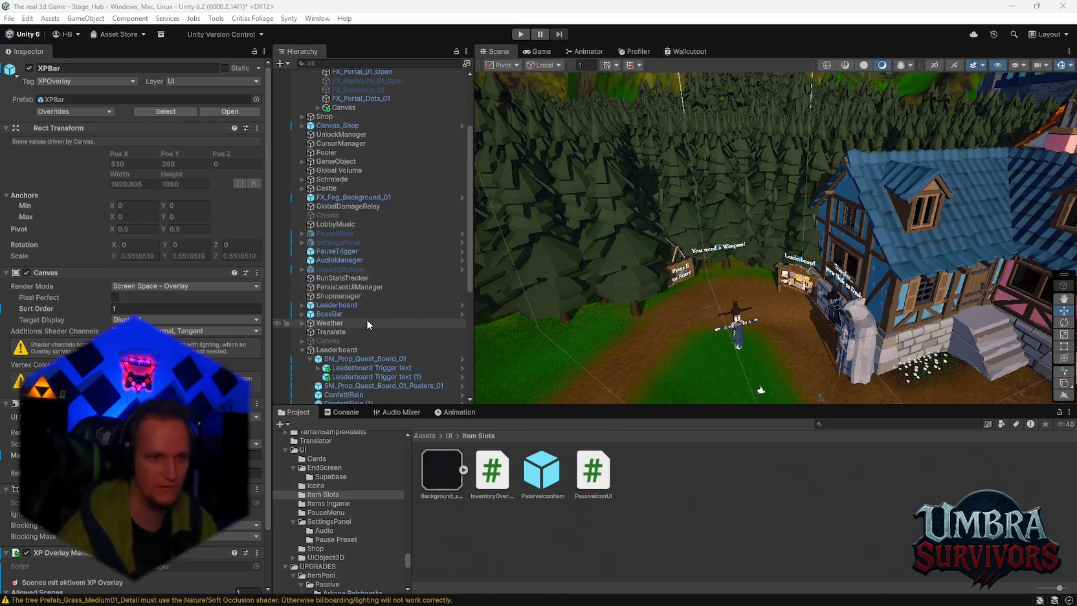
pyautogui.scroll(-3, 360, 324)
pyautogui.rightClick(327, 319)
pyautogui.moveTo(362, 266)
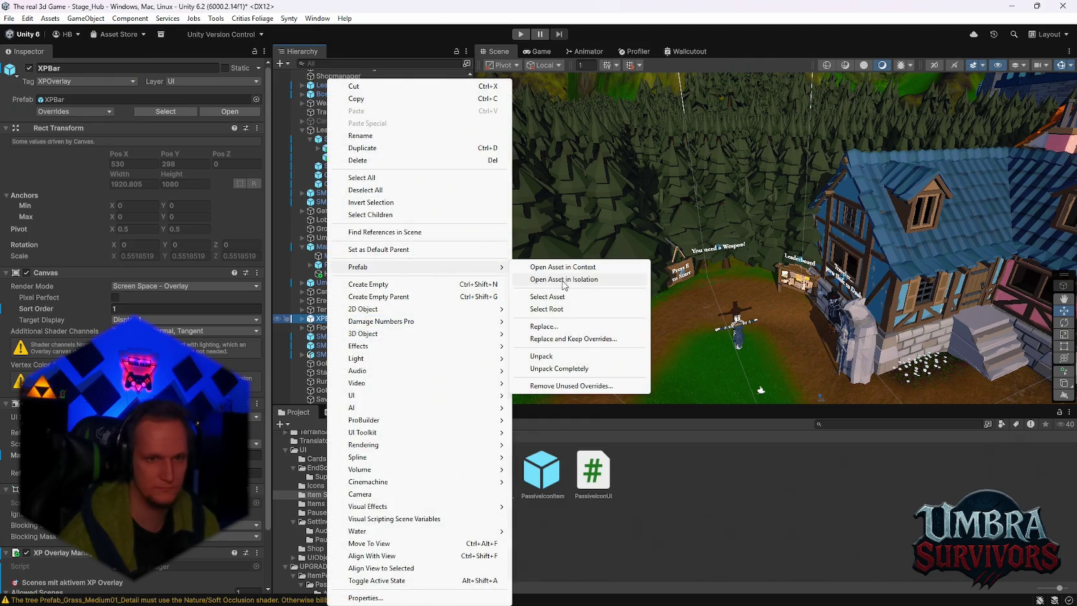
pyautogui.click(647, 279)
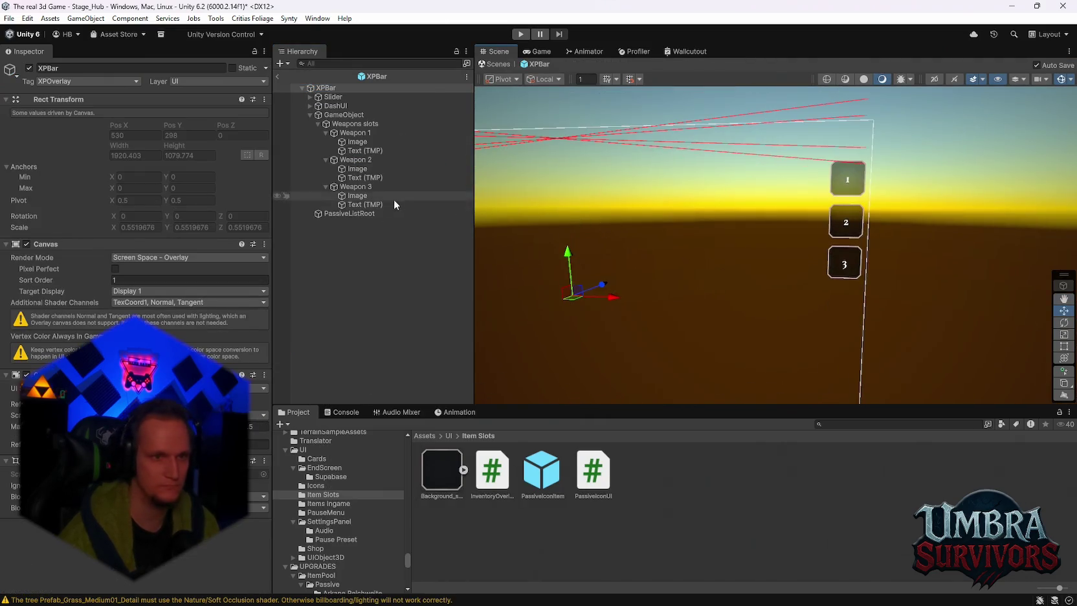
pyautogui.click(358, 213)
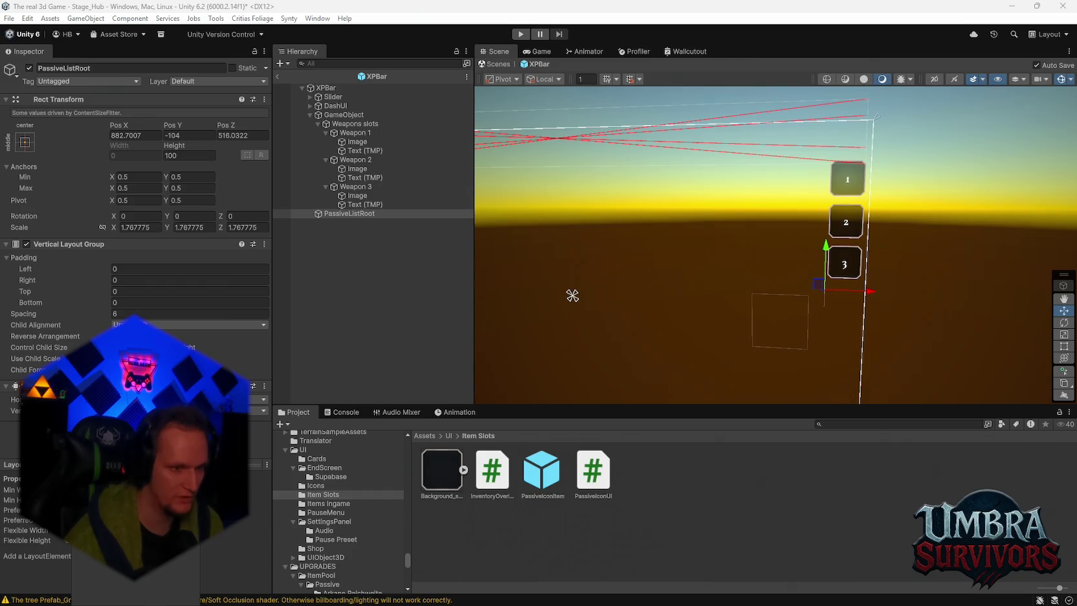
pyautogui.click(614, 332)
# Replace PassiveListRoot's Vertical Layout Group with a Grid Layout Group and edit its cell width
pyautogui.rightClick(74, 243)
pyautogui.click(97, 268)
pyautogui.click(110, 286)
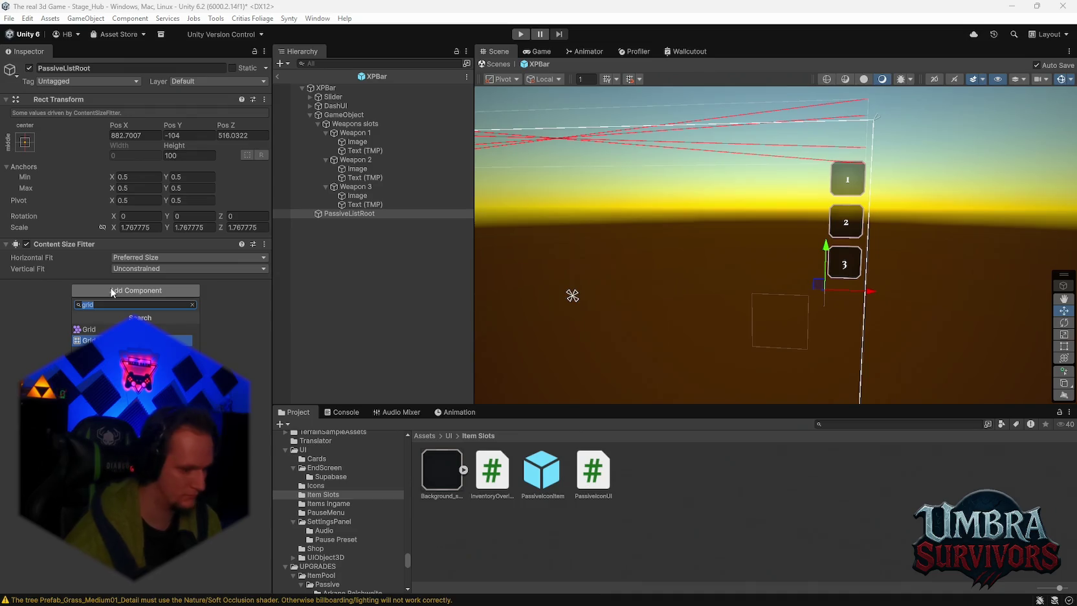
pyautogui.press('Down')
pyautogui.press('Return')
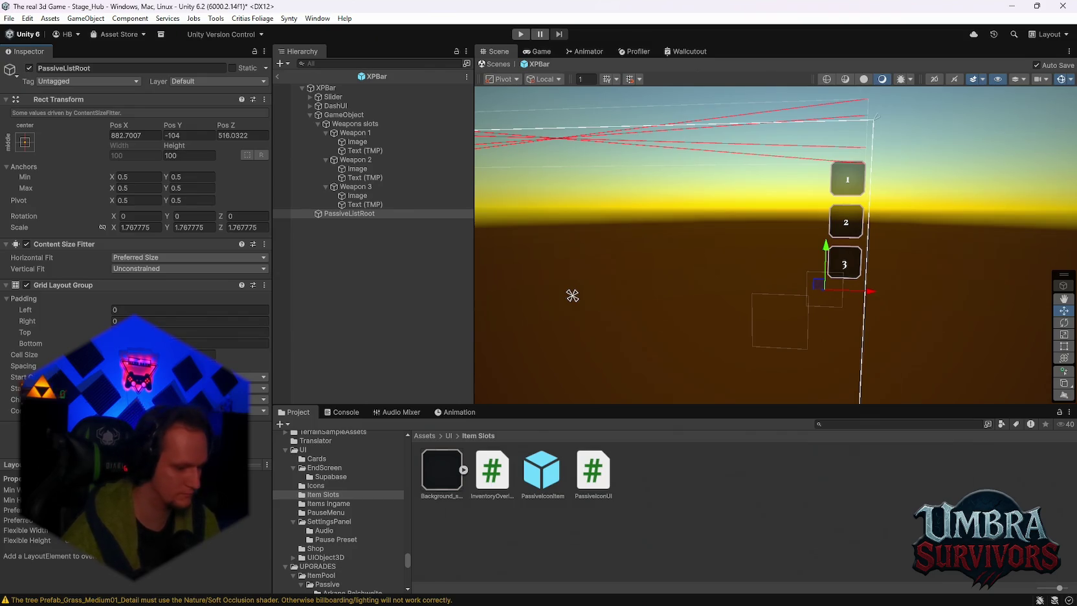
pyautogui.write('0')
pyautogui.press('Tab')
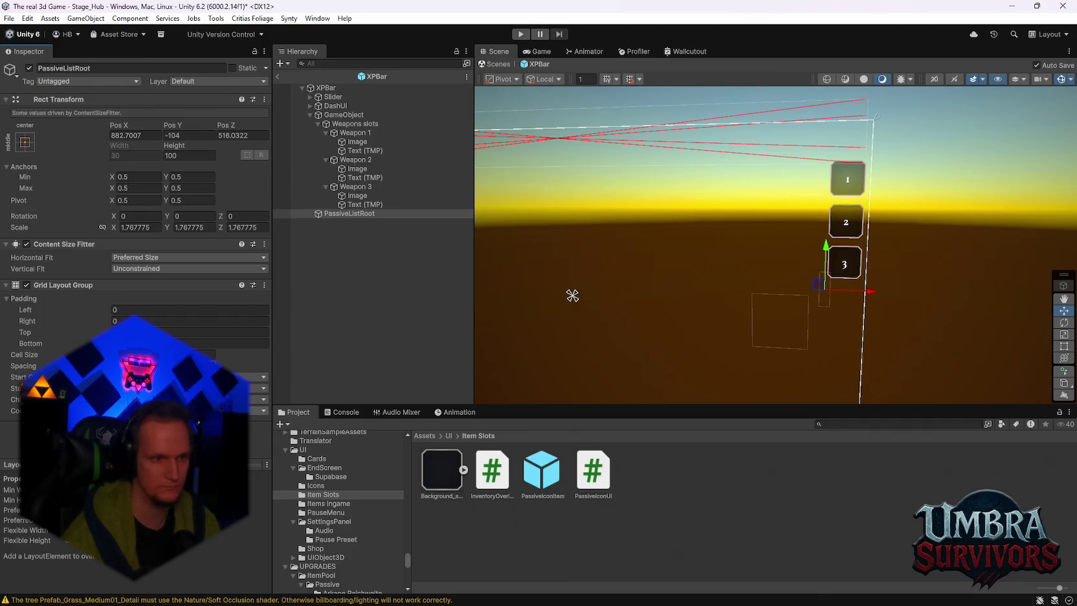
# Set a grid constraint and reset PassiveListRoot's Pos Z to 0
pyautogui.click(194, 410)
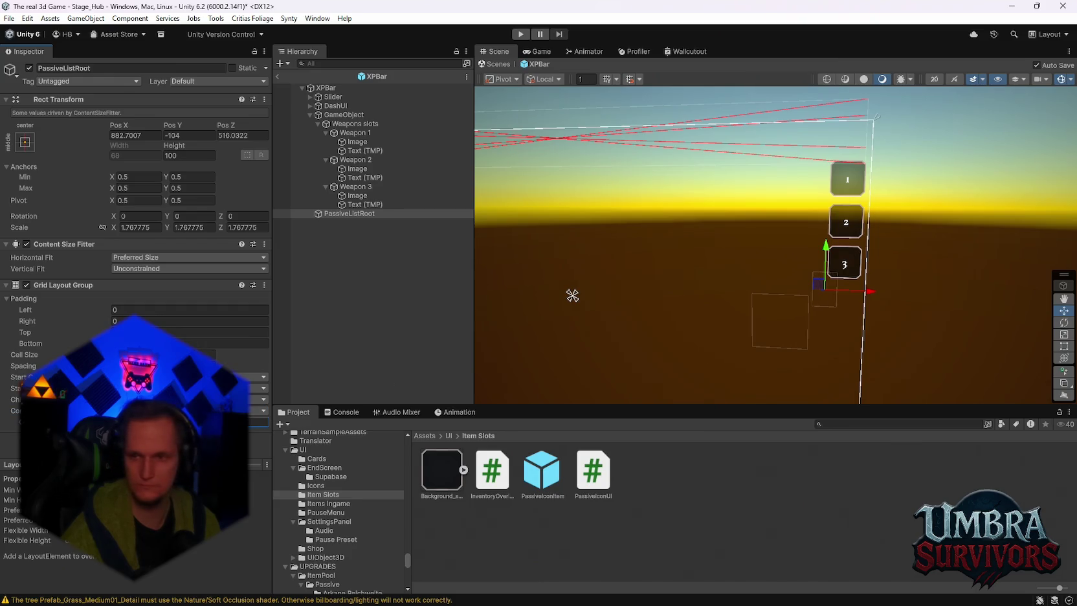
pyautogui.write('1')
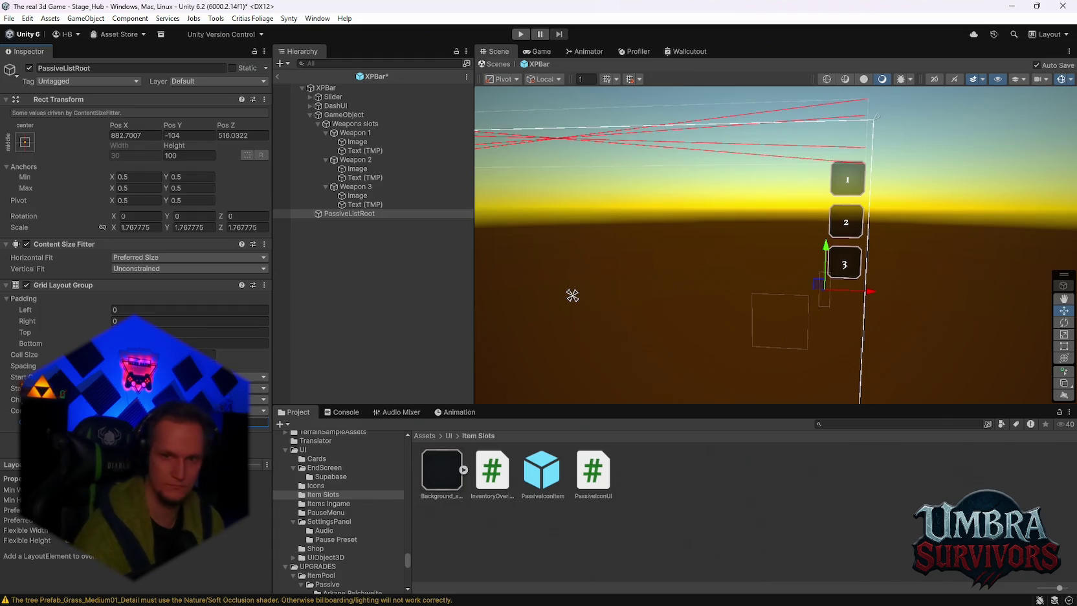
pyautogui.moveTo(774, 298)
pyautogui.mouseDown()
pyautogui.moveTo(785, 219)
pyautogui.moveTo(759, 240)
pyautogui.moveTo(754, 269)
pyautogui.moveTo(829, 283)
pyautogui.moveTo(685, 304)
pyautogui.moveTo(595, 301)
pyautogui.mouseUp()
pyautogui.click(243, 135)
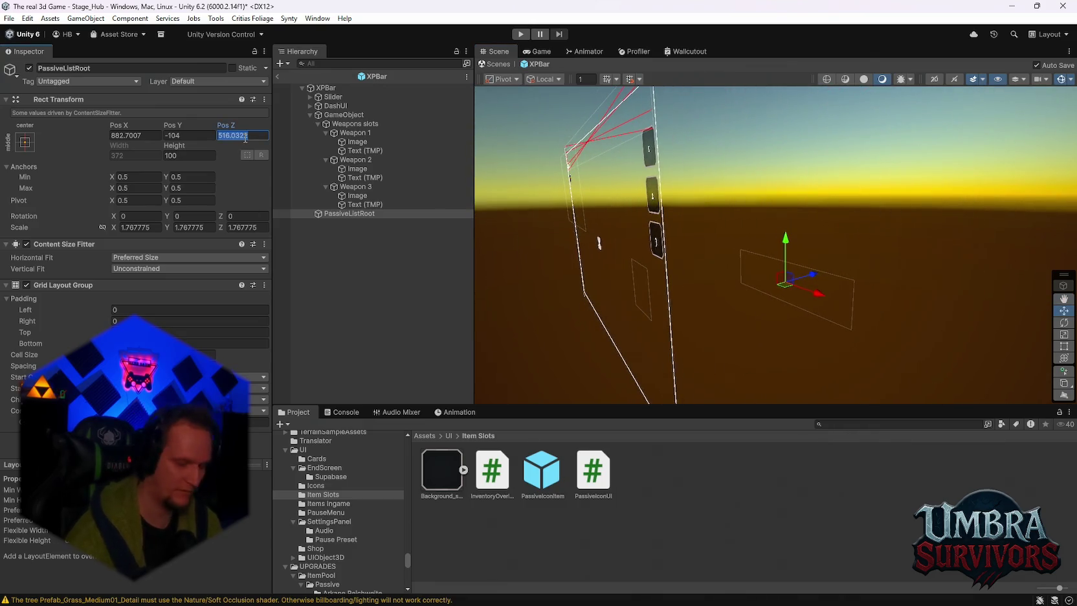
pyautogui.write('0')
pyautogui.moveTo(678, 313)
pyautogui.mouseDown()
pyautogui.moveTo(889, 267)
pyautogui.moveTo(832, 300)
pyautogui.moveTo(491, 215)
pyautogui.mouseUp()
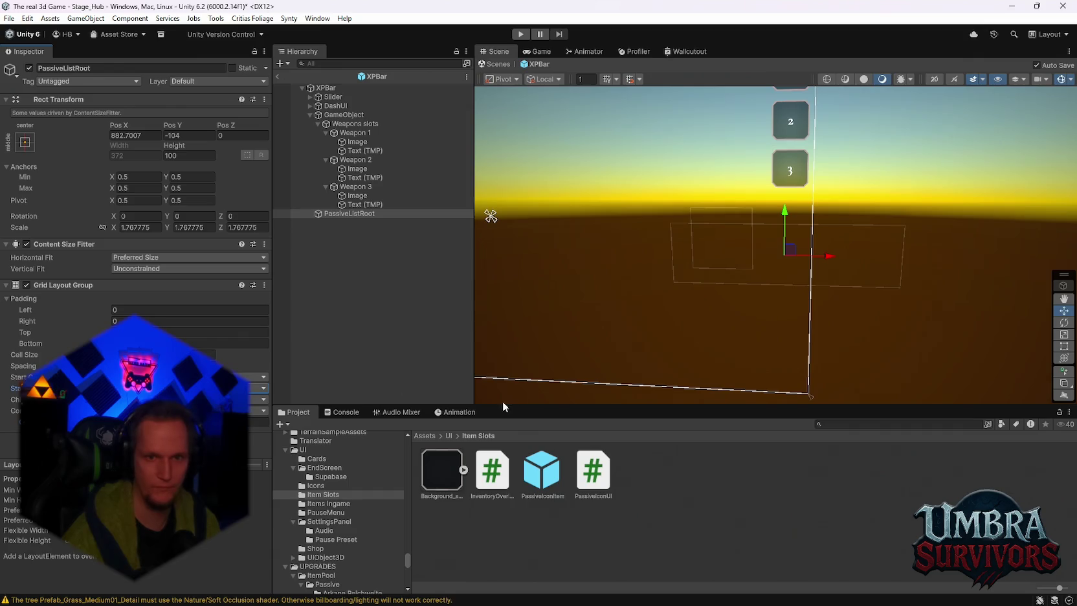
pyautogui.moveTo(683, 308); pyautogui.dragTo(683, 309)
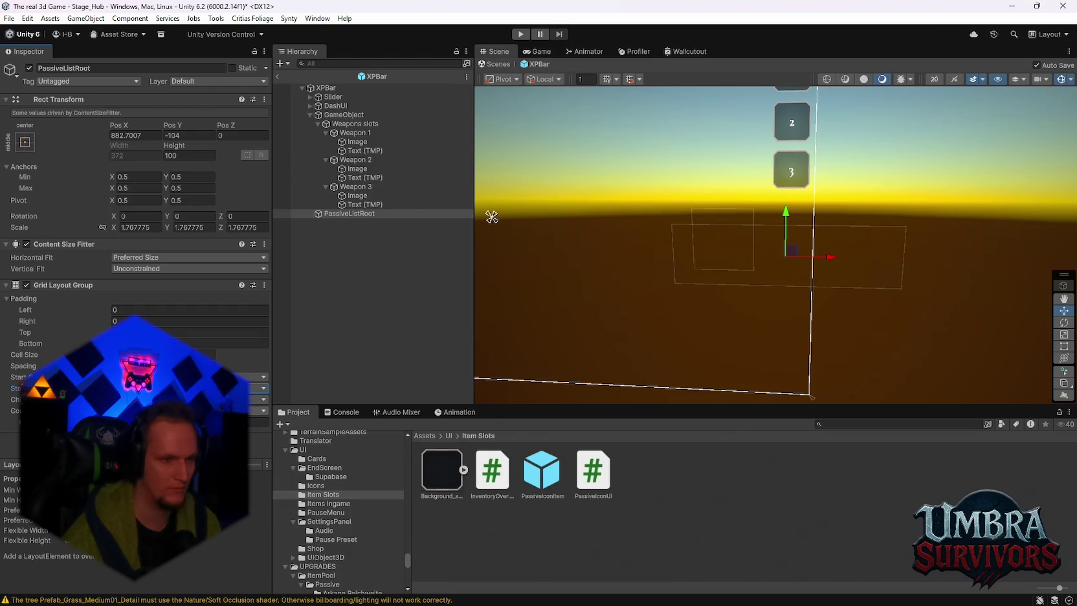
pyautogui.click(259, 421)
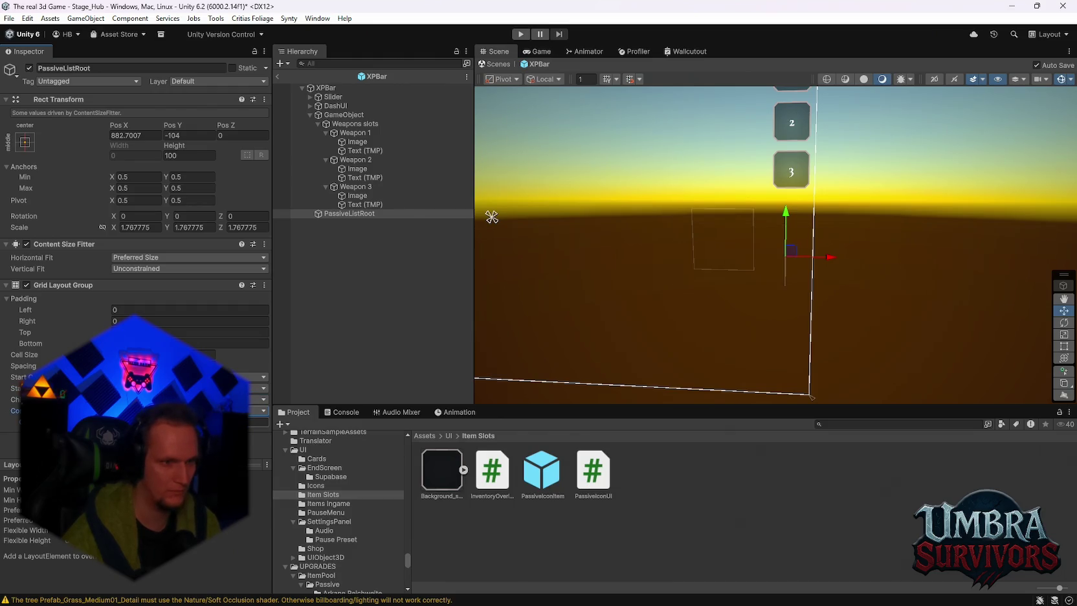
# Add a UI Image under PassiveListRoot, duplicate it to ten copies, then select PassiveListRoot
pyautogui.rightClick(344, 218)
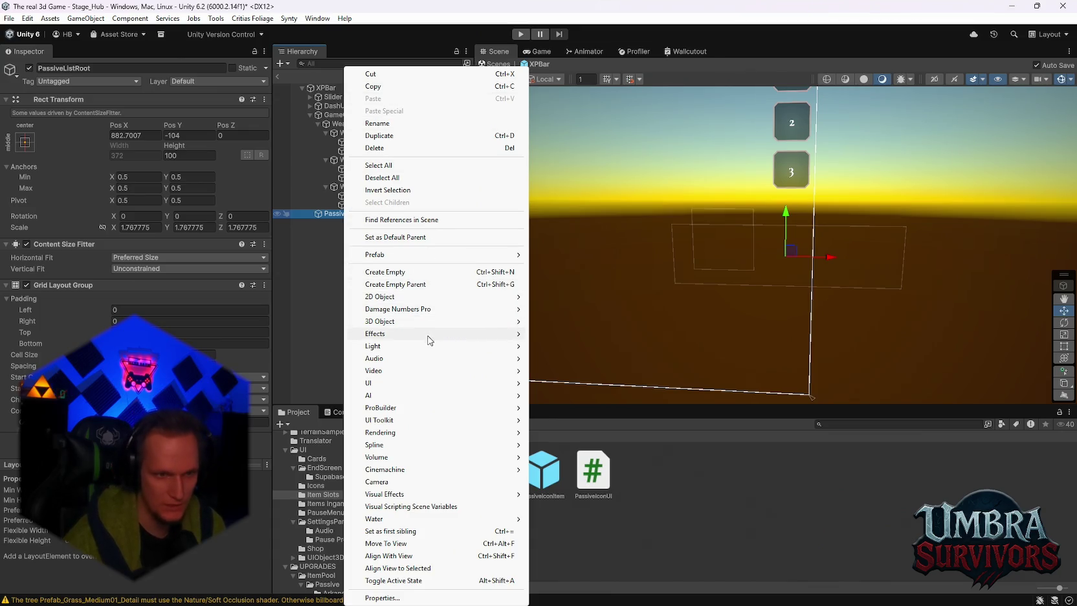
pyautogui.moveTo(388, 383)
pyautogui.click(556, 182)
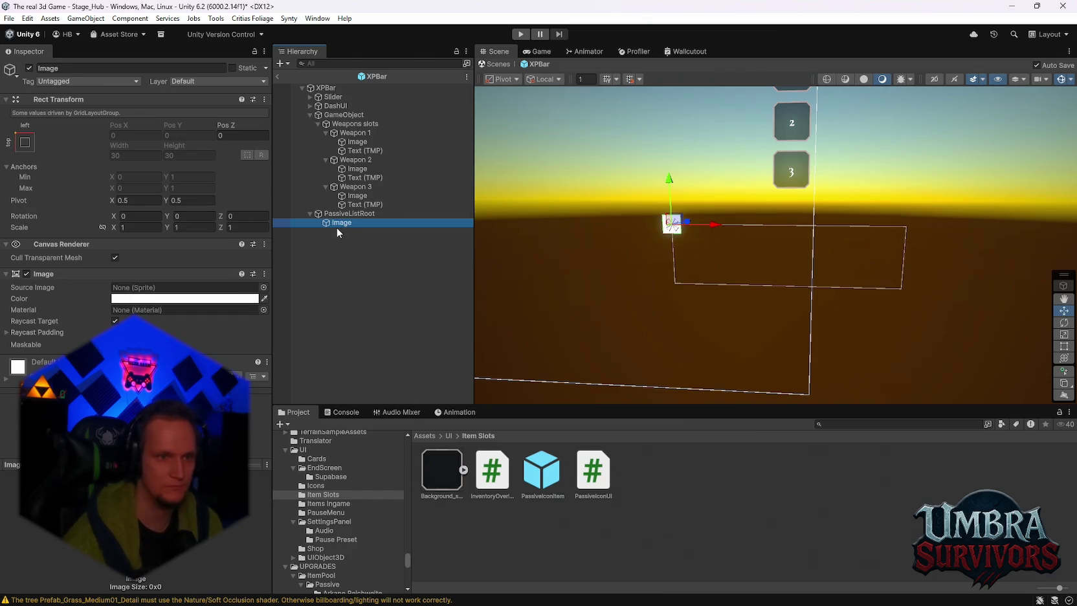
pyautogui.hotkey('ctrl', 'd')
pyautogui.hotkey('ctrl', 'd')
pyautogui.hotkey('ctrl', 'd')
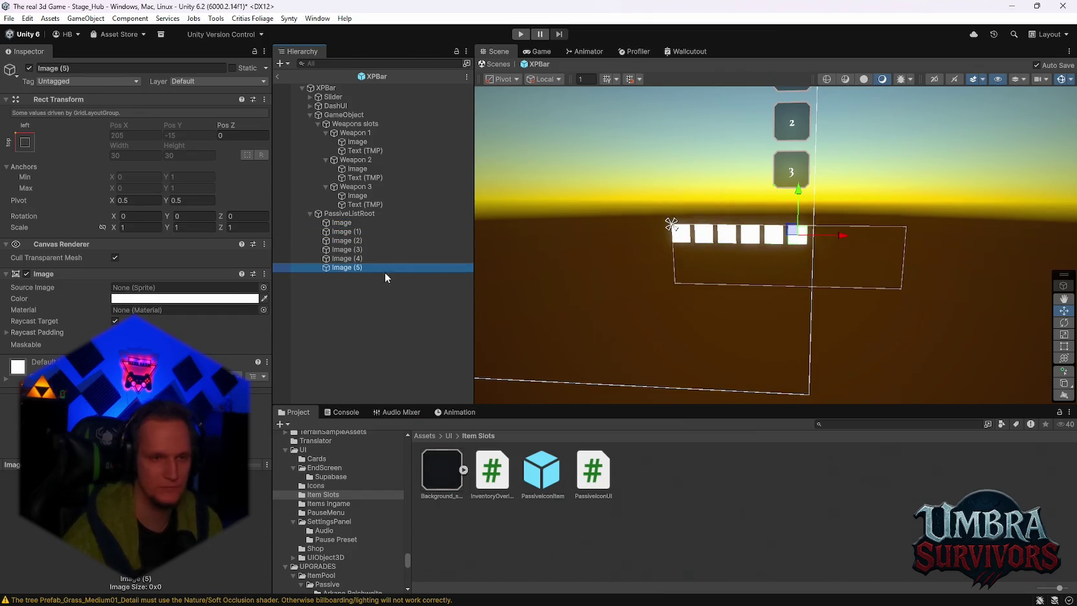
pyautogui.hotkey('ctrl', 'd')
pyautogui.hotkey('ctrl', 'd')
pyautogui.hotkey('ctrl', 'd')
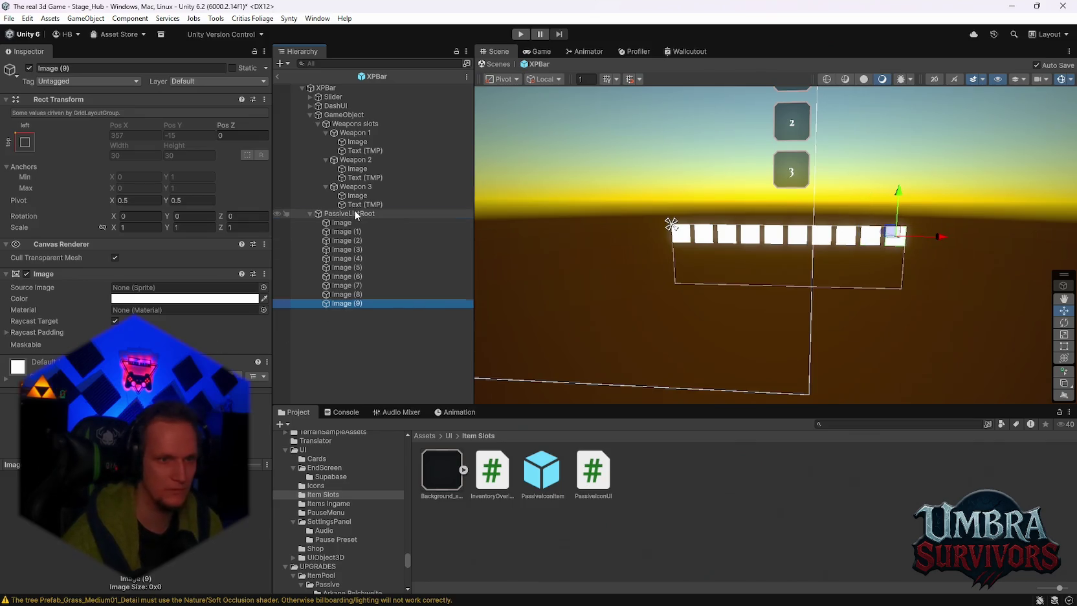
pyautogui.click(354, 212)
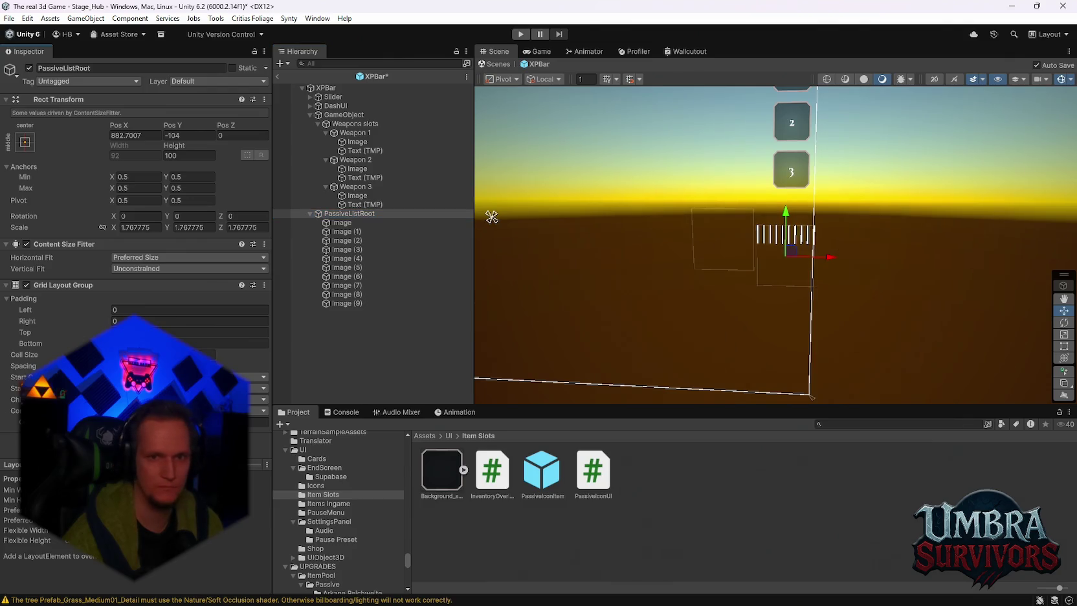
# Try a negative right padding on the grid, undo it, and check the Start Axis setting
pyautogui.hotkey('ctrl', 'z')
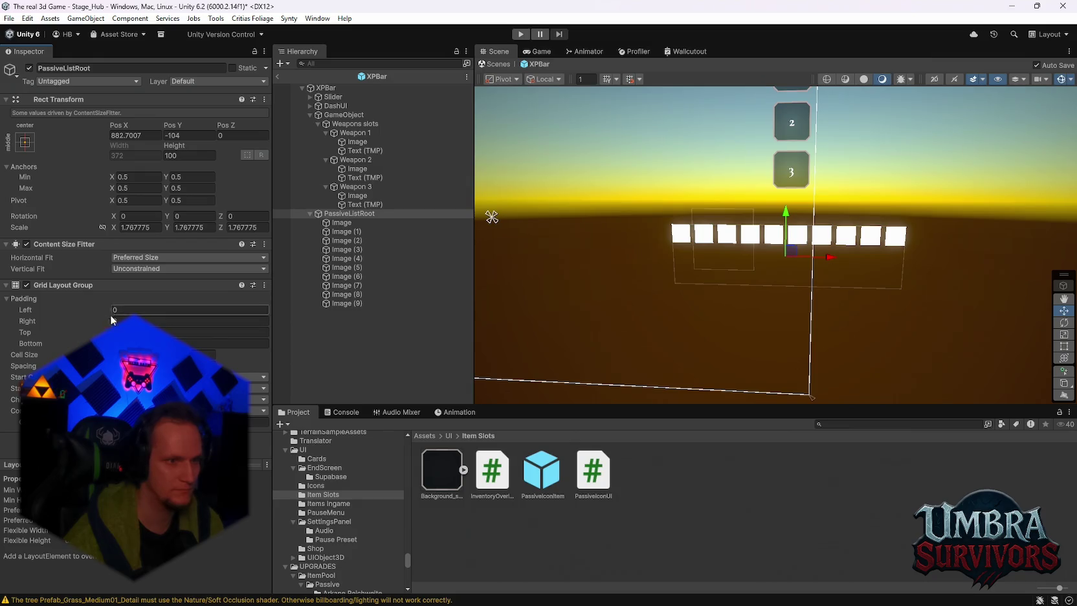
pyautogui.moveTo(36, 321); pyautogui.dragTo(27, 328)
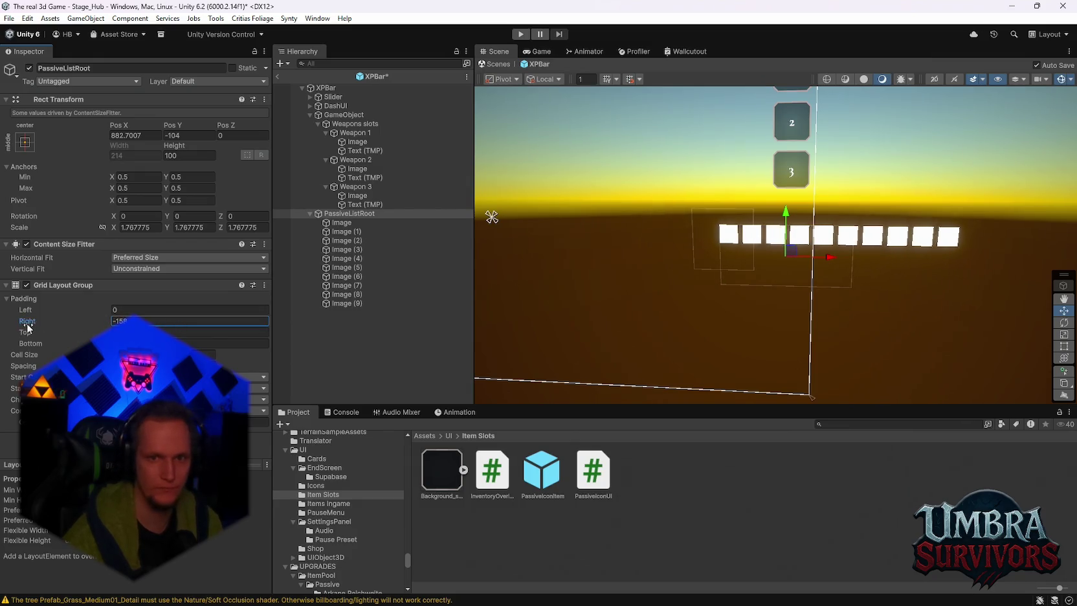
pyautogui.hotkey('ctrl', 'z')
pyautogui.moveTo(26, 421); pyautogui.dragTo(16, 422)
pyautogui.click(255, 387)
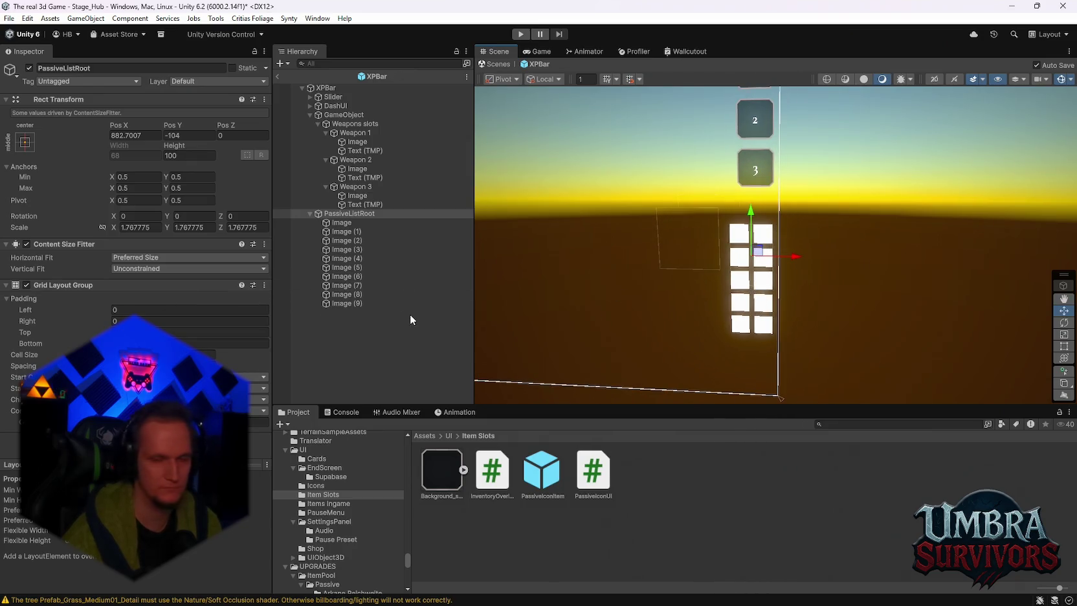
# Experiment with Constraint Count values 3, 5, 4, 104 and 1, undoing between tries
pyautogui.click(259, 421)
pyautogui.write('3')
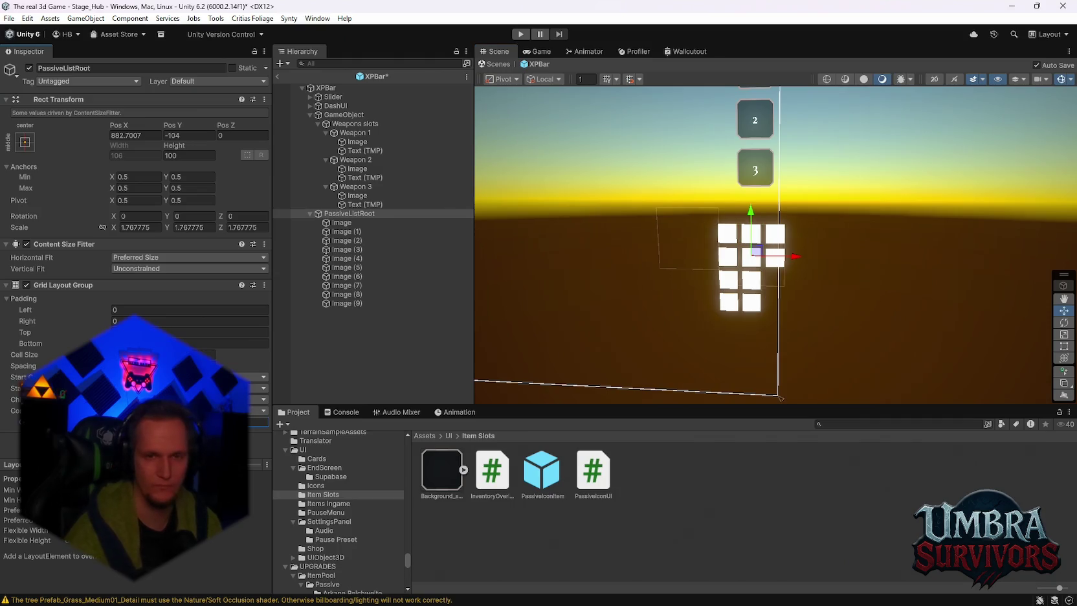
pyautogui.hotkey('ctrl', 'z')
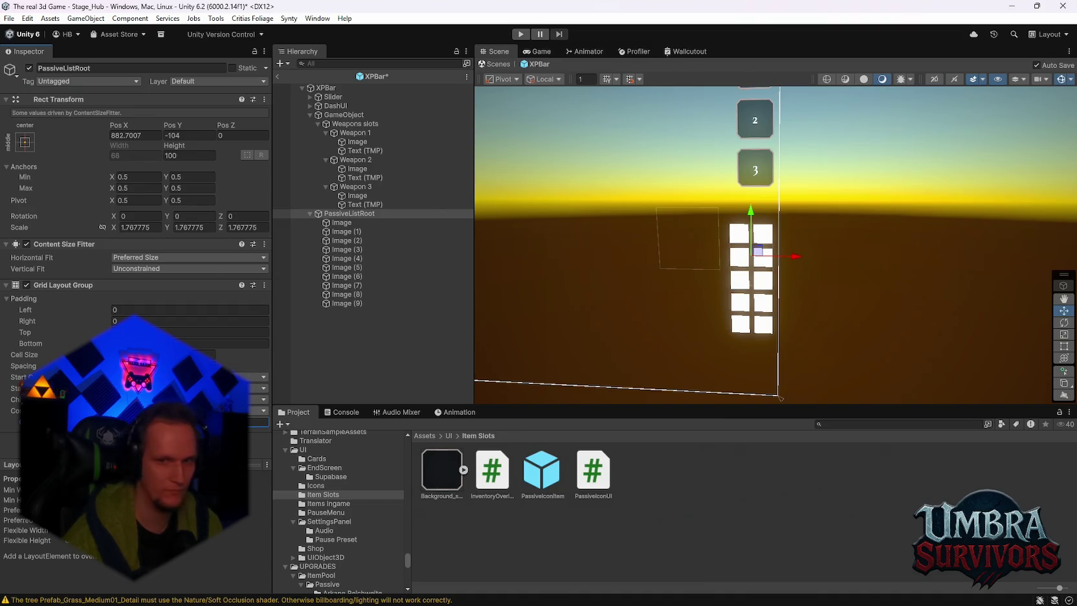
pyautogui.write('5')
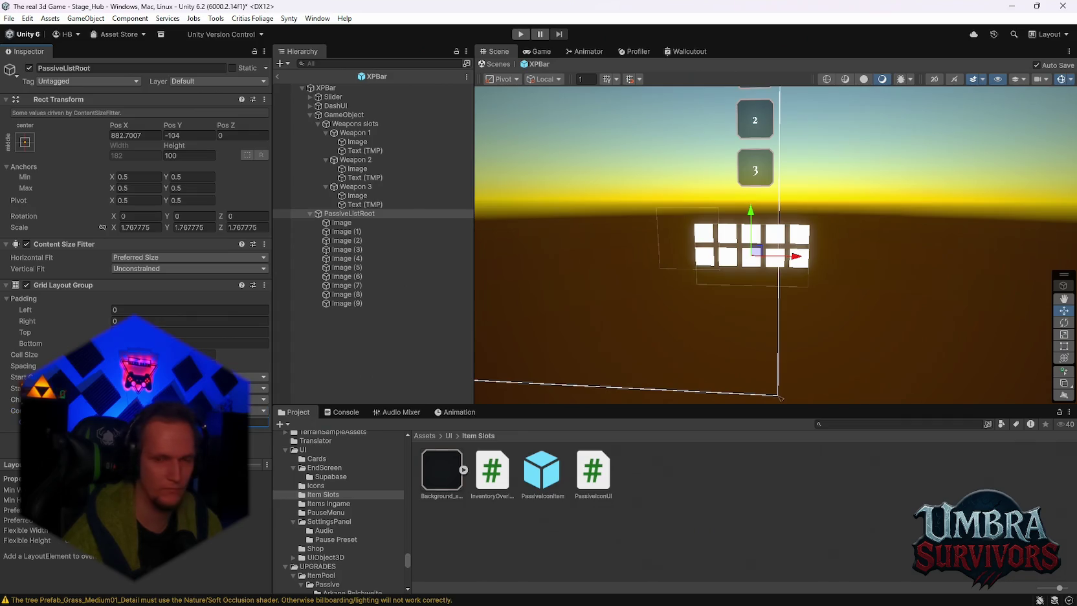
pyautogui.press('BackSpace')
pyautogui.write('4')
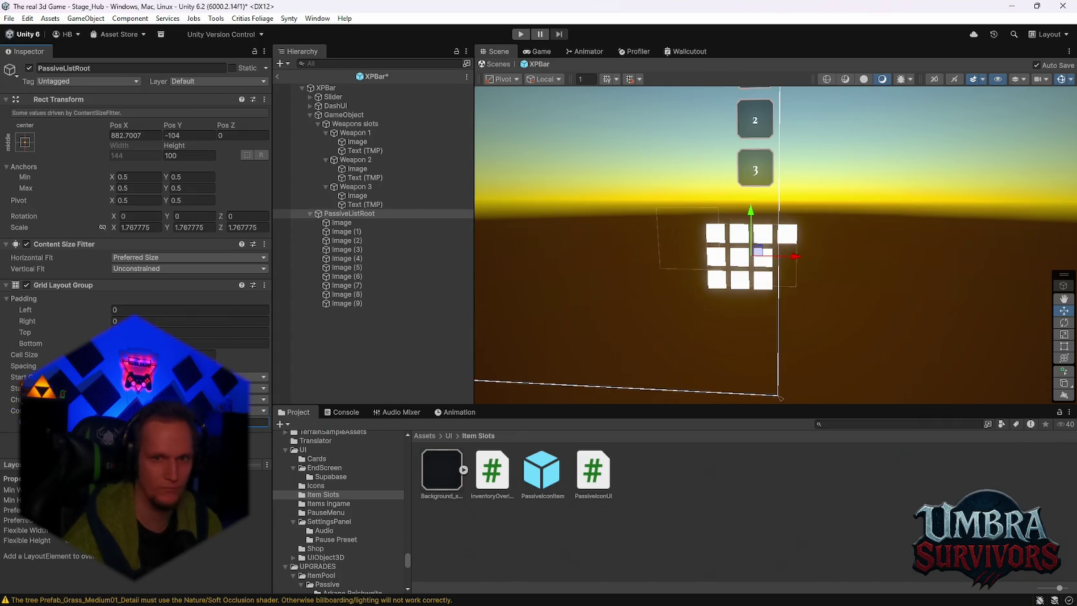
pyautogui.press('BackSpace')
pyautogui.write('1')
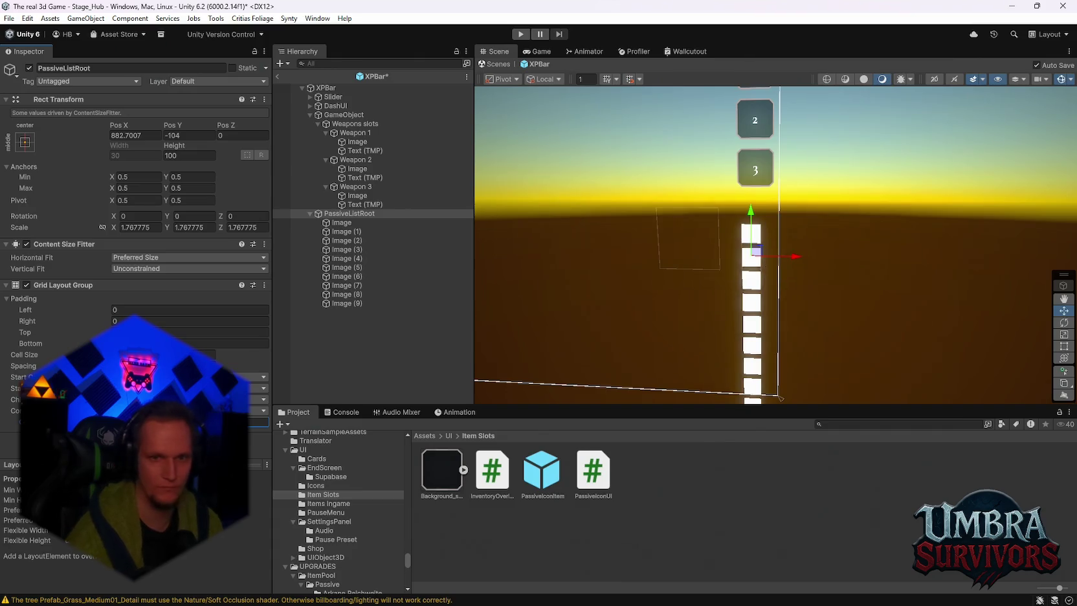
pyautogui.write('0')
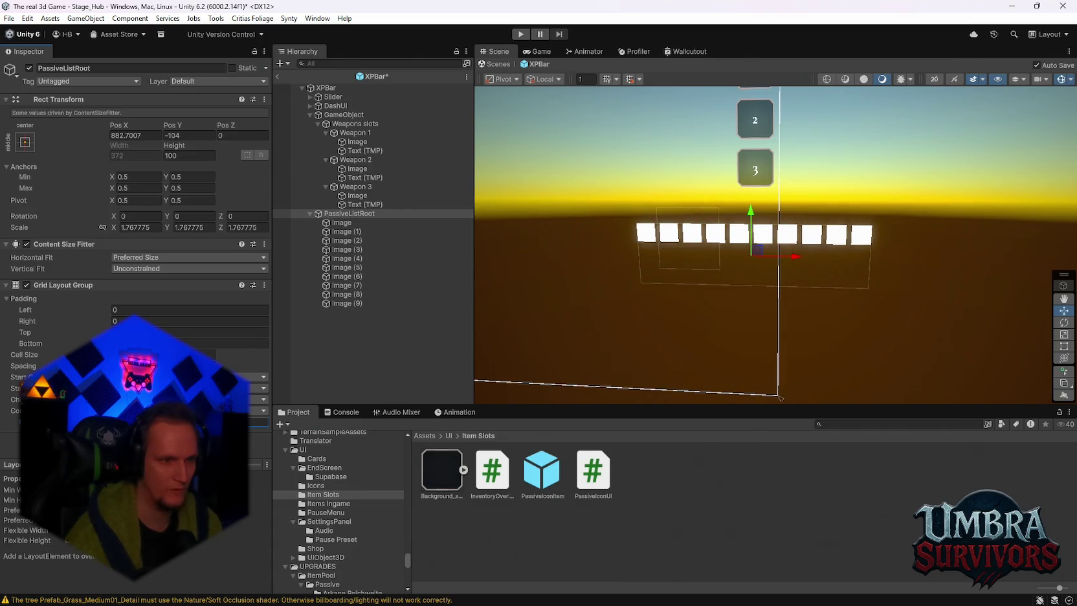
pyautogui.write('4')
pyautogui.hotkey('ctrl', 'z')
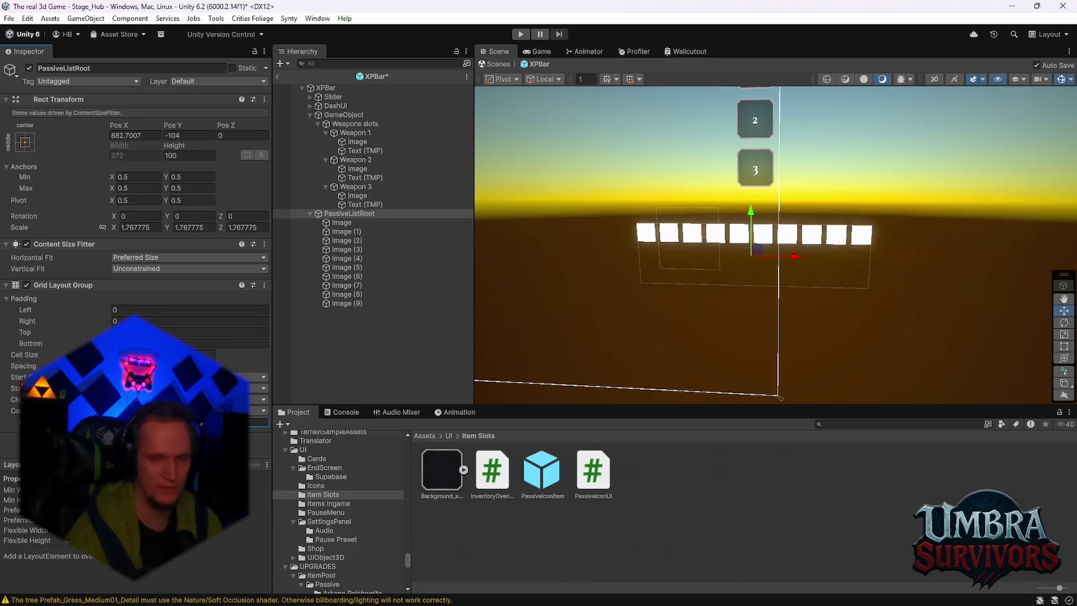
pyautogui.hotkey('ctrl', 'y')
pyautogui.hotkey('ctrl', 'z')
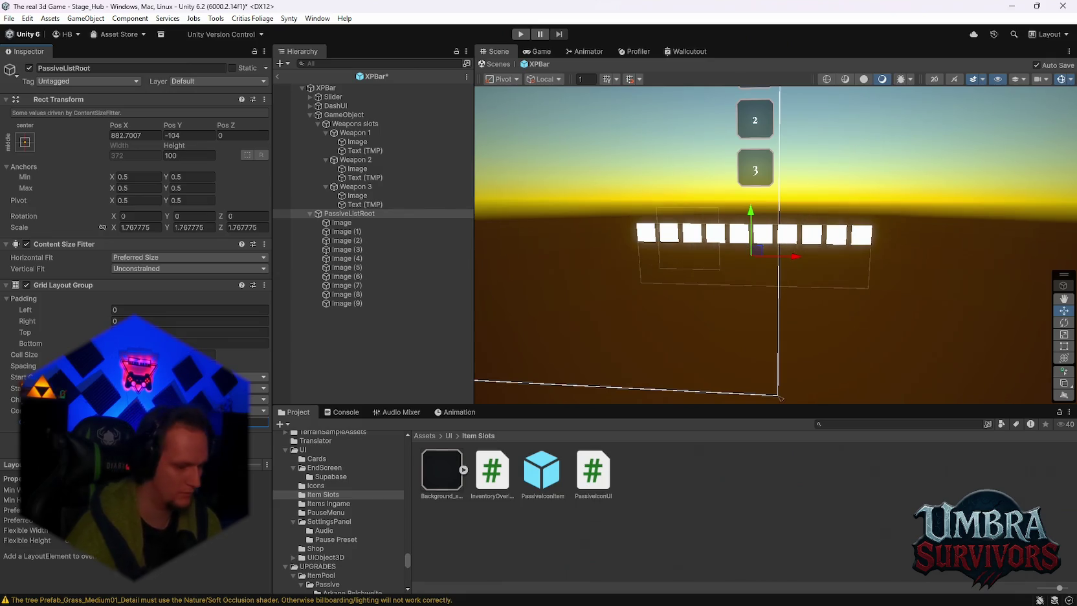
pyautogui.write('1')
# Set Constraint Count to 2 and raise PassiveListRoot toward the weapon slots, to Pos Y -75
pyautogui.moveTo(837, 347)
pyautogui.mouseDown()
pyautogui.moveTo(843, 269)
pyautogui.moveTo(836, 344)
pyautogui.mouseUp()
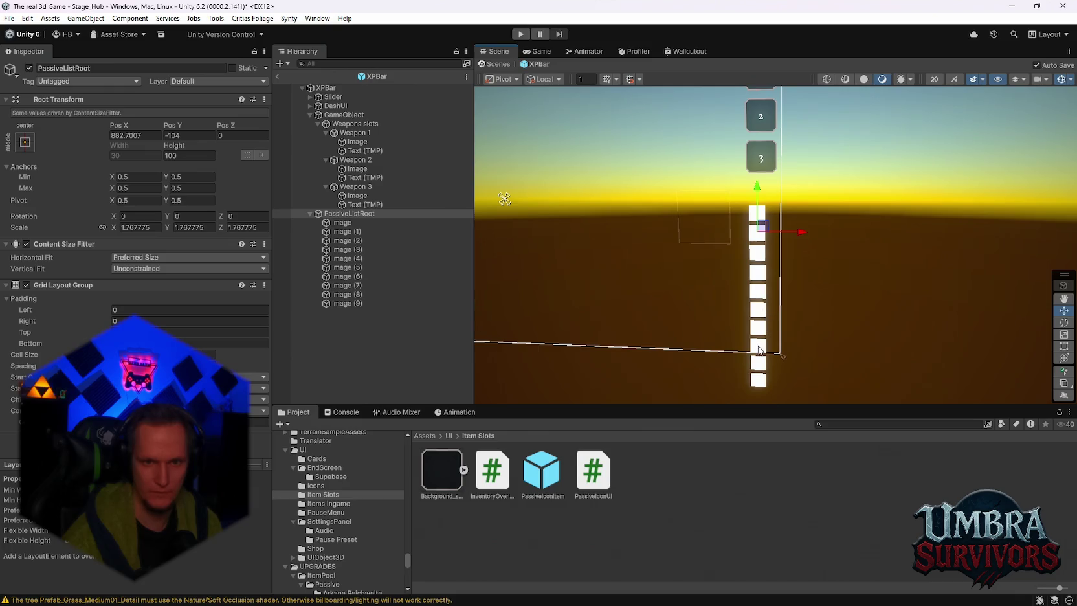
pyautogui.moveTo(759, 197); pyautogui.dragTo(759, 164)
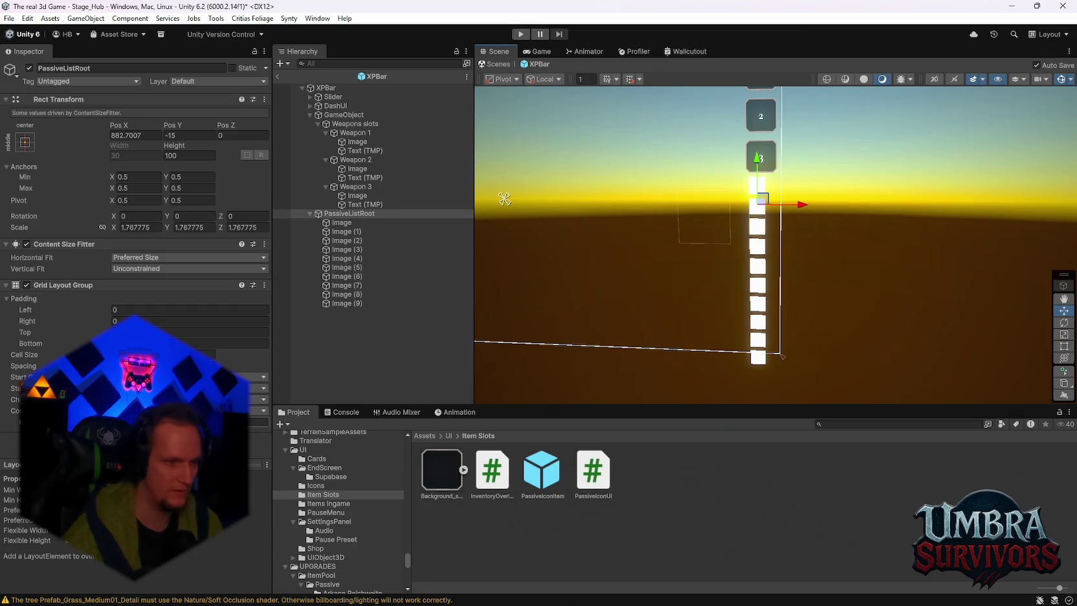
pyautogui.click(259, 421)
pyautogui.write('2')
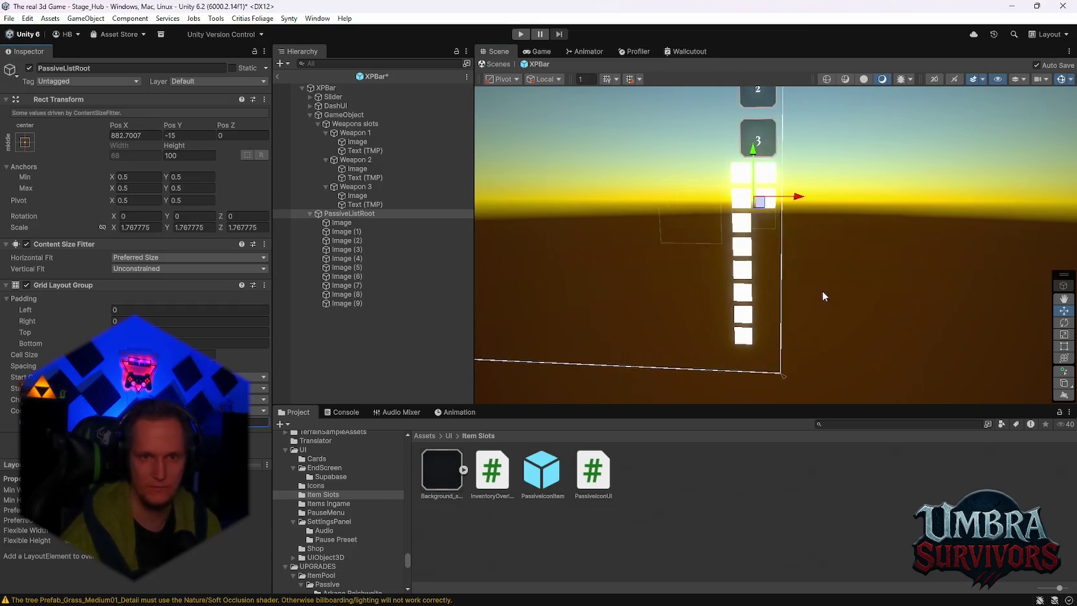
pyautogui.scroll(2, 821, 289)
pyautogui.moveTo(750, 225)
pyautogui.mouseDown()
pyautogui.moveTo(757, 164)
pyautogui.moveTo(758, 184)
pyautogui.mouseUp()
pyautogui.click(342, 222)
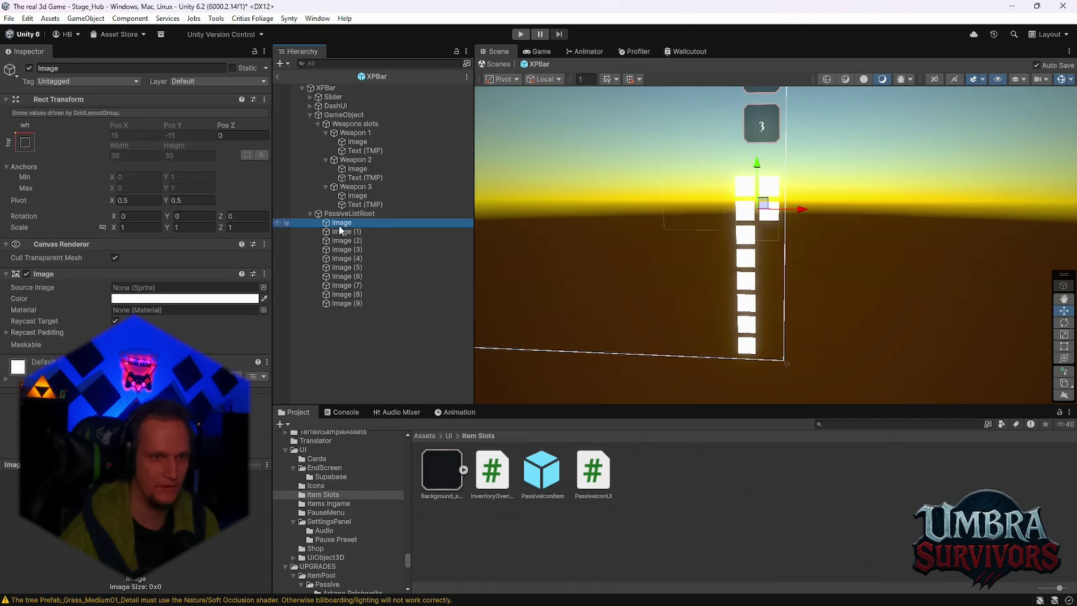
# Duplicate the ten images, set Start Corner to Upper Right, and move the grid left to Pos X 813
pyautogui.keyDown('shift'); pyautogui.click(344, 304); pyautogui.keyUp('shift')
pyautogui.hotkey('ctrl', 'd')
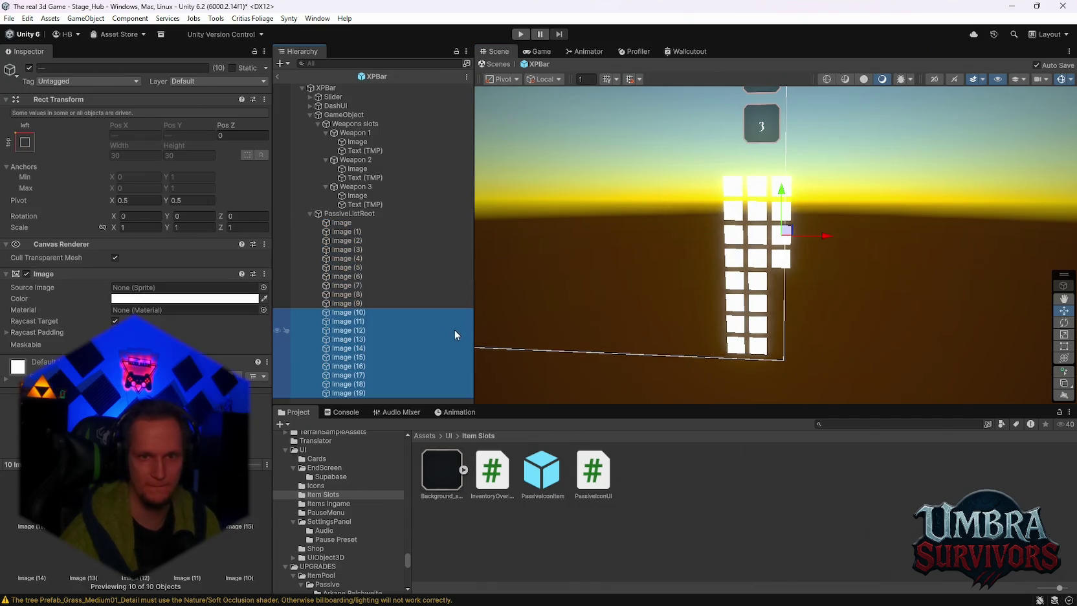
pyautogui.hotkey('ctrl', 'd')
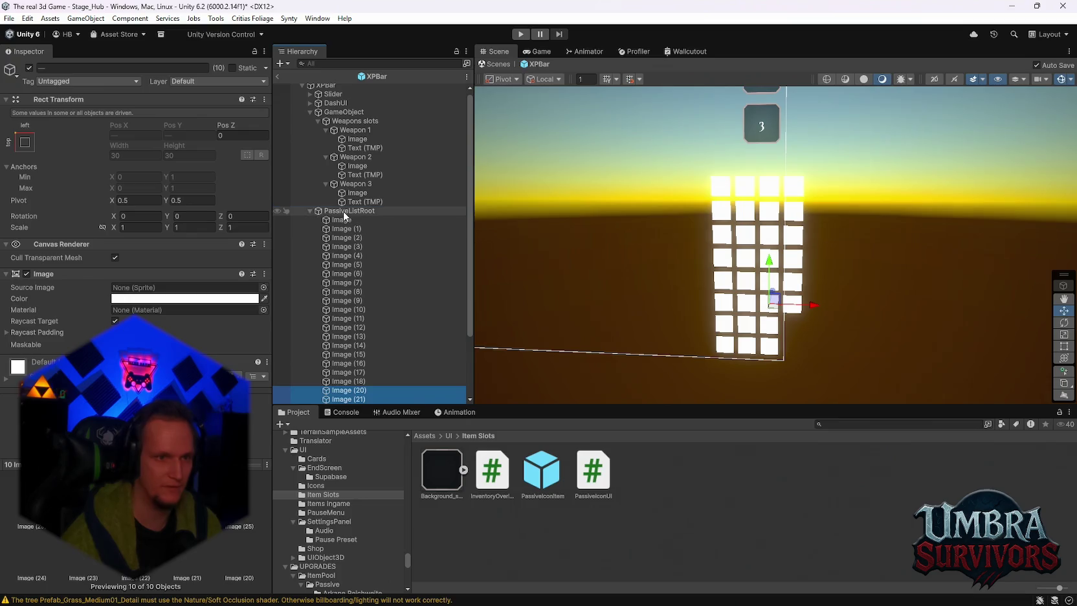
pyautogui.click(343, 211)
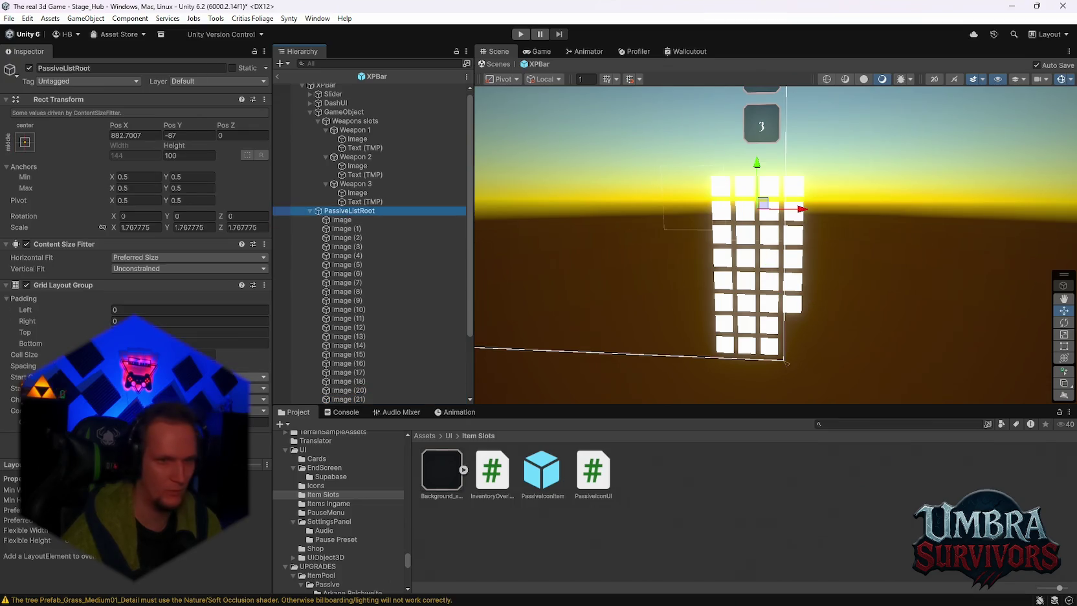
pyautogui.click(168, 396)
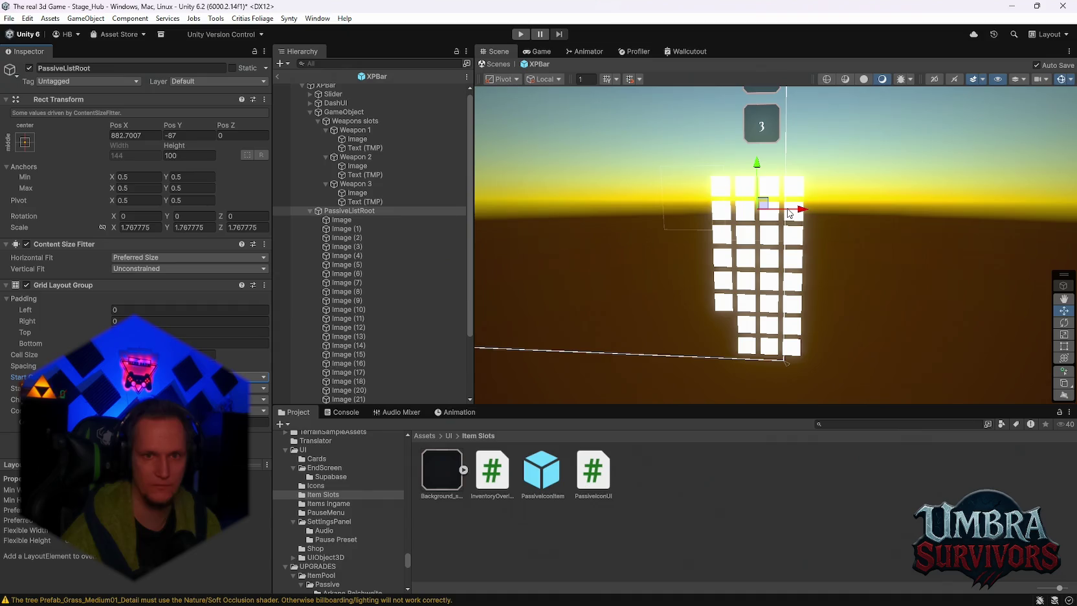
pyautogui.moveTo(792, 209); pyautogui.dragTo(766, 213)
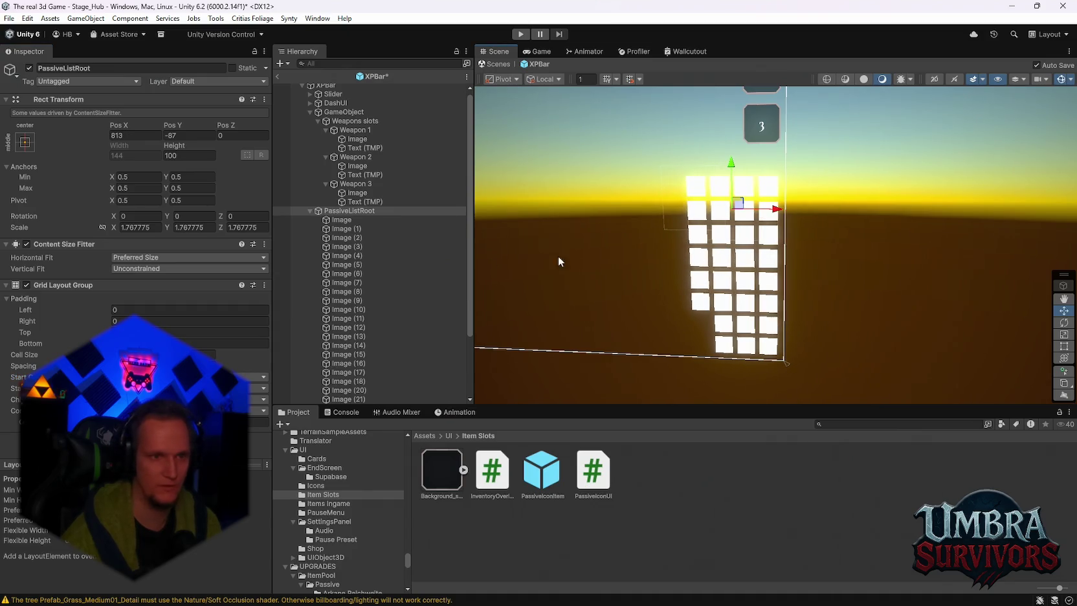
# Delete the surplus Image (12) through Image (29), leaving twelve images, and select PassiveListRoot
pyautogui.click(356, 219)
pyautogui.scroll(-3, 346, 291)
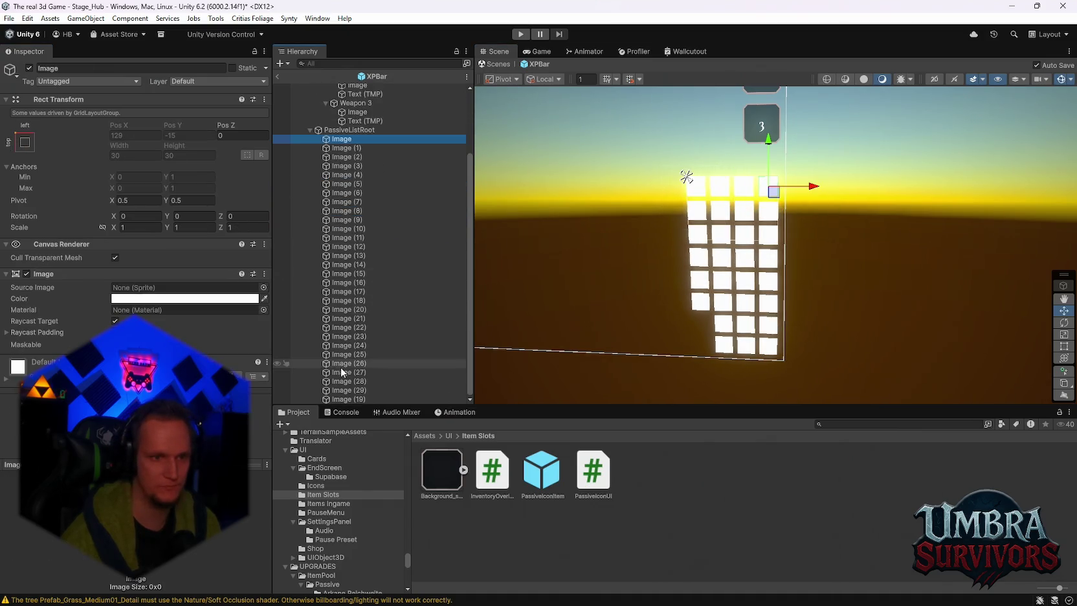
pyautogui.keyDown('shift'); pyautogui.click(359, 291); pyautogui.keyUp('shift')
pyautogui.hotkey('ctrl', 'd')
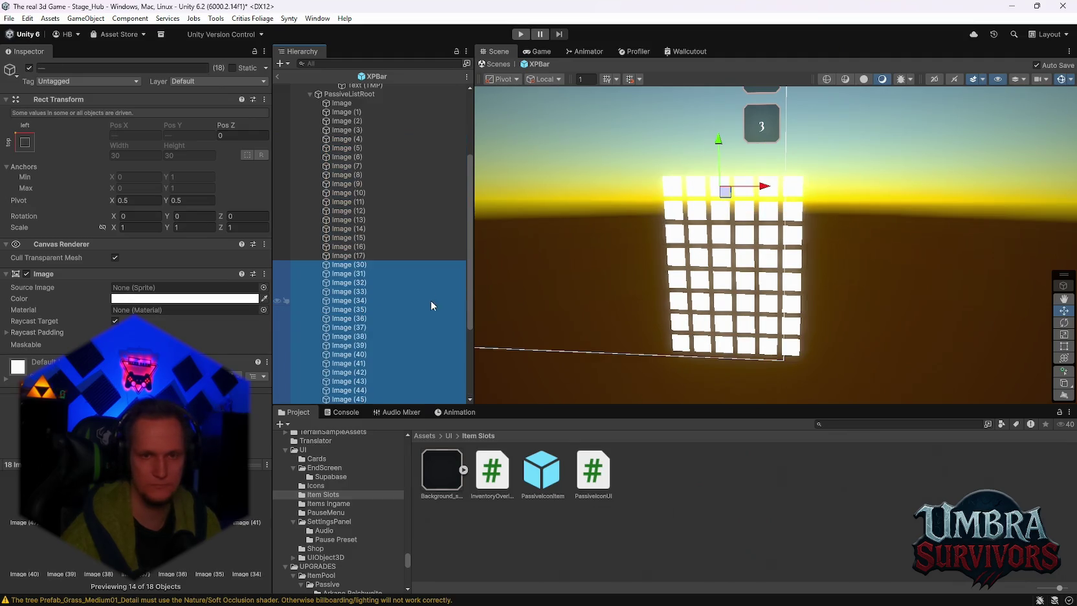
pyautogui.hotkey('ctrl', 'd')
pyautogui.hotkey('ctrl', 'z')
pyautogui.hotkey('ctrl', 'z')
pyautogui.hotkey('ctrl', 'z')
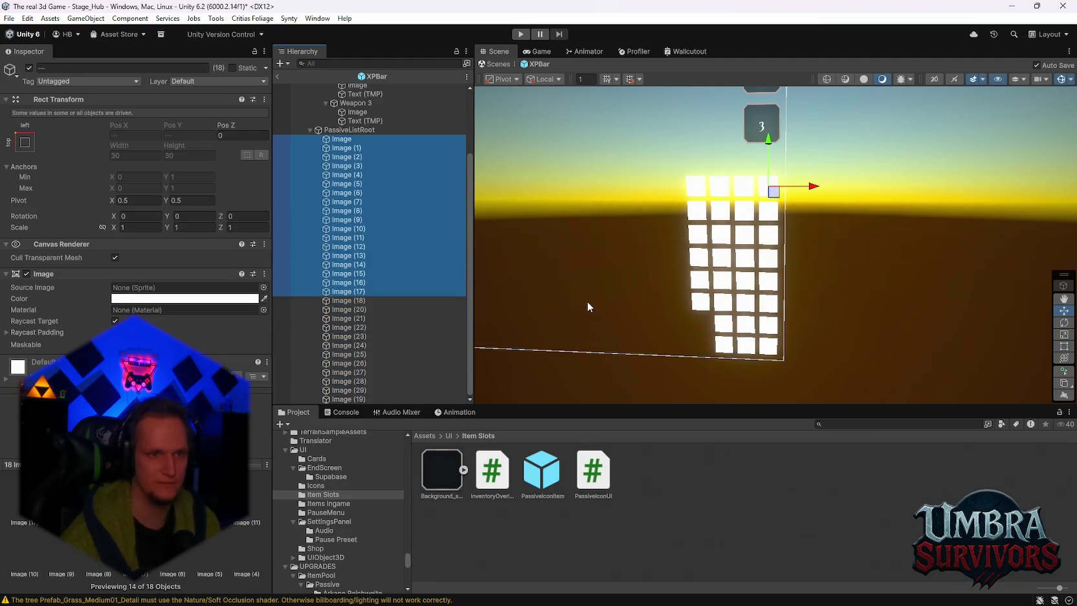
pyautogui.click(357, 246)
pyautogui.keyDown('shift'); pyautogui.click(356, 399); pyautogui.keyUp('shift')
pyautogui.press('Delete')
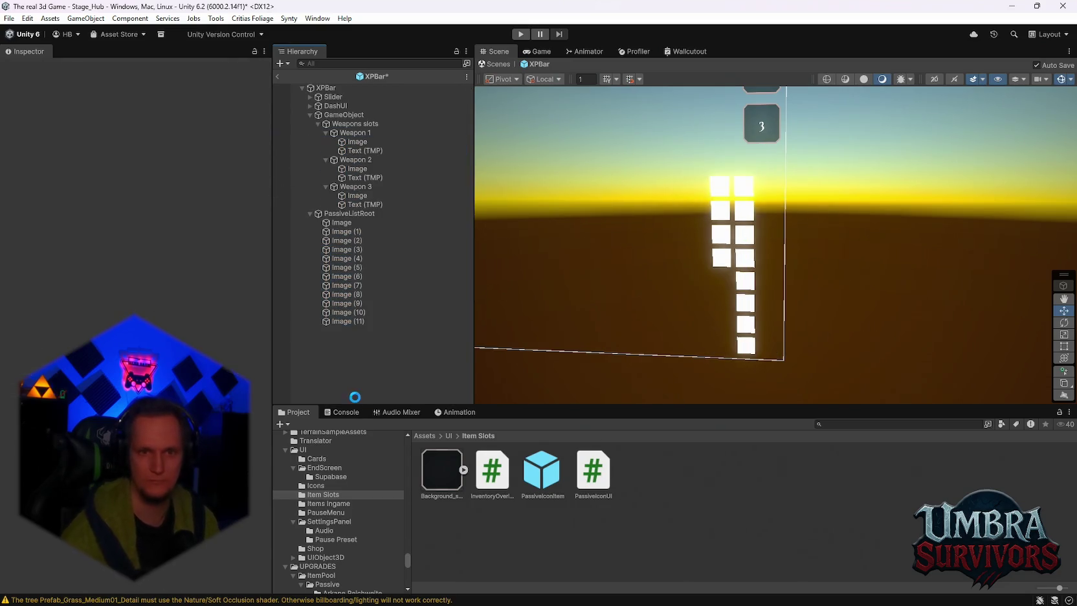
pyautogui.click(317, 210)
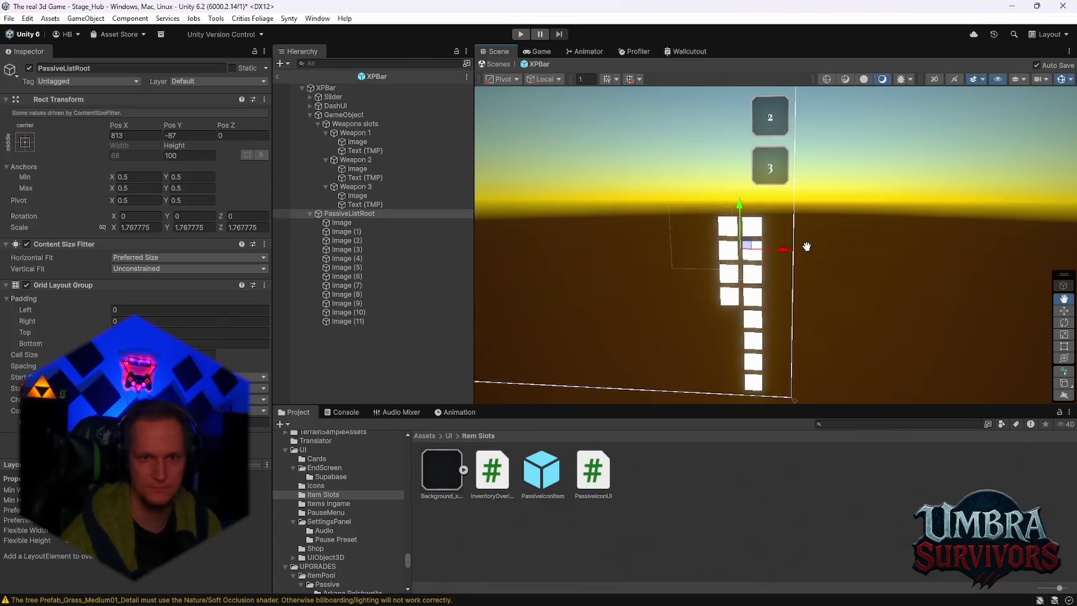
# Anchor PassiveListRoot middle-right, shift it right, and duplicate four Image placeholders
pyautogui.click(25, 141)
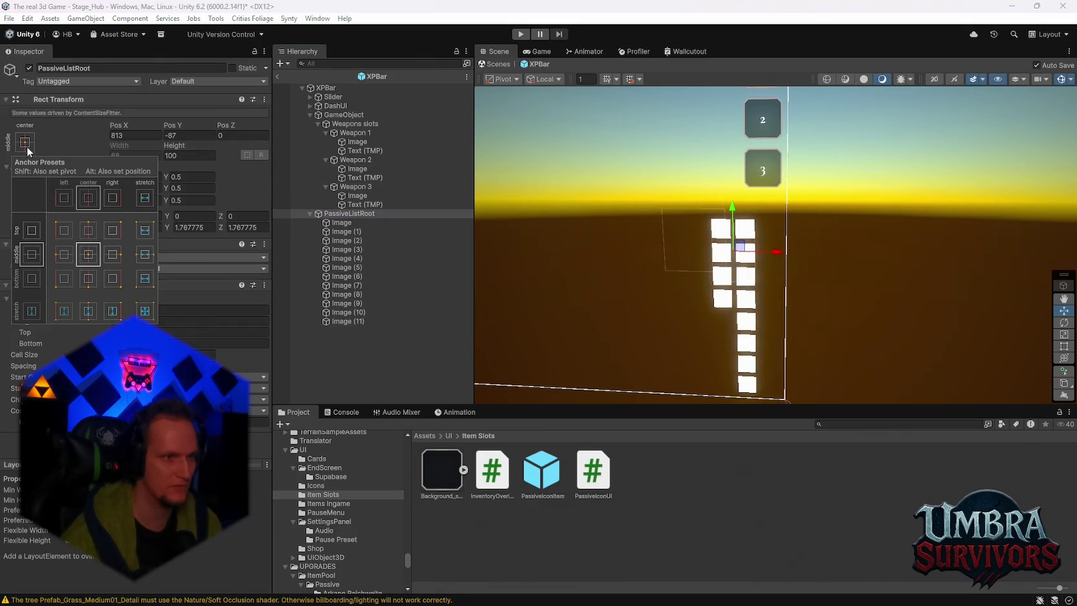
pyautogui.click(115, 257)
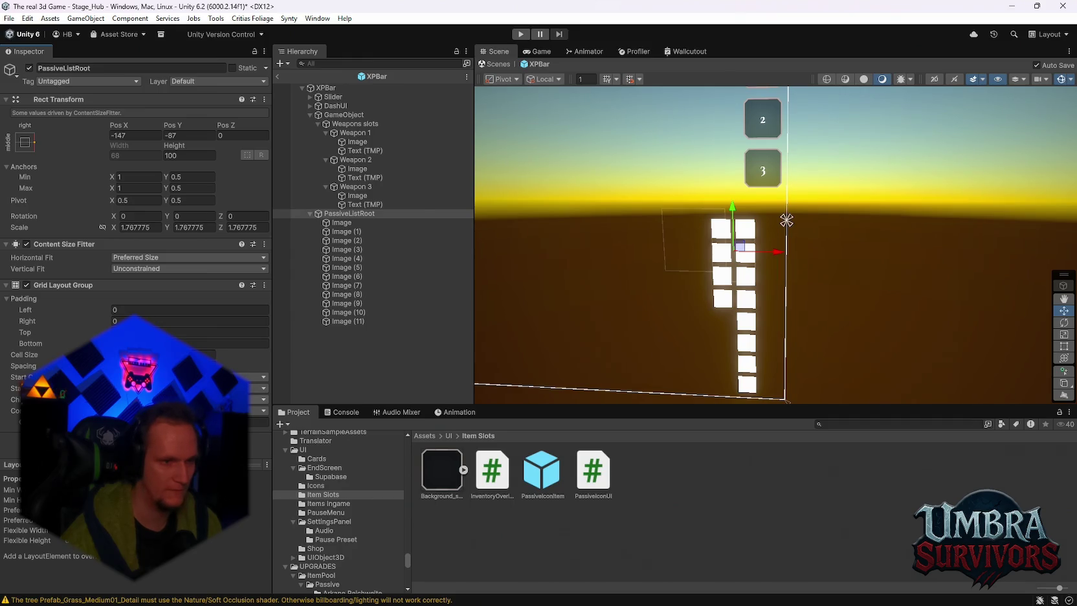
pyautogui.moveTo(778, 252); pyautogui.dragTo(801, 252)
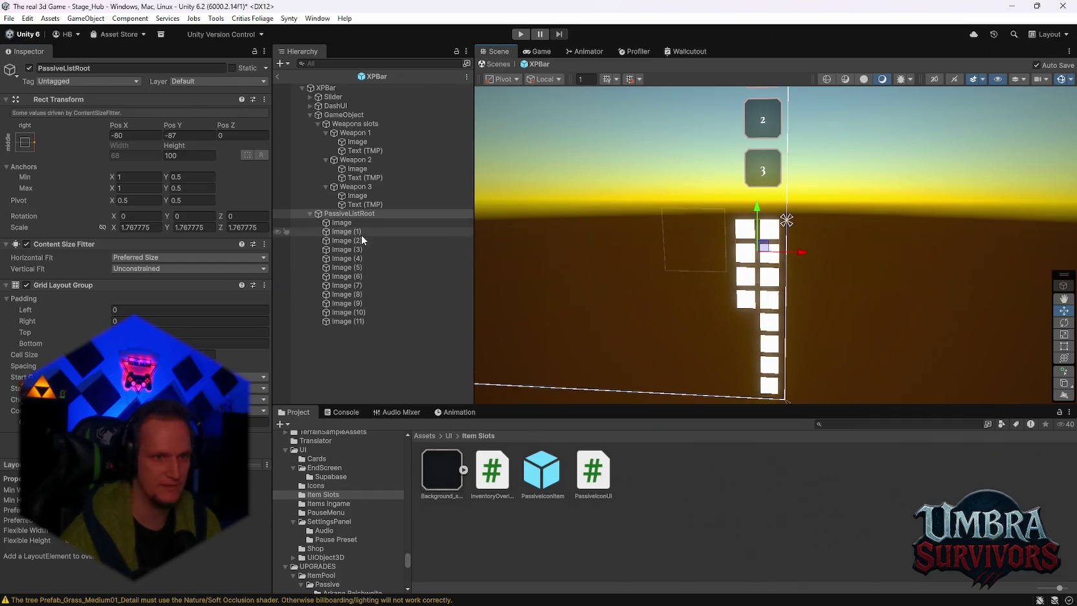
pyautogui.click(343, 231)
pyautogui.keyDown('shift'); pyautogui.click(342, 258); pyautogui.keyUp('shift')
pyautogui.hotkey('ctrl', 'd')
pyautogui.hotkey('ctrl', 'd')
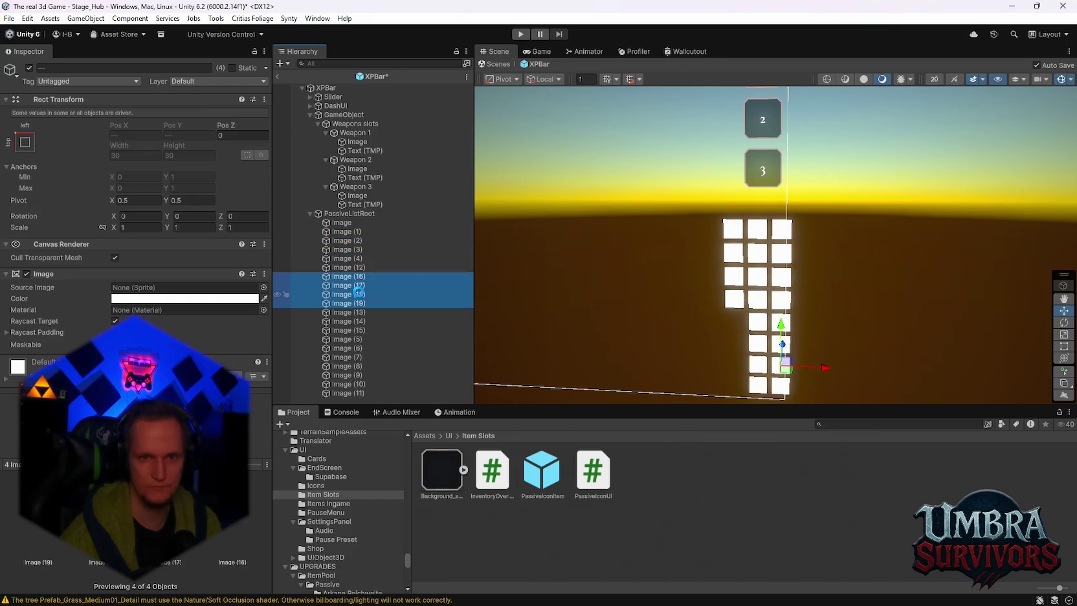
pyautogui.click(347, 213)
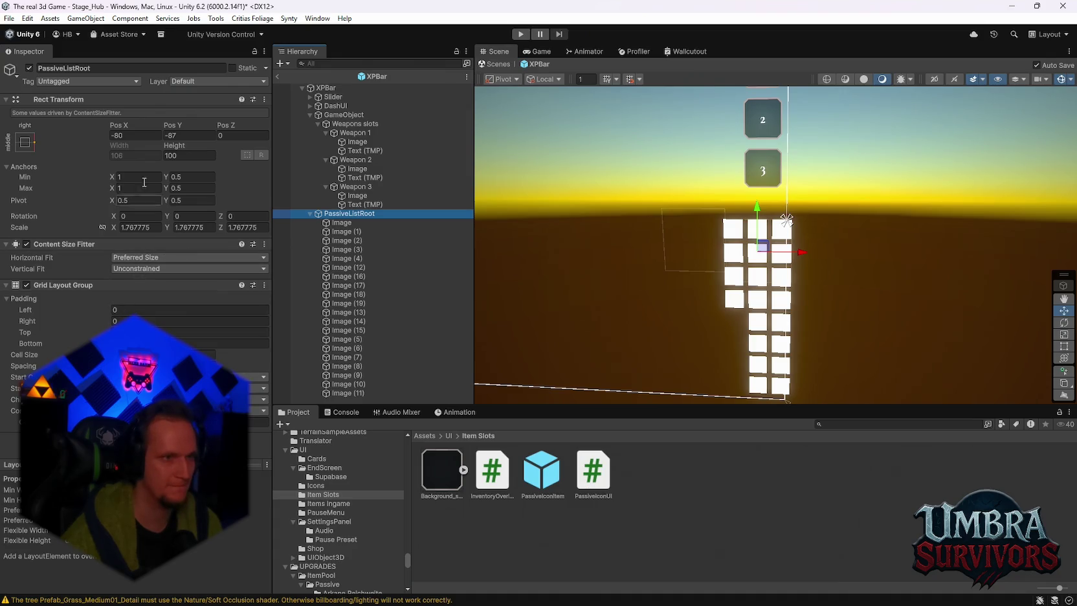
# Apply the middle-right anchor preset with pivot and position (Pos X -22), then nudge the grid down slightly
pyautogui.click(25, 142)
pyautogui.hotkey('shift', 'alt')
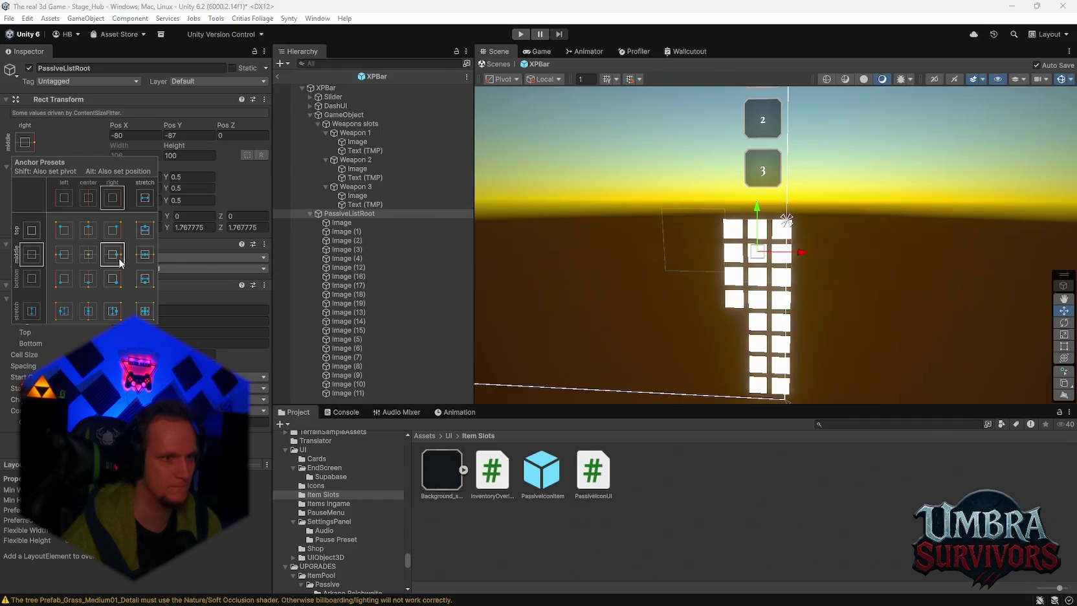
pyautogui.keyDown('alt'); pyautogui.click(117, 258); pyautogui.keyUp('alt')
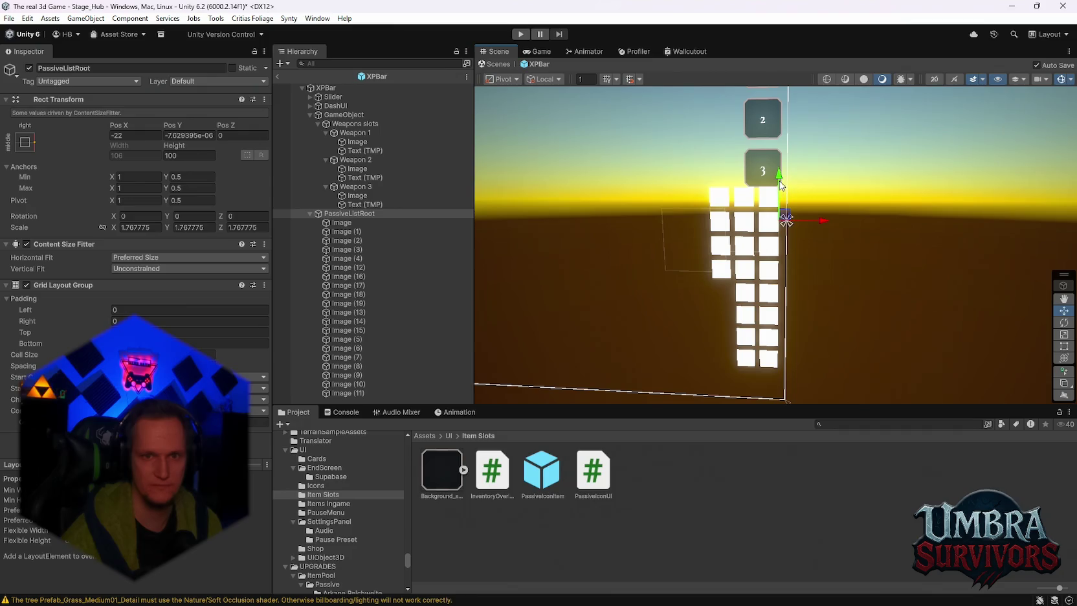
pyautogui.moveTo(779, 181); pyautogui.dragTo(779, 188)
pyautogui.click(353, 261)
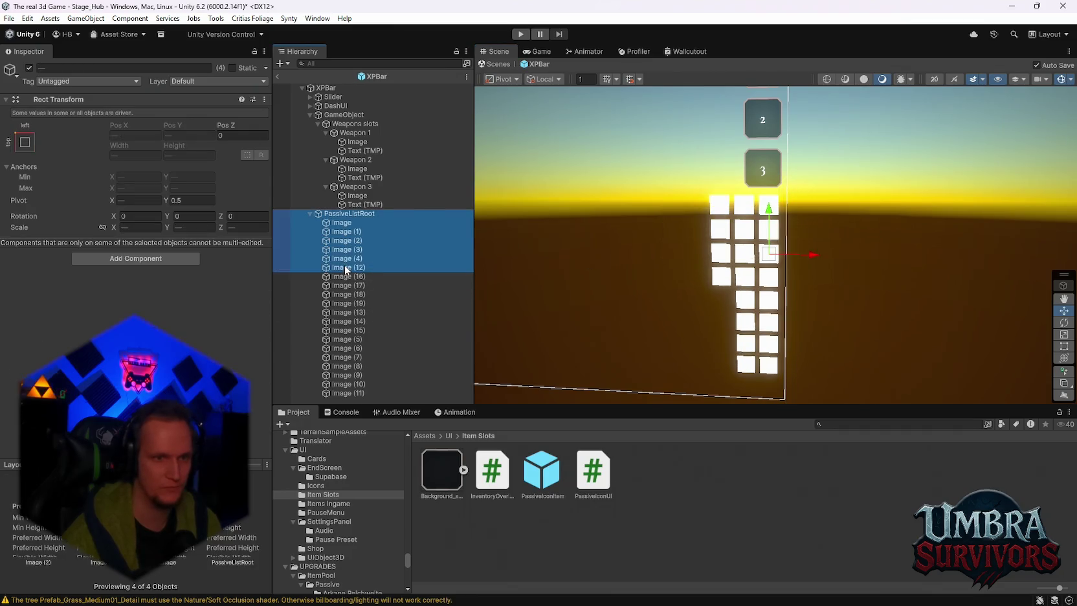
# Duplicate six more Image placeholders, then trial-delete a batch and undo it
pyautogui.keyDown('shift'); pyautogui.click(362, 303); pyautogui.keyUp('shift')
pyautogui.hotkey('ctrl', 'd')
pyautogui.hotkey('ctrl', 'd')
pyautogui.hotkey('ctrl', 'd')
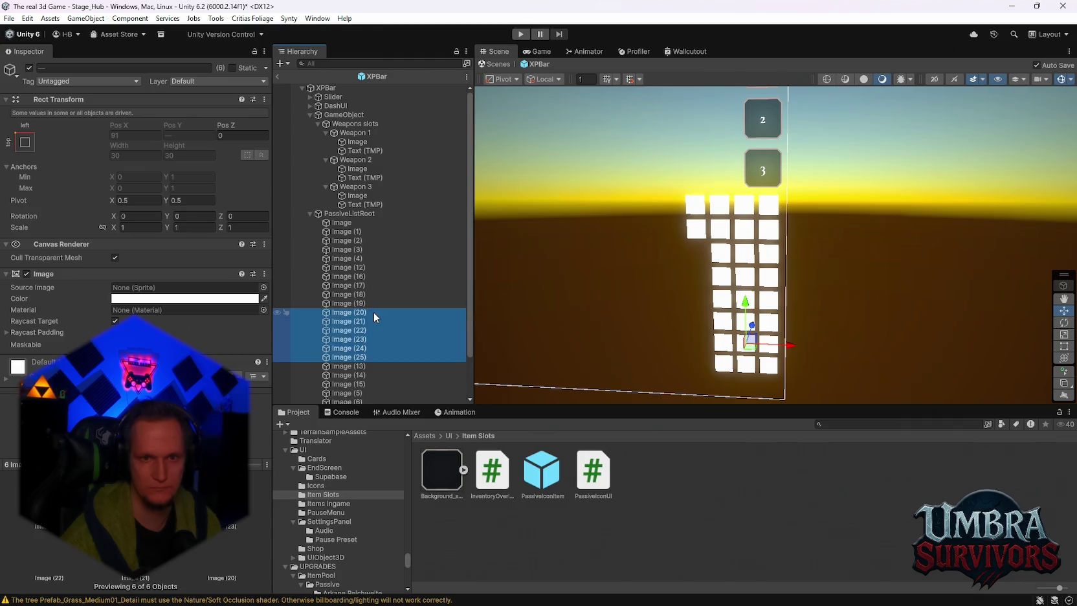
pyautogui.click(343, 201)
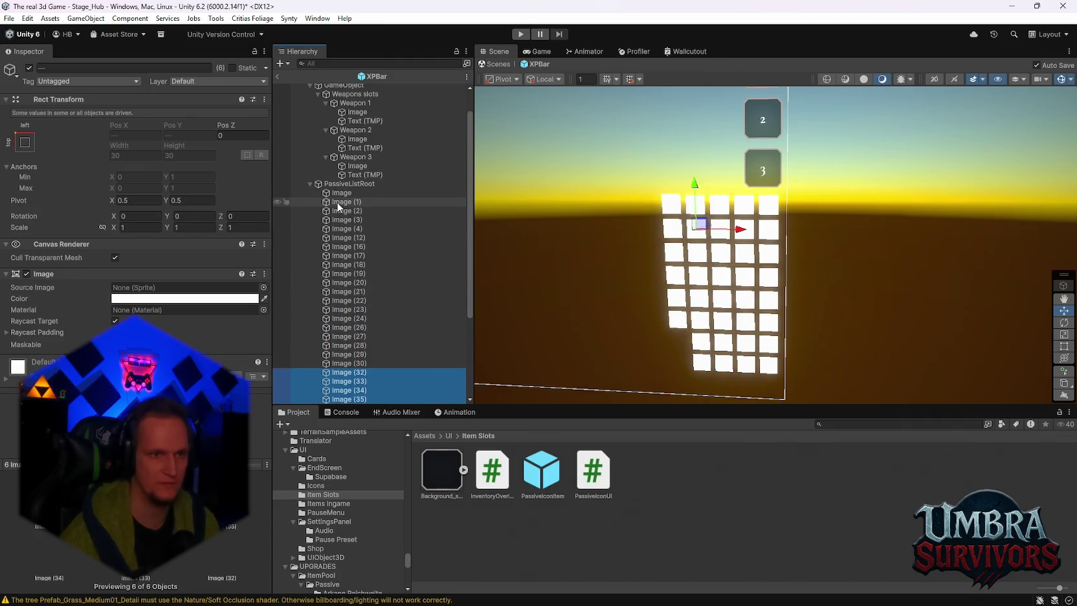
pyautogui.scroll(-4, 353, 291)
pyautogui.keyDown('shift'); pyautogui.click(360, 355); pyautogui.keyUp('shift')
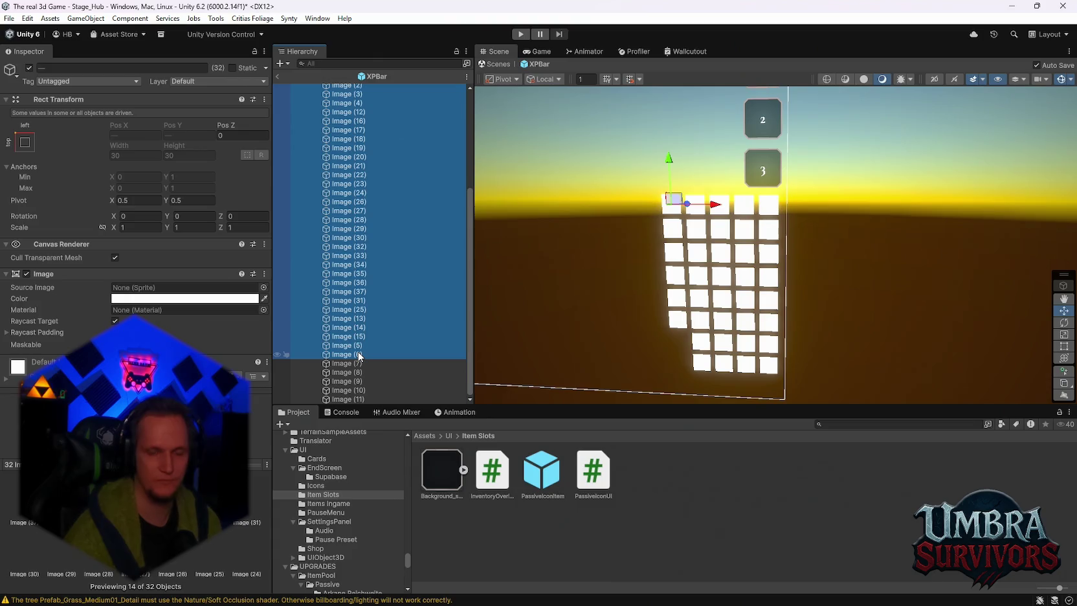
pyautogui.press('Delete')
pyautogui.hotkey('ctrl', 'z')
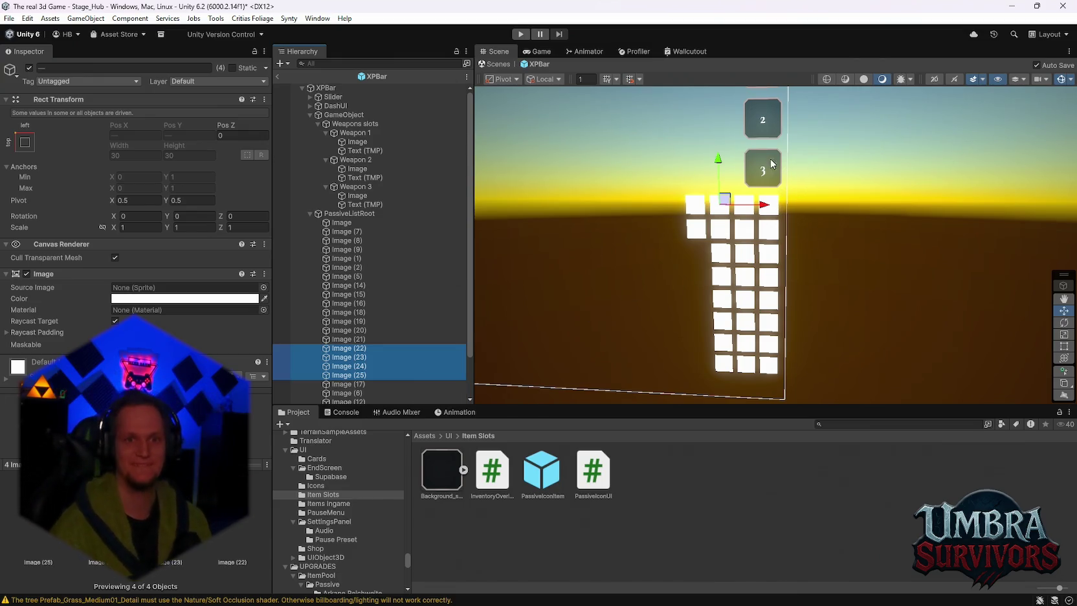
pyautogui.click(716, 167)
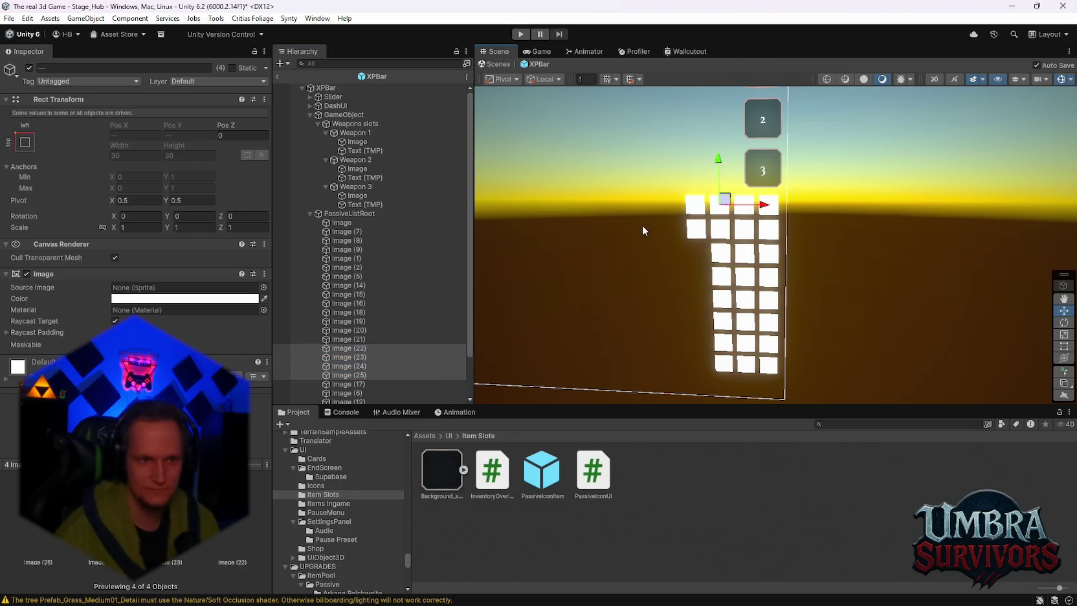
# Move PassiveListRoot down to Pos Y -39 and delete twenty Images, keeping six in one column
pyautogui.click(349, 214)
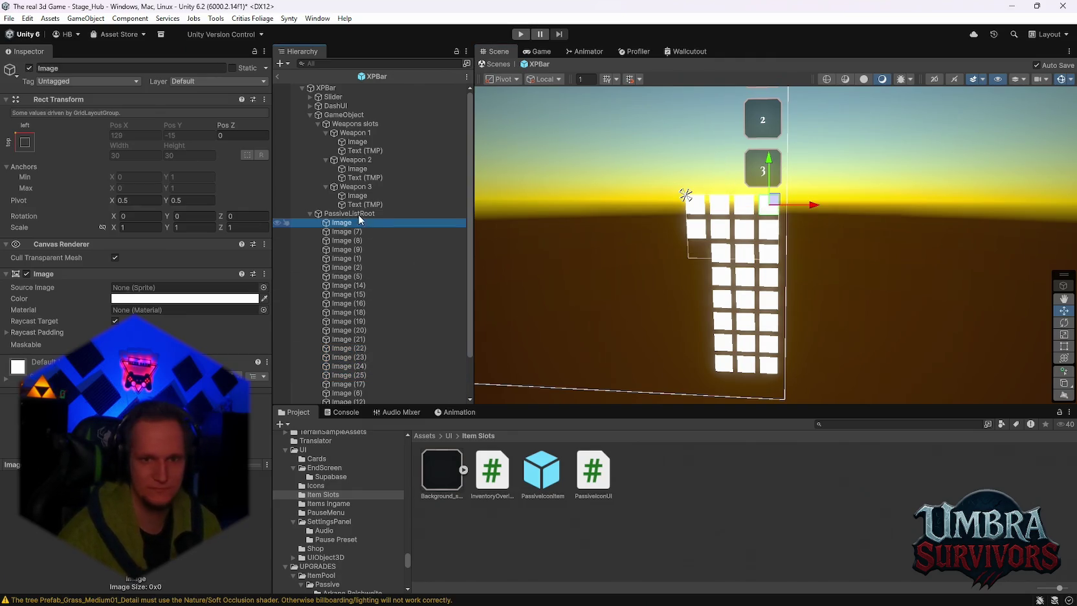
pyautogui.moveTo(772, 186)
pyautogui.mouseDown()
pyautogui.moveTo(784, 271)
pyautogui.moveTo(751, 217)
pyautogui.mouseUp()
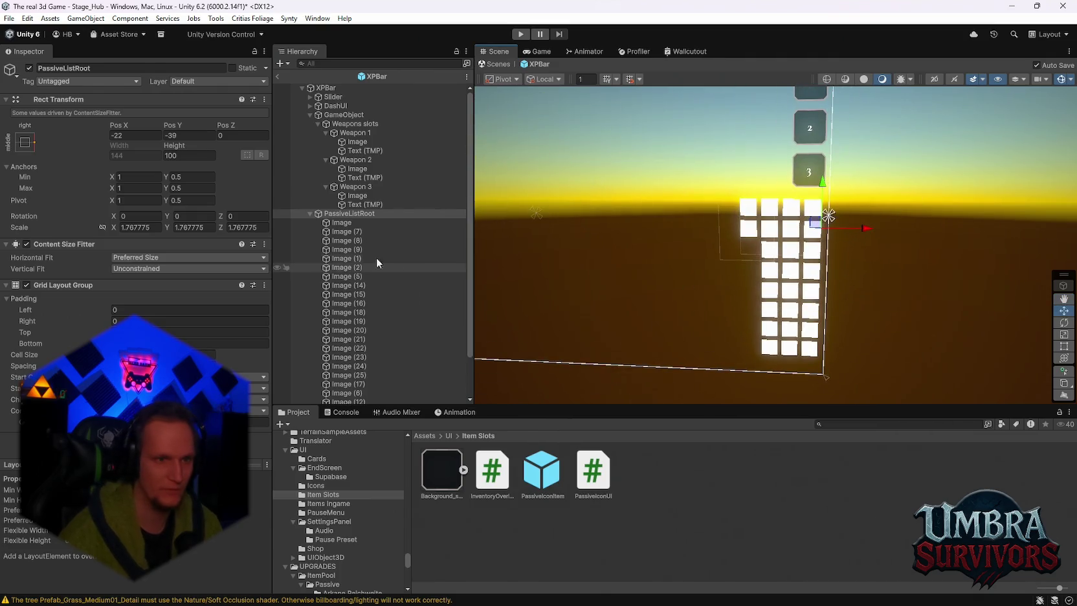
pyautogui.click(342, 222)
pyautogui.scroll(-2, 385, 275)
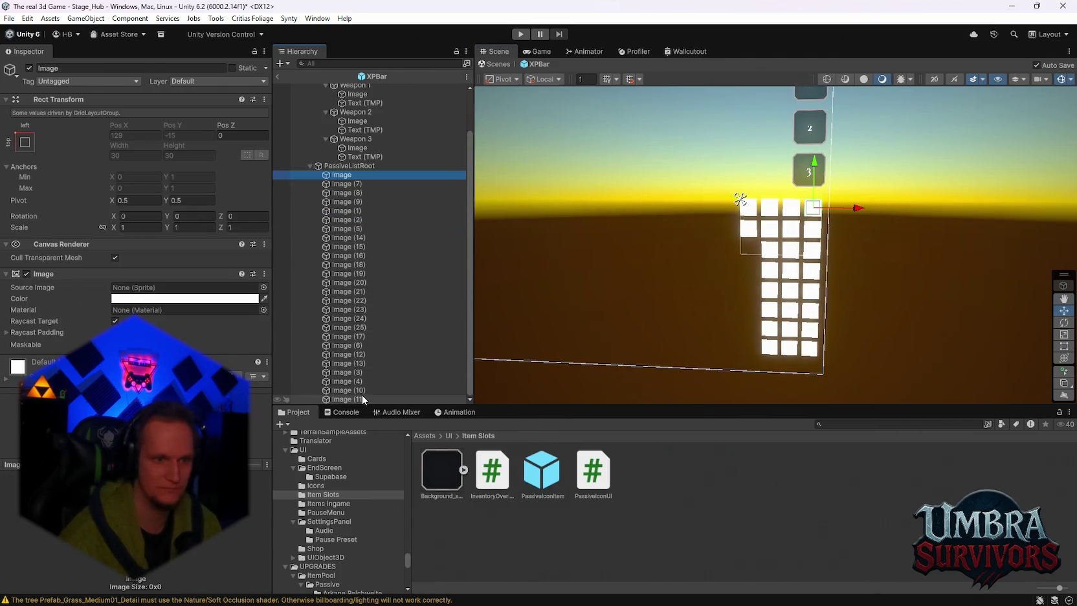
pyautogui.keyDown('shift'); pyautogui.click(343, 399); pyautogui.keyUp('shift')
pyautogui.click(342, 176)
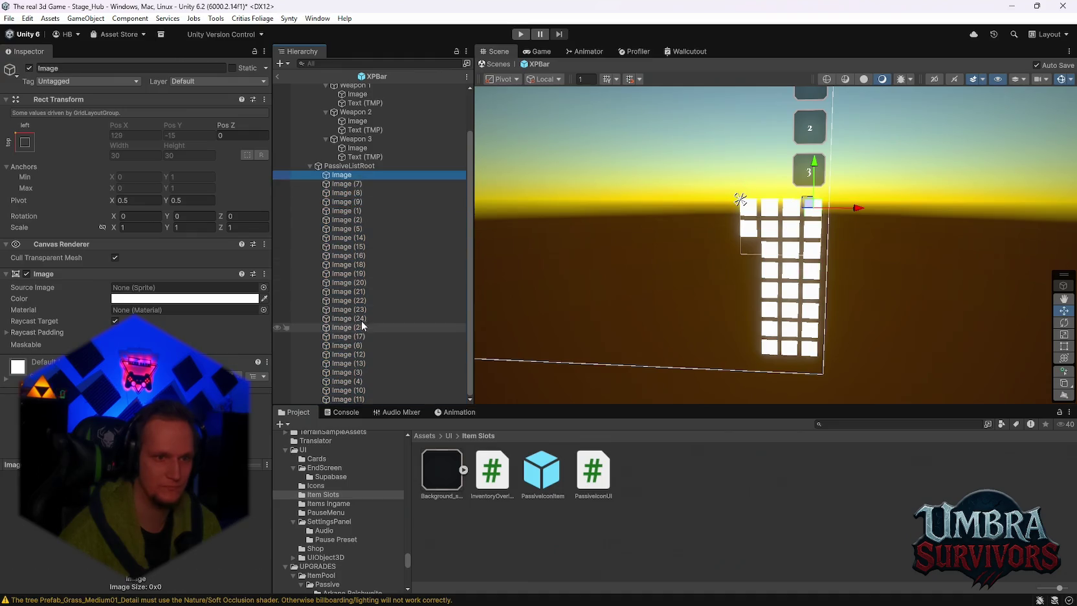
pyautogui.keyDown('shift'); pyautogui.click(352, 347); pyautogui.keyUp('shift')
pyautogui.press('Delete')
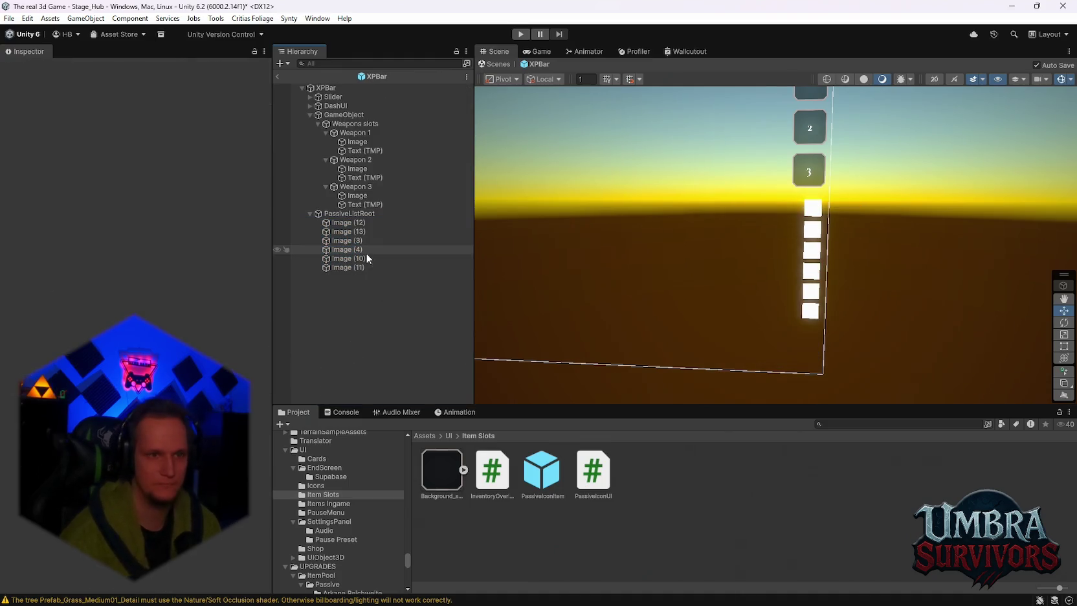
# Delete the last six placeholders, Image (12) through Image (11), leaving PassiveListRoot empty
pyautogui.scroll(2, 741, 286)
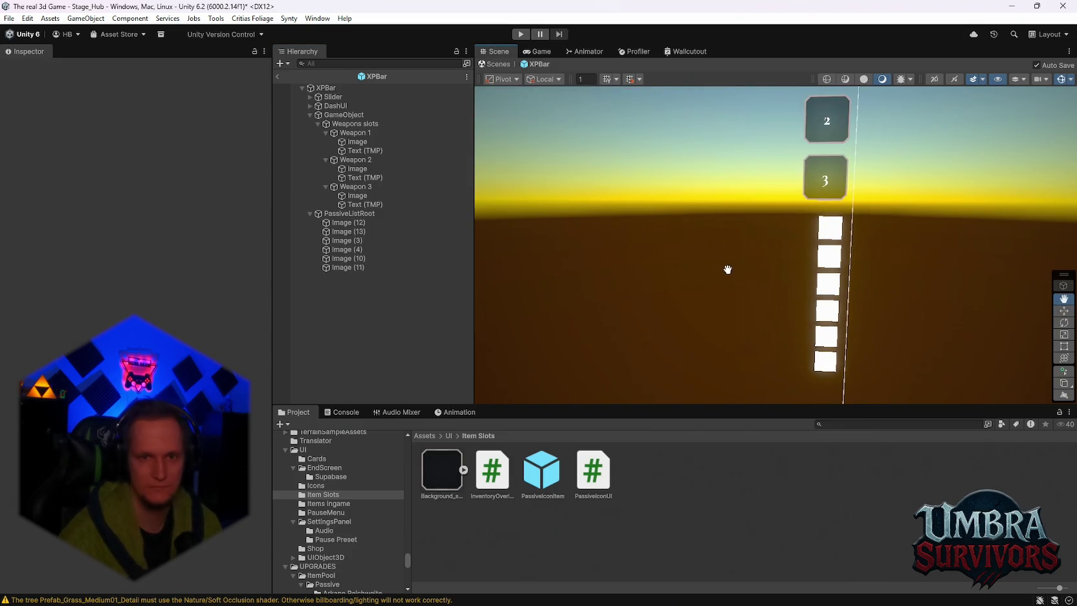
pyautogui.press('q')
pyautogui.scroll(-2, 740, 272)
pyautogui.click(366, 222)
pyautogui.press('w')
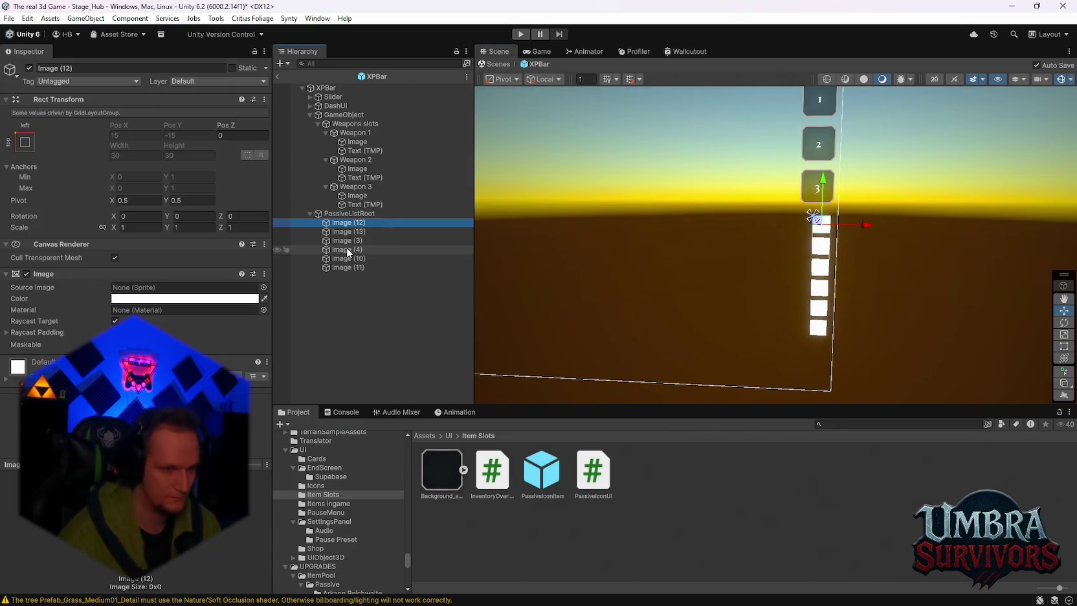
pyautogui.press('Up')
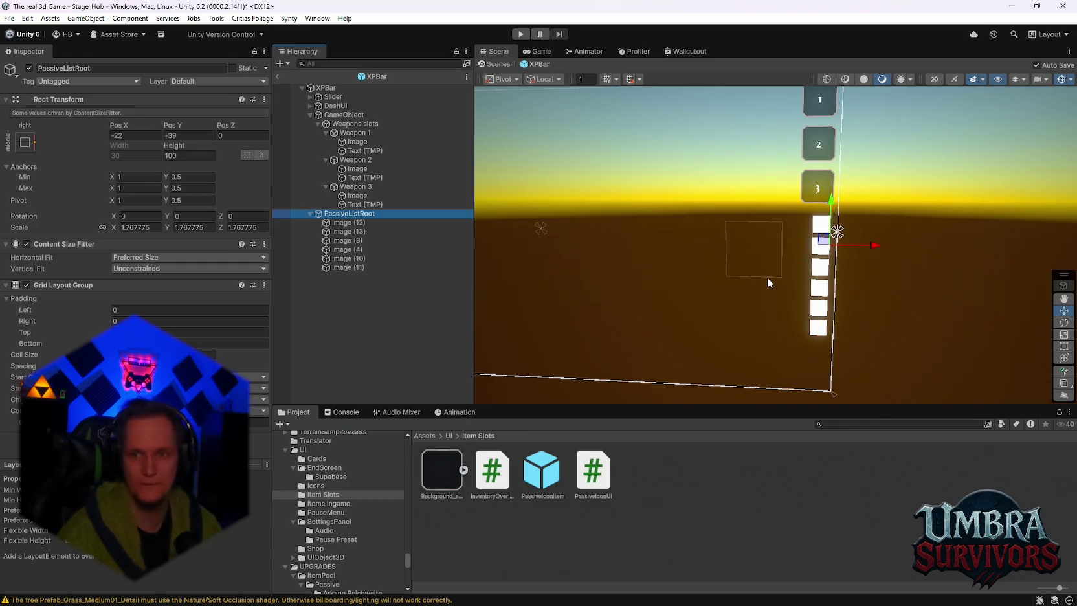
pyautogui.press('f')
pyautogui.click(356, 223)
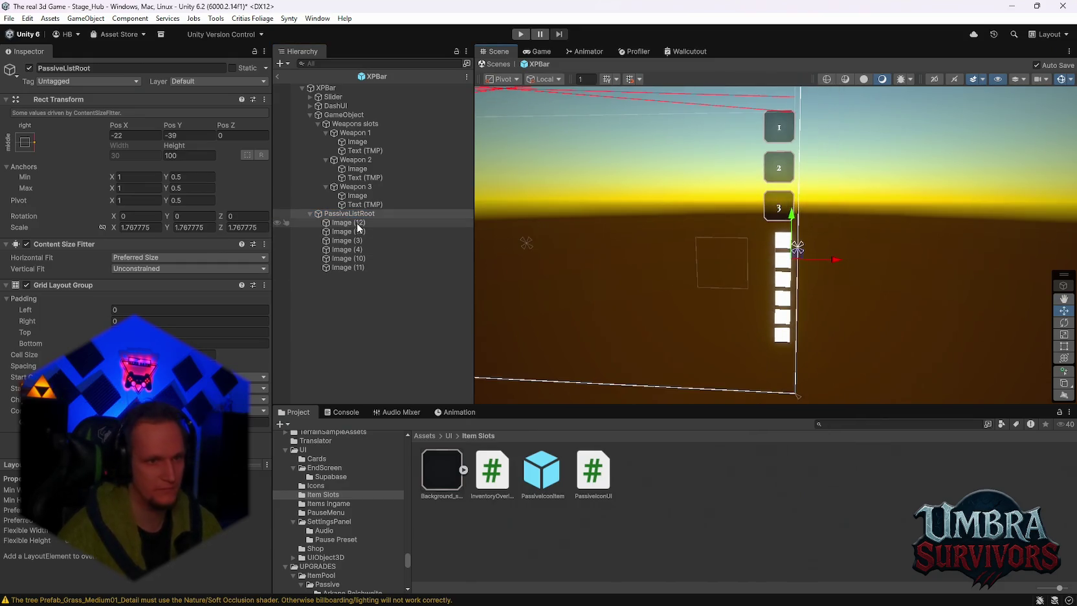
pyautogui.keyDown('shift'); pyautogui.click(350, 268); pyautogui.keyUp('shift')
pyautogui.press('Delete')
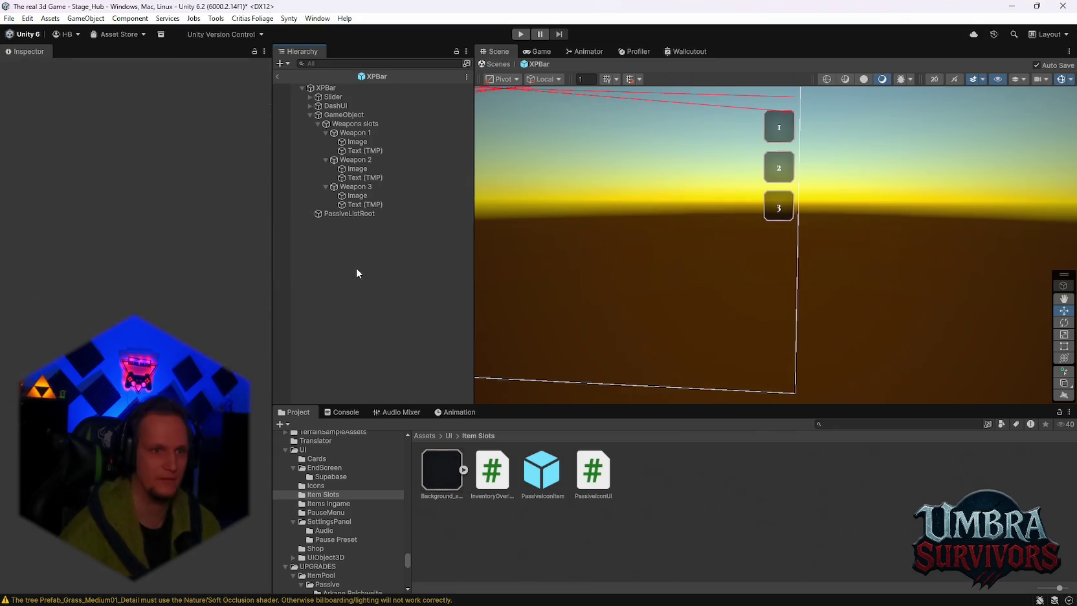
pyautogui.click(346, 214)
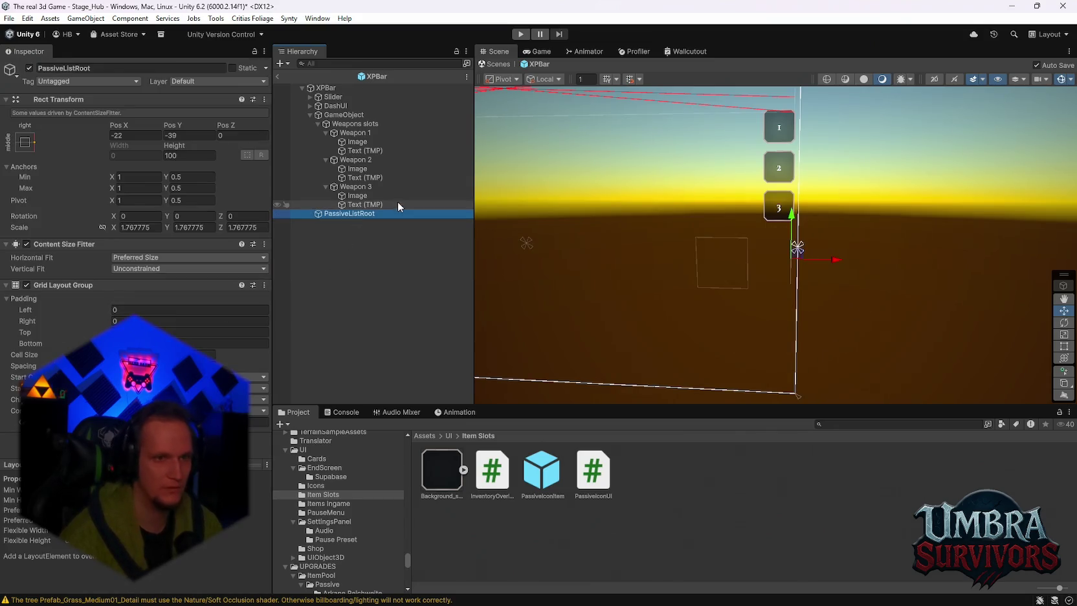
# Select the PassiveIconItem prefab and open its PassiveIconUI script for editing
pyautogui.click(542, 471)
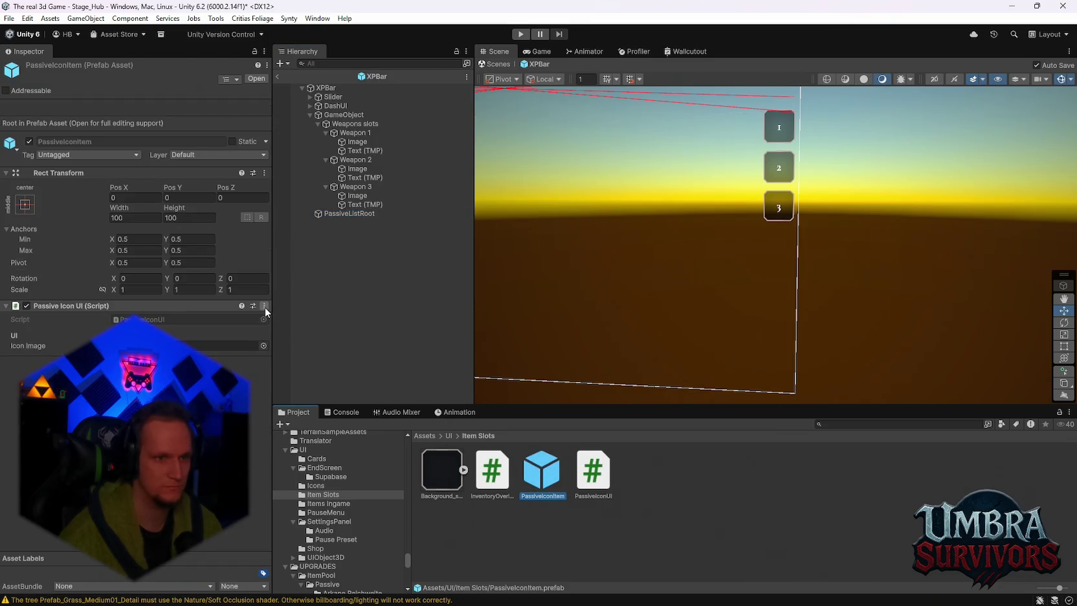
pyautogui.click(264, 306)
pyautogui.click(310, 444)
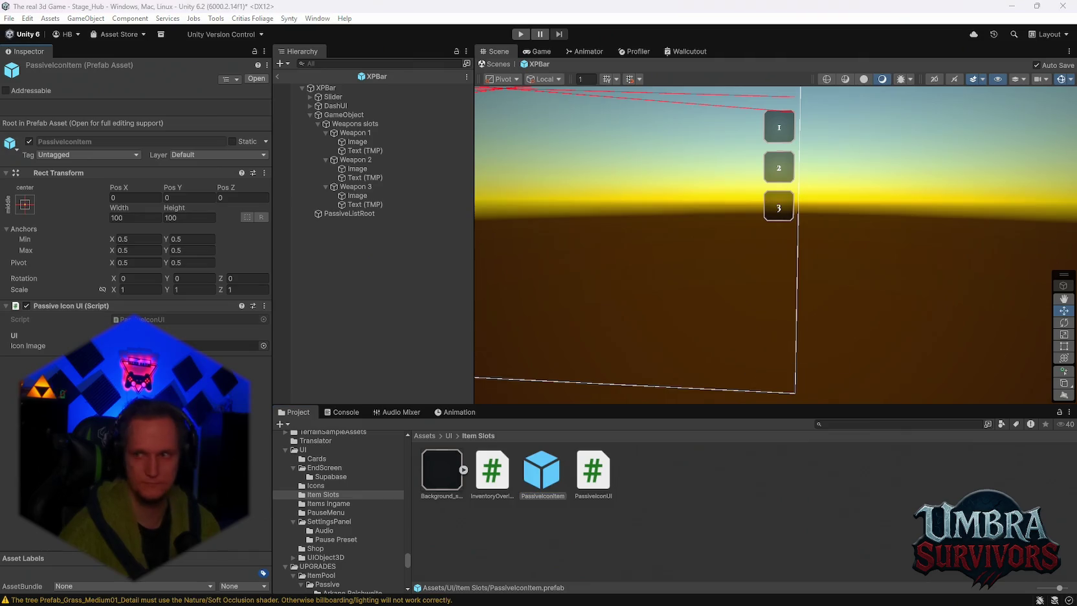
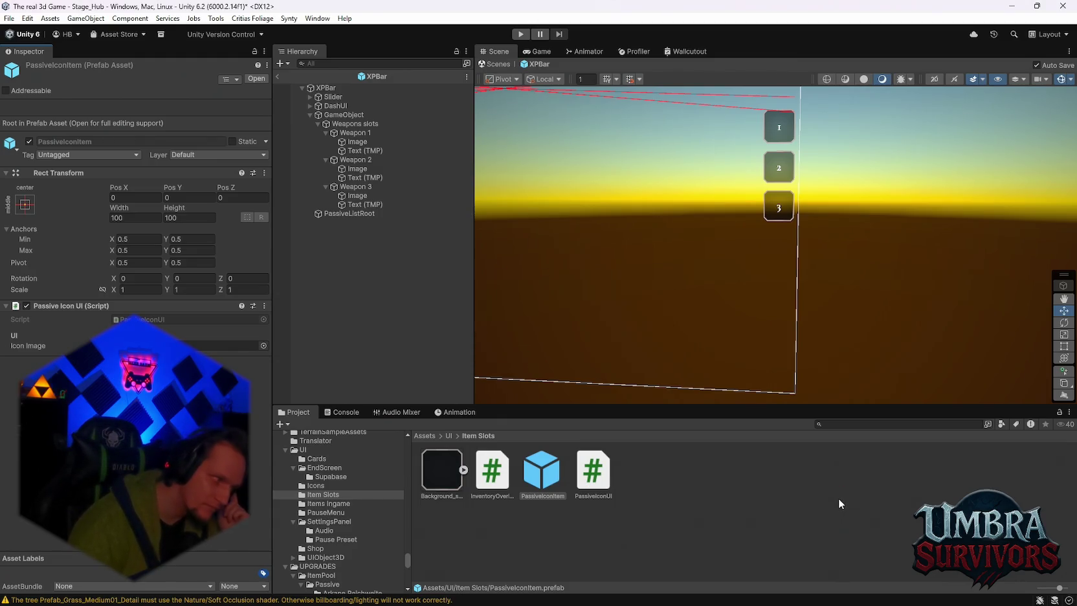
# Inspect the PassiveListRoot layout settings and its slot column in the scene
pyautogui.click(838, 498)
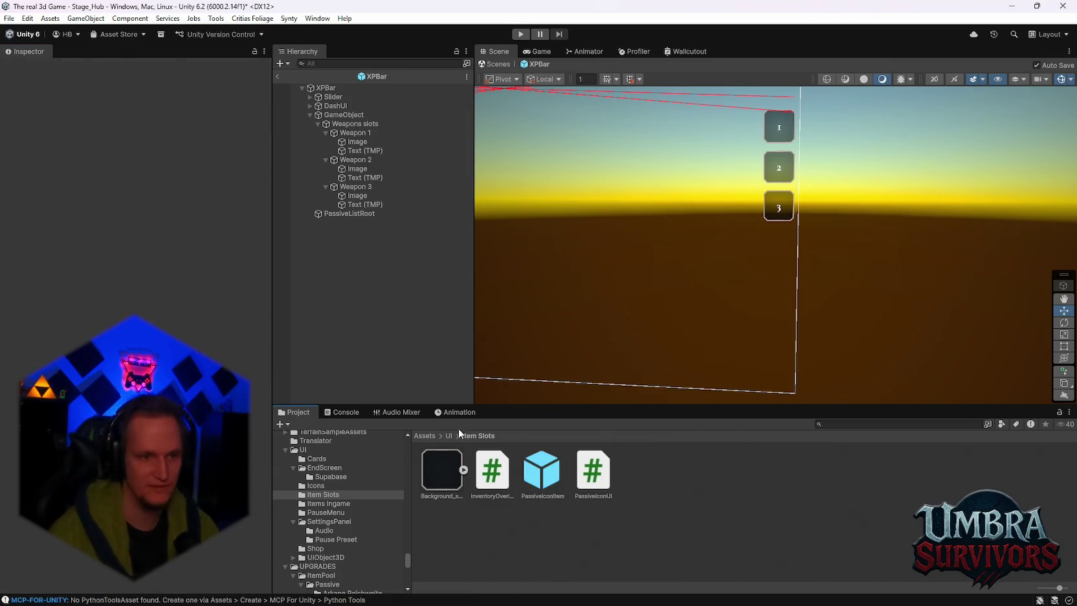
pyautogui.click(342, 215)
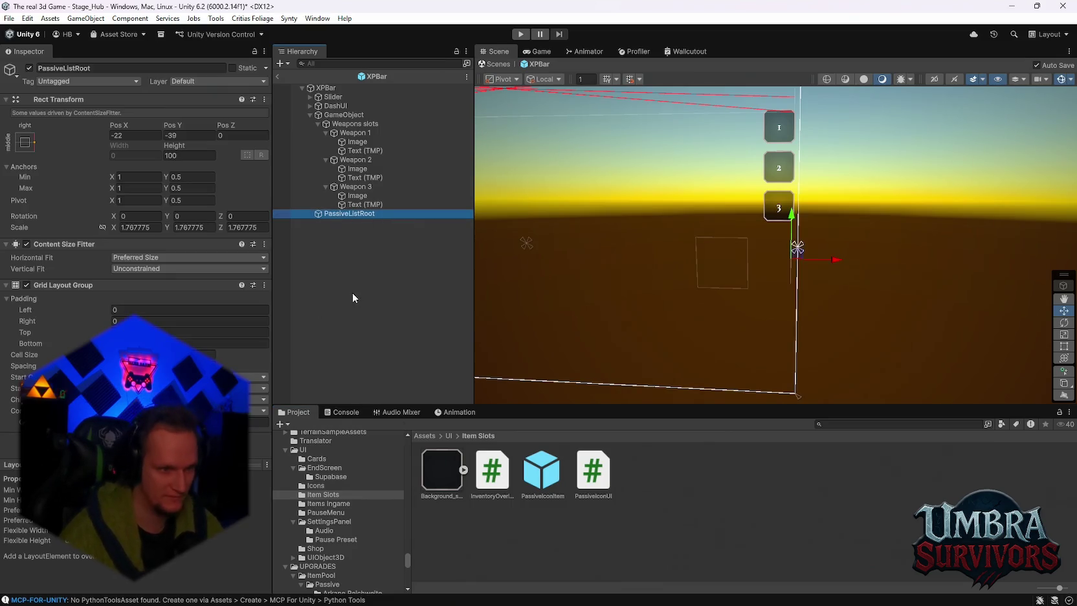
pyautogui.moveTo(732, 273); pyautogui.dragTo(670, 304)
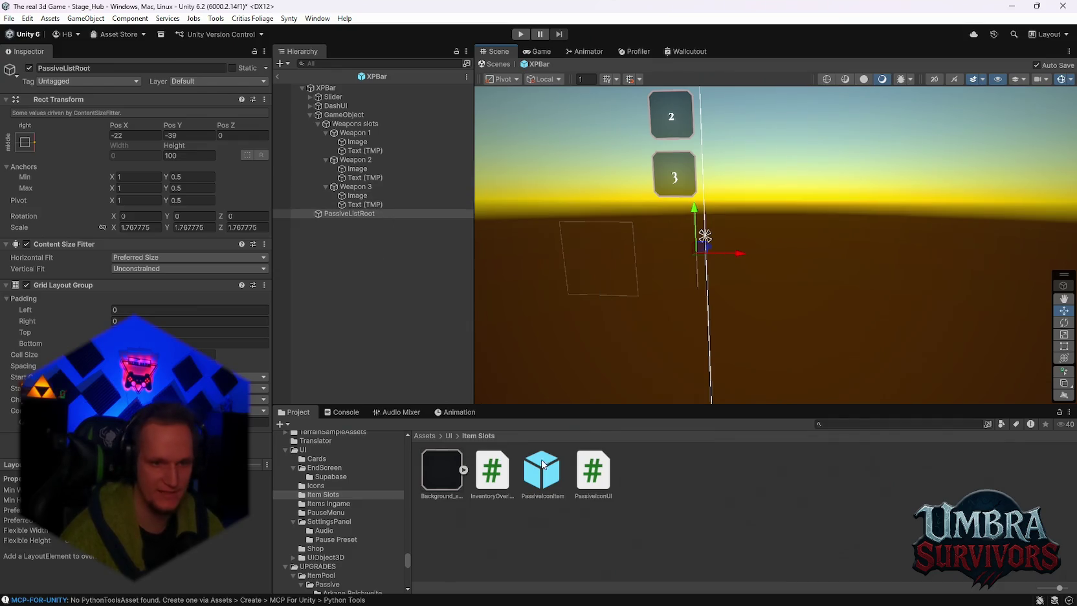
# Open the PassiveIconItem prefab and assign Stacks as the Passive Icon UI's Stack Text
pyautogui.click(542, 464)
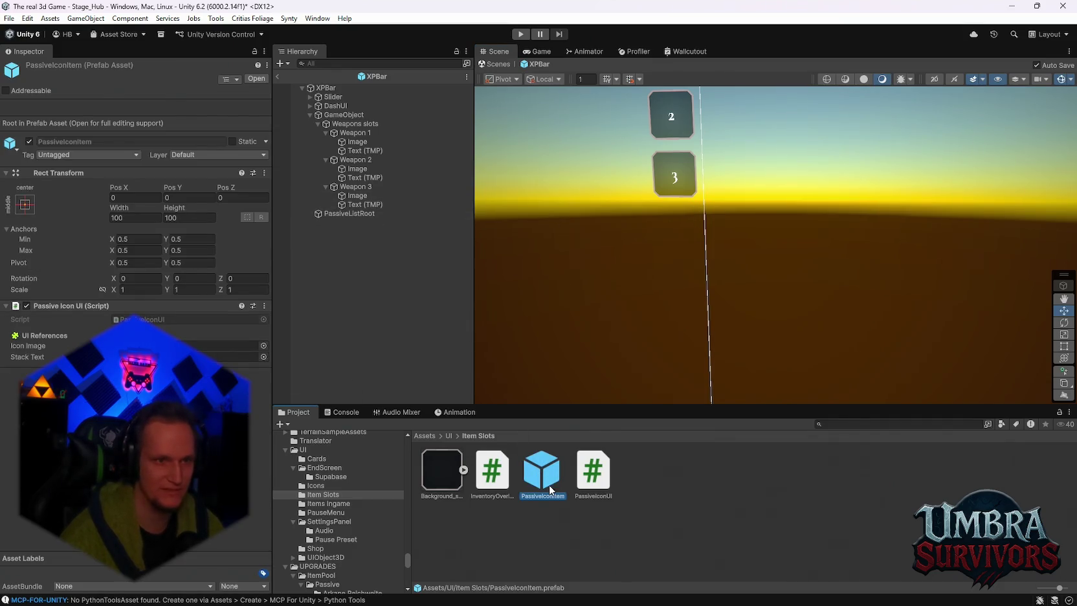
pyautogui.doubleClick(550, 488)
pyautogui.moveTo(340, 114); pyautogui.dragTo(154, 285)
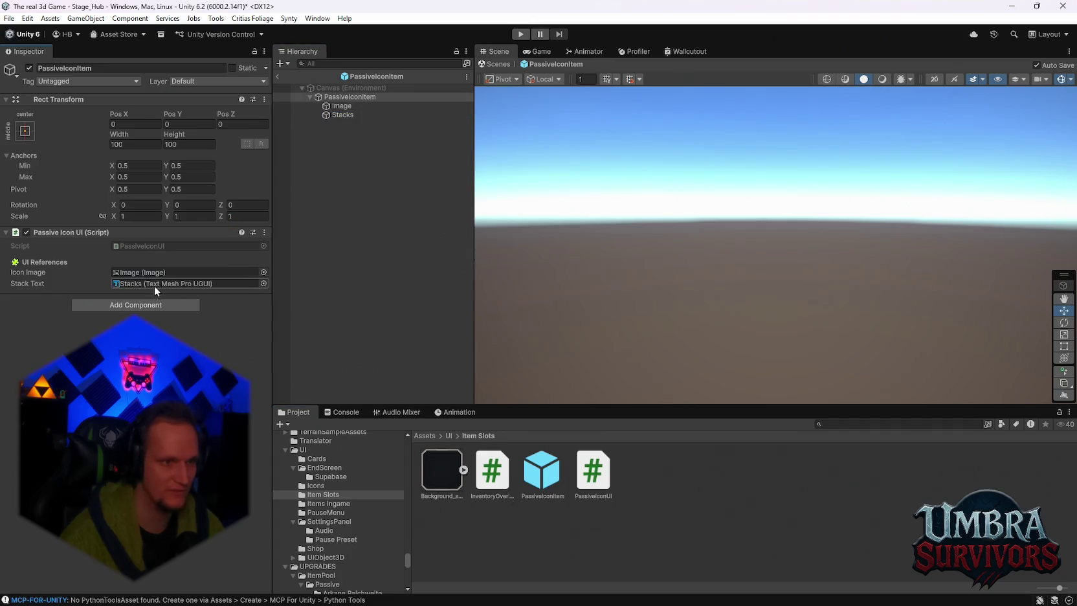
pyautogui.doubleClick(334, 94)
# Set the Stacks text's Text Input to 1
pyautogui.scroll(-2, 801, 273)
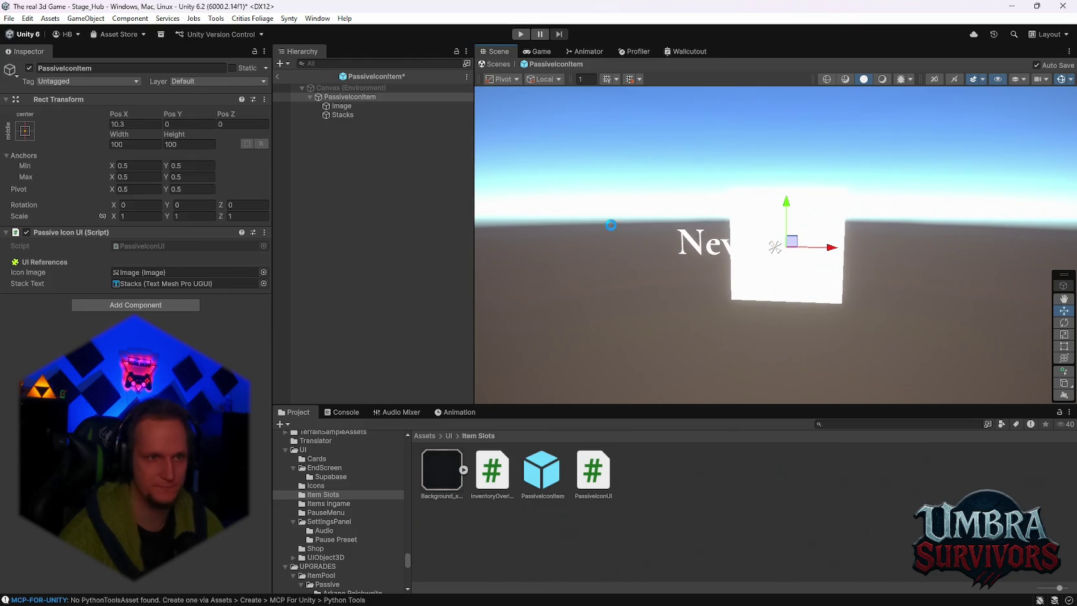
pyautogui.click(339, 115)
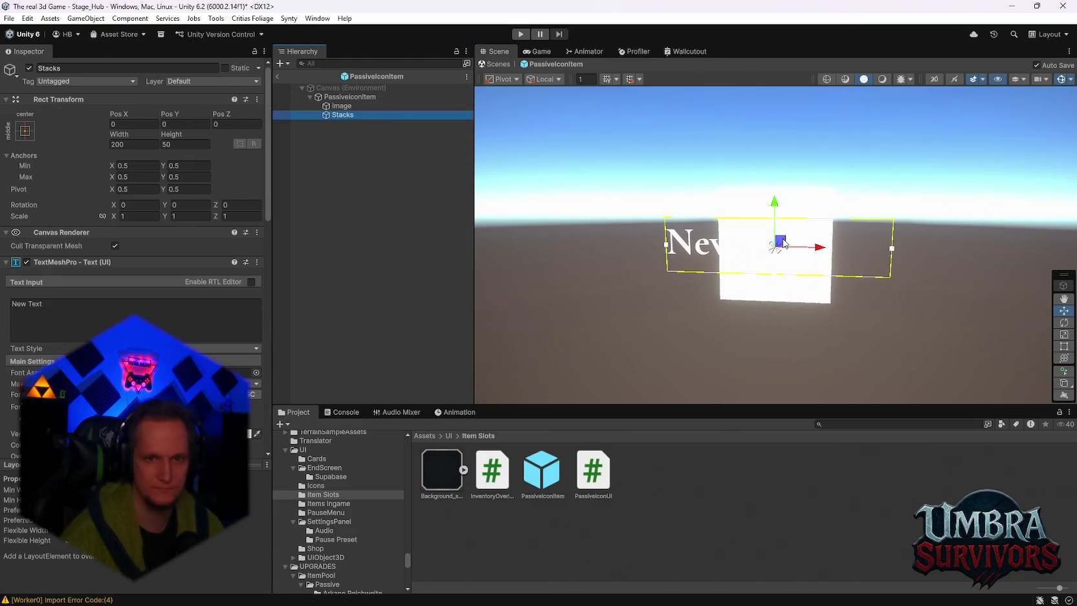
pyautogui.click(67, 308)
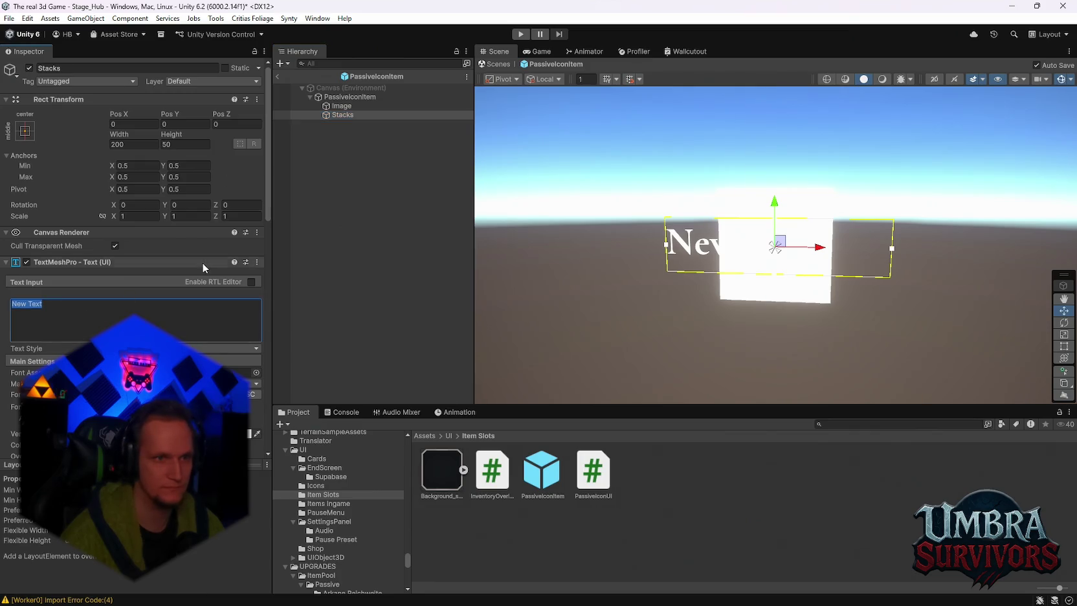
pyautogui.write('1')
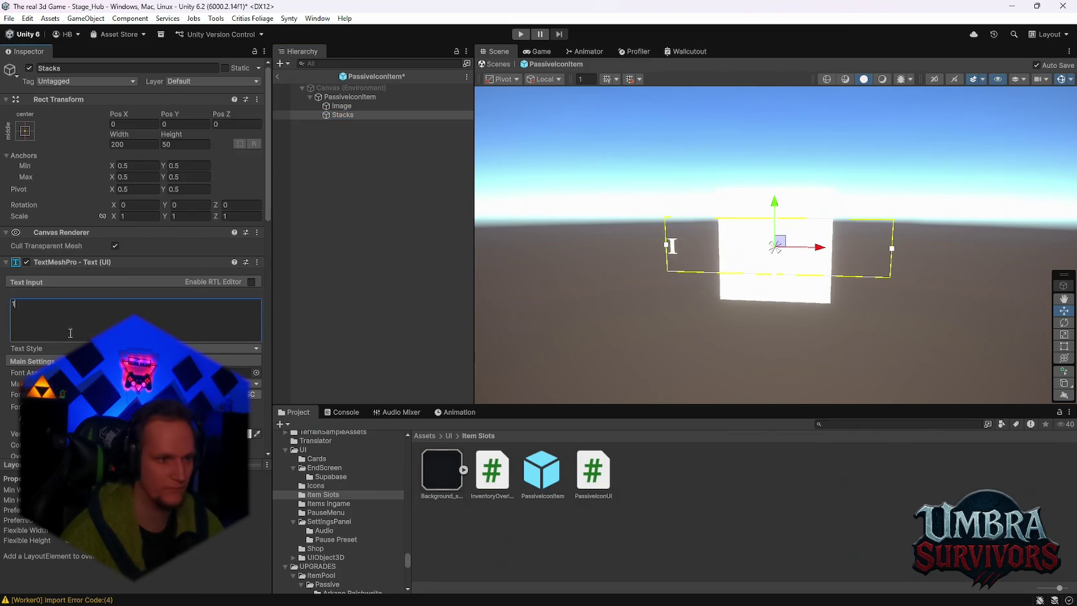
# Make the Image square black, undo an accidental move, and reselect Stacks
pyautogui.scroll(-5, 70, 332)
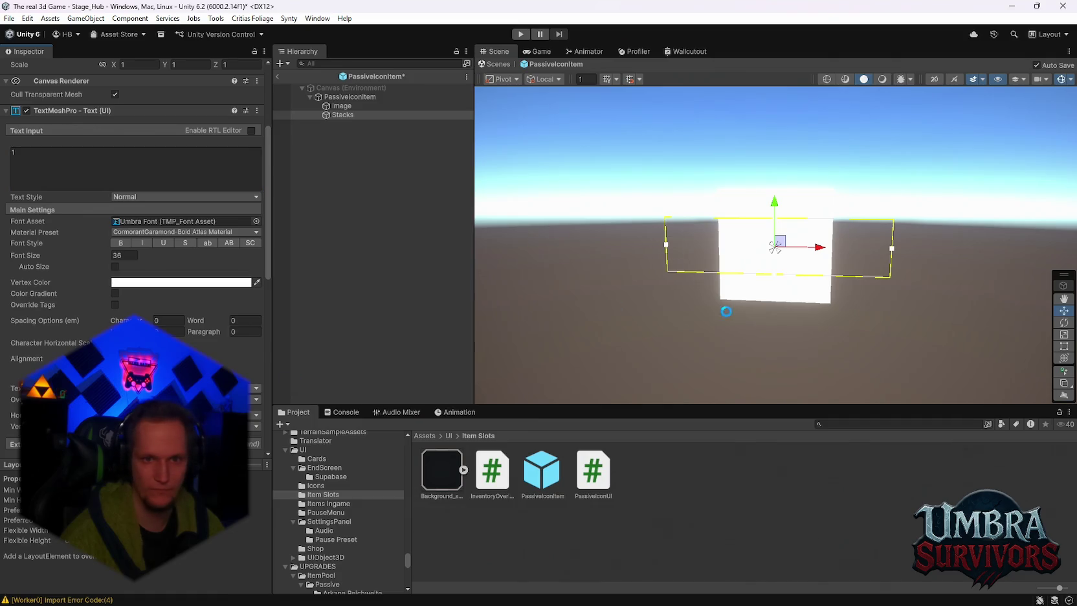
pyautogui.click(342, 106)
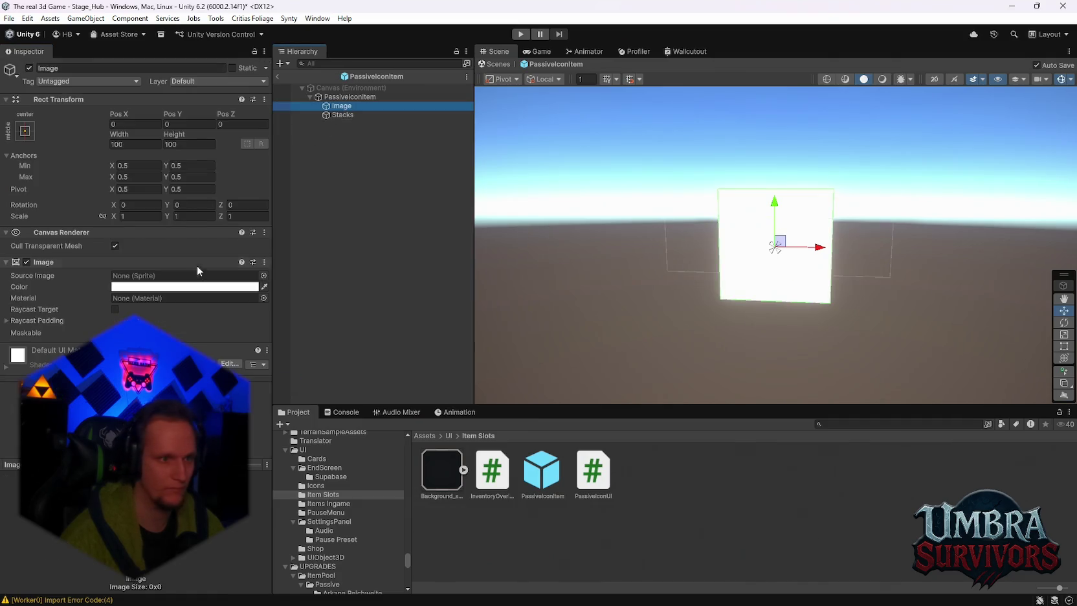
pyautogui.click(165, 287)
pyautogui.click(232, 351)
pyautogui.click(288, 244)
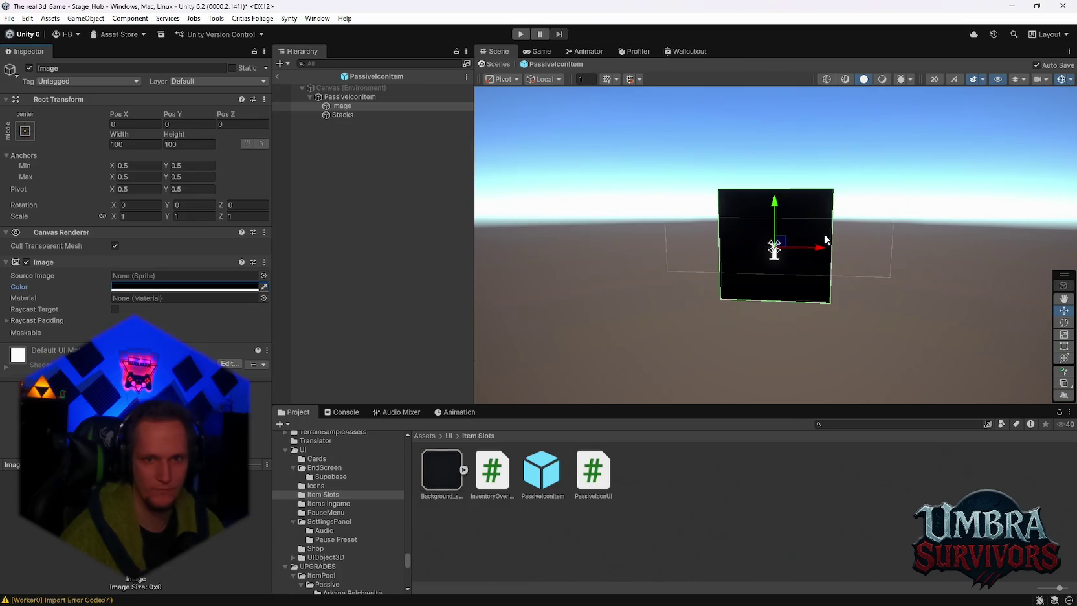
pyautogui.moveTo(775, 206); pyautogui.dragTo(776, 237)
pyautogui.hotkey('ctrl', 'z')
pyautogui.click(327, 114)
pyautogui.scroll(-2, 194, 337)
# Set the Stacks text's font asset to Main FONT
pyautogui.click(185, 311)
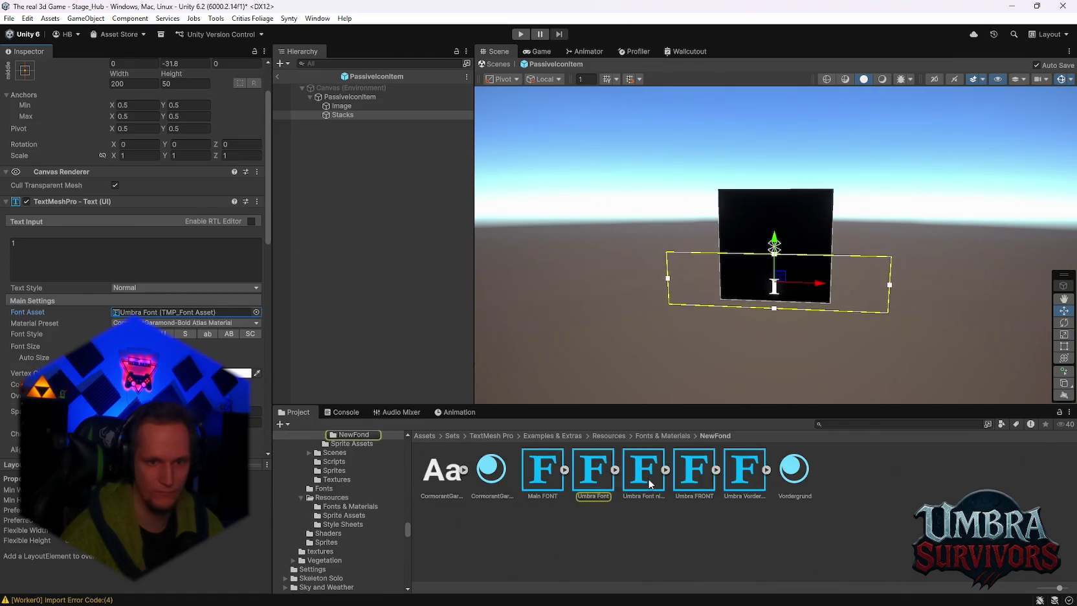
pyautogui.moveTo(694, 469); pyautogui.dragTo(185, 312)
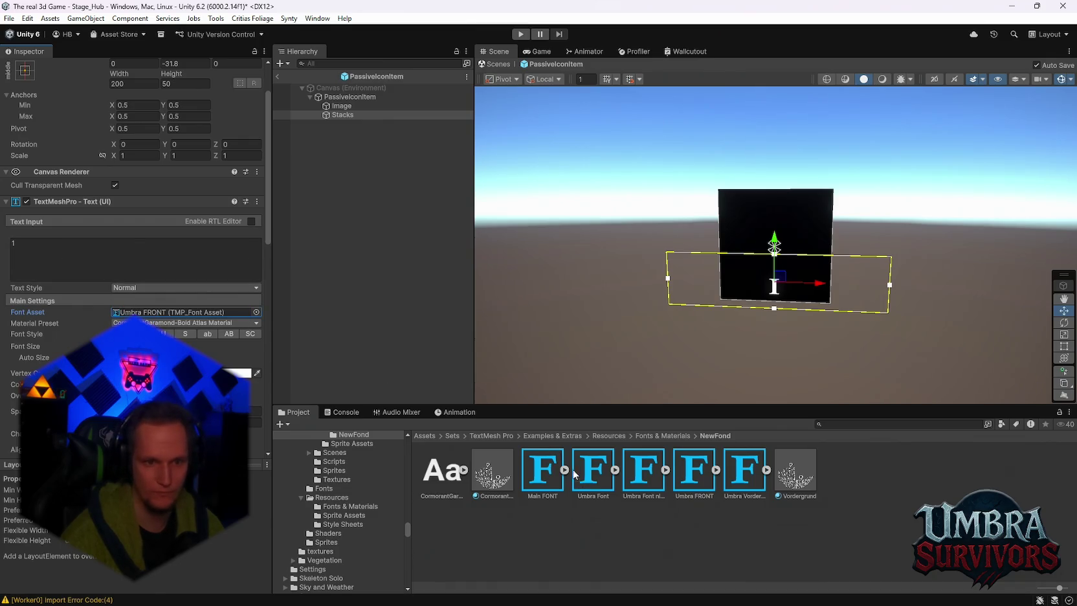
pyautogui.moveTo(542, 481); pyautogui.dragTo(185, 312)
# Change the stack count text to 12
pyautogui.click(58, 248)
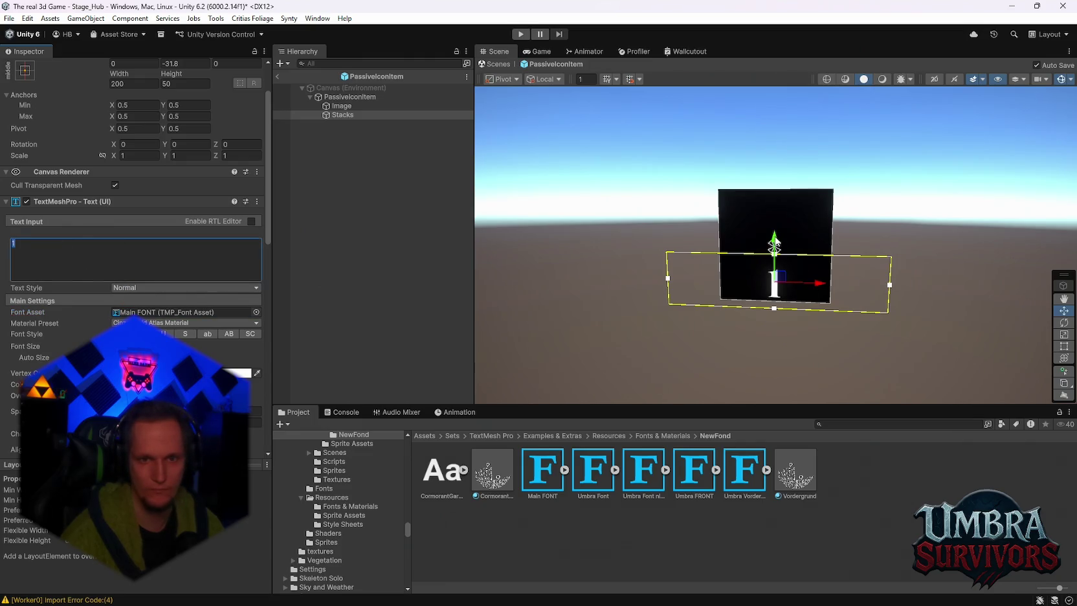
pyautogui.moveTo(775, 243); pyautogui.dragTo(776, 233)
pyautogui.click(129, 259)
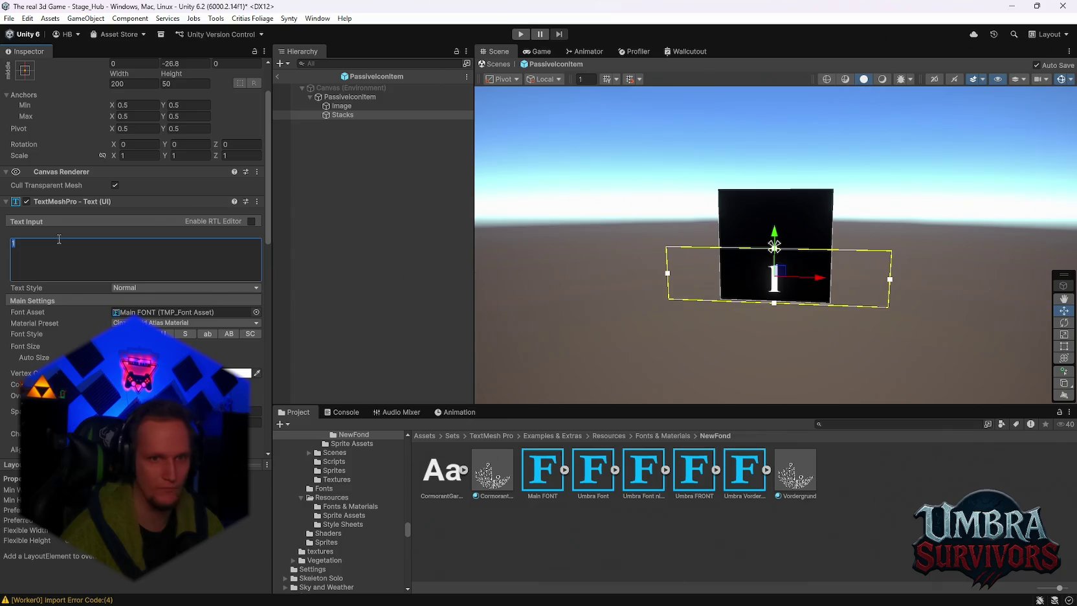
pyautogui.write('2')
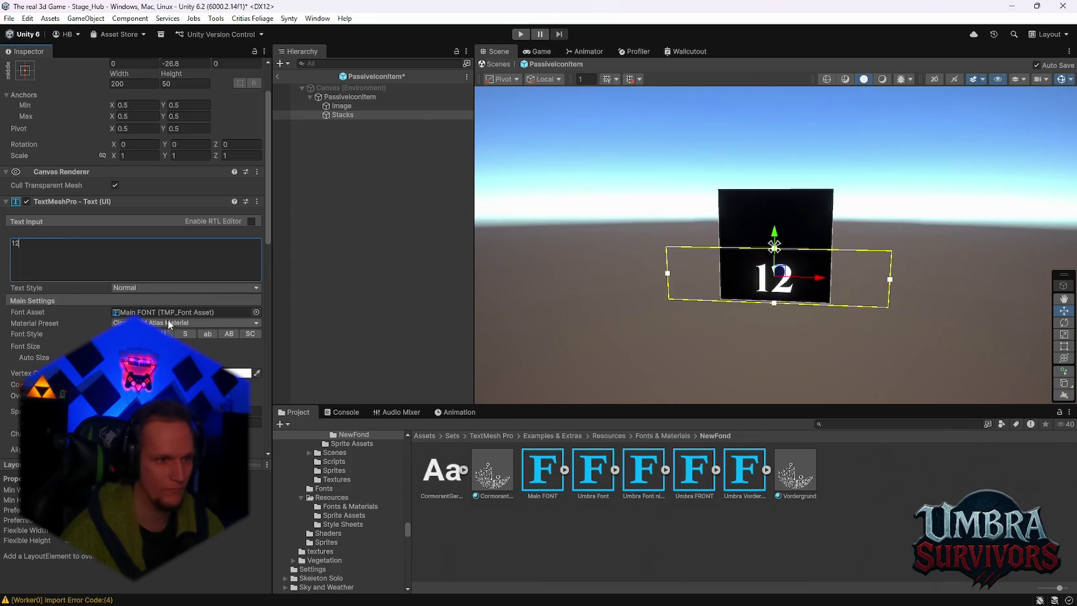
pyautogui.scroll(-2, 226, 246)
pyautogui.scroll(2, 245, 233)
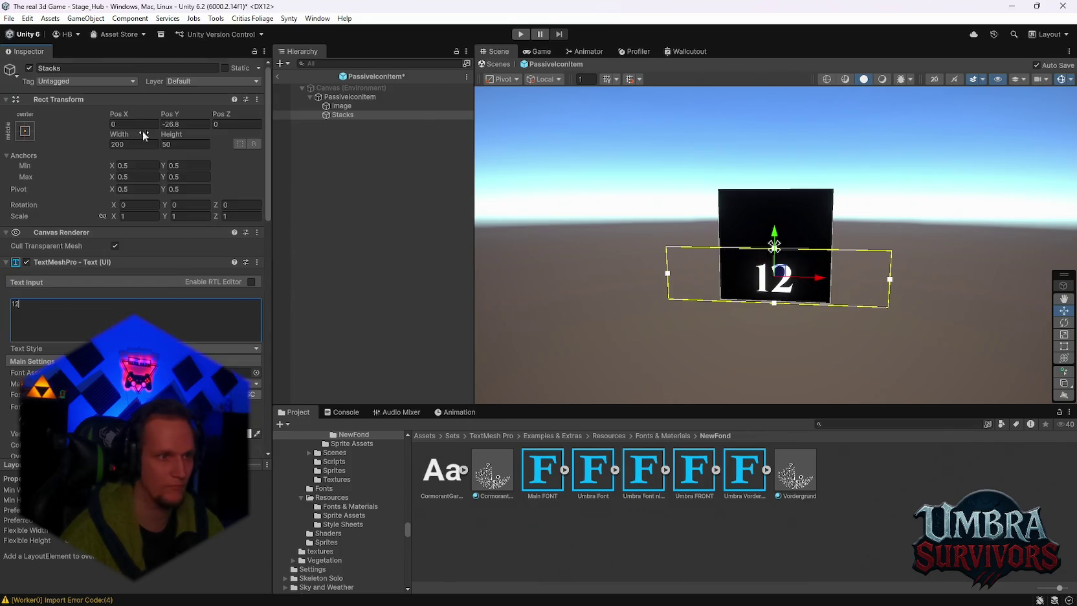
# Move the Stacks text above the square's top-right corner, to X 48.7, Y 47.4
pyautogui.moveTo(752, 229)
pyautogui.mouseDown()
pyautogui.moveTo(742, 223)
pyautogui.moveTo(764, 138)
pyautogui.moveTo(770, 255)
pyautogui.mouseUp()
pyautogui.press('w')
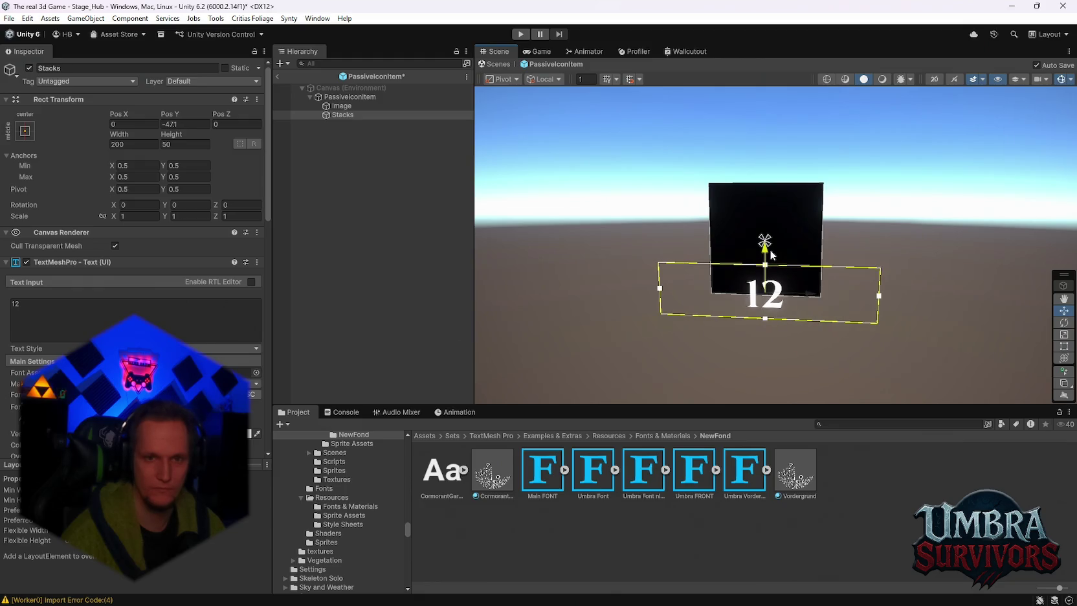
pyautogui.moveTo(772, 255)
pyautogui.mouseDown()
pyautogui.moveTo(773, 274)
pyautogui.moveTo(776, 174)
pyautogui.moveTo(866, 192)
pyautogui.mouseUp()
pyautogui.moveTo(770, 199)
pyautogui.mouseDown()
pyautogui.moveTo(877, 197)
pyautogui.moveTo(858, 187)
pyautogui.mouseUp()
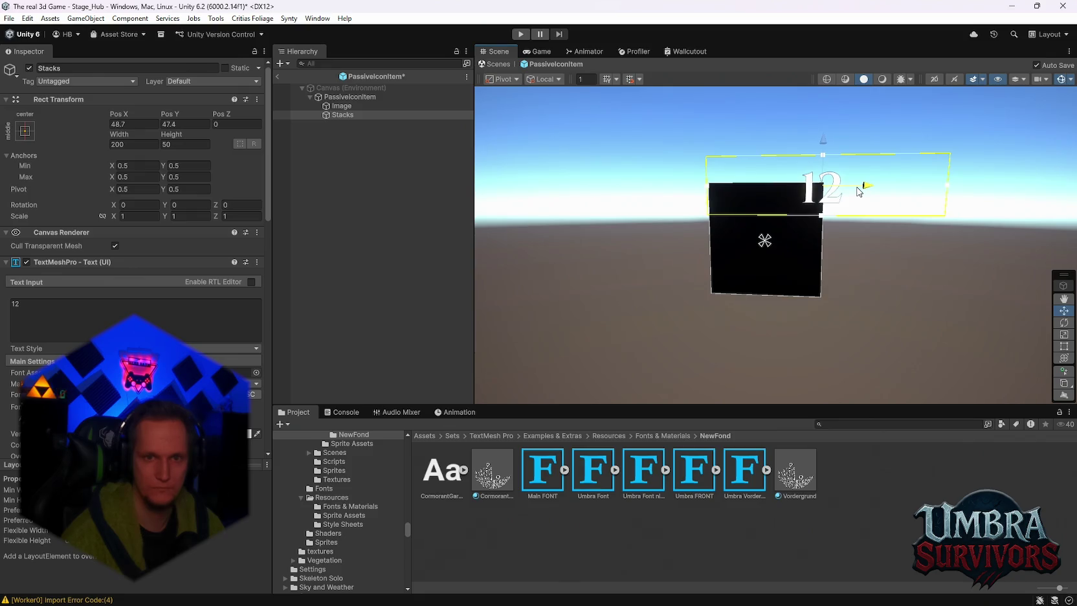
pyautogui.scroll(5, 336, 530)
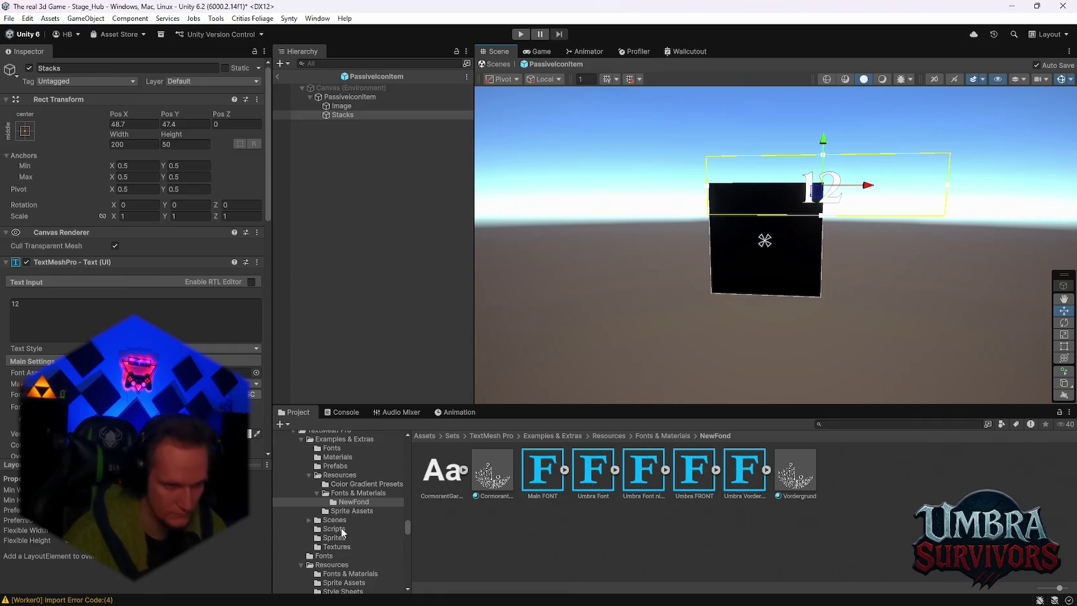
# Expand the RPG UI folder in the Project window and browse its artwork folders
pyautogui.scroll(-15, 407, 529)
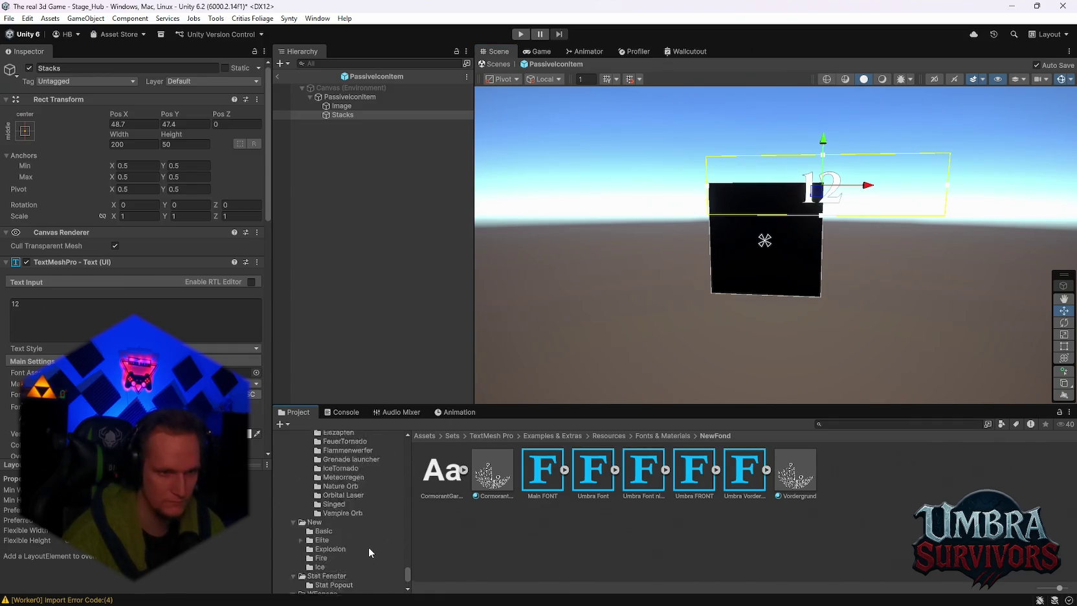
pyautogui.moveTo(404, 563); pyautogui.dragTo(408, 525)
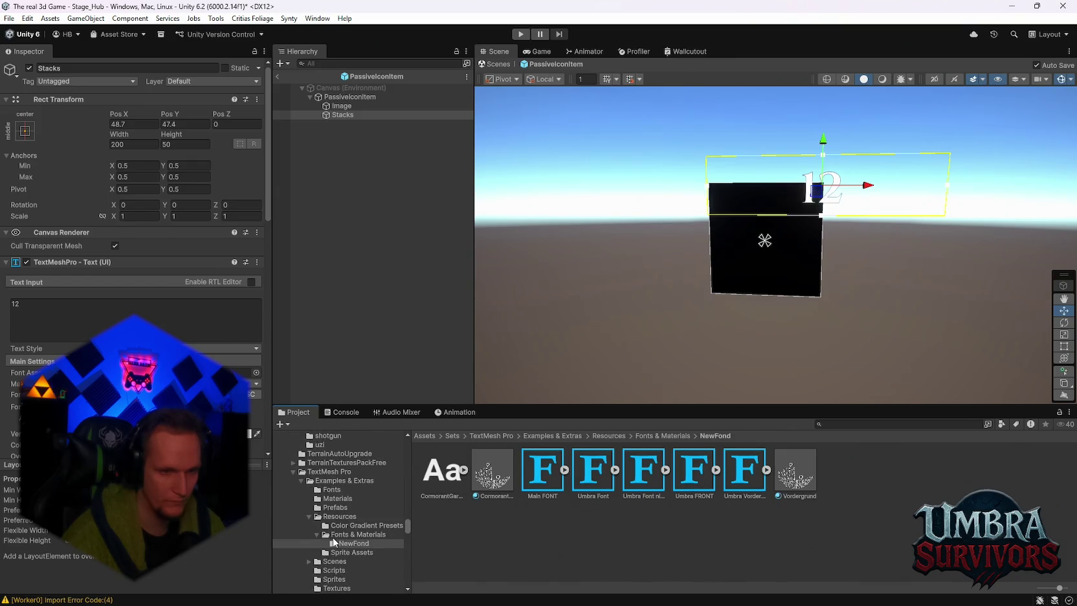
pyautogui.scroll(10, 335, 542)
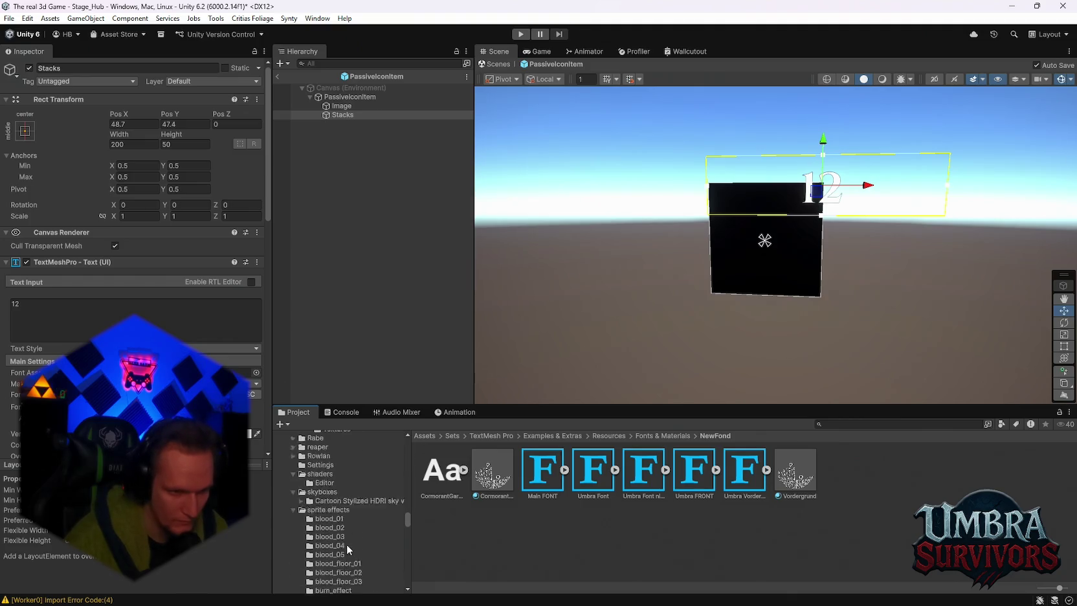
pyautogui.scroll(5, 347, 544)
pyautogui.scroll(10, 352, 541)
pyautogui.scroll(-5, 354, 546)
pyautogui.scroll(-6, 349, 521)
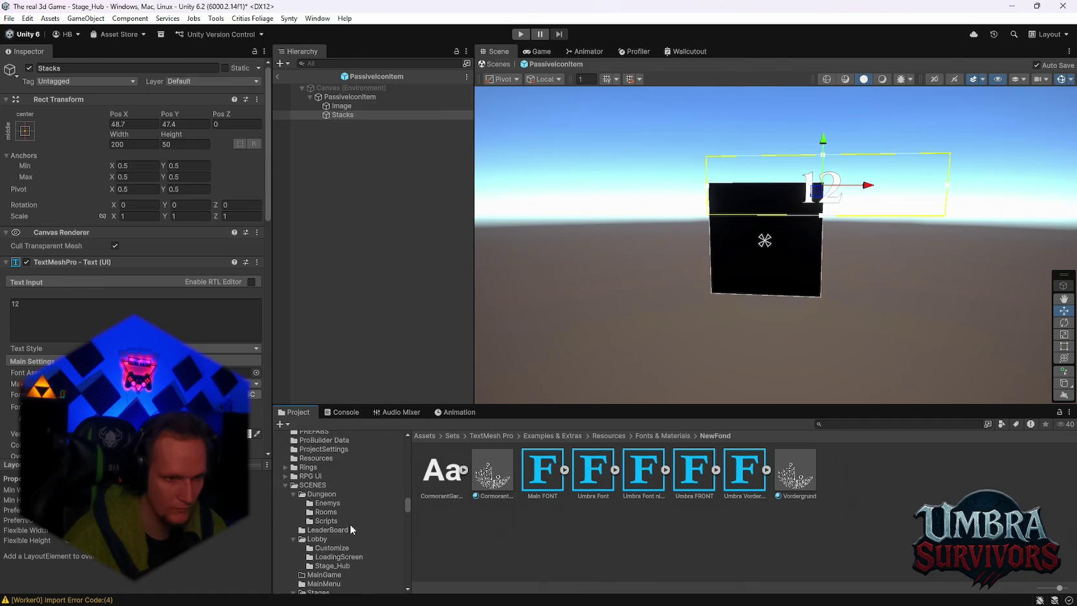
pyautogui.click(285, 476)
pyautogui.scroll(-2, 337, 497)
pyautogui.click(336, 469)
pyautogui.click(340, 496)
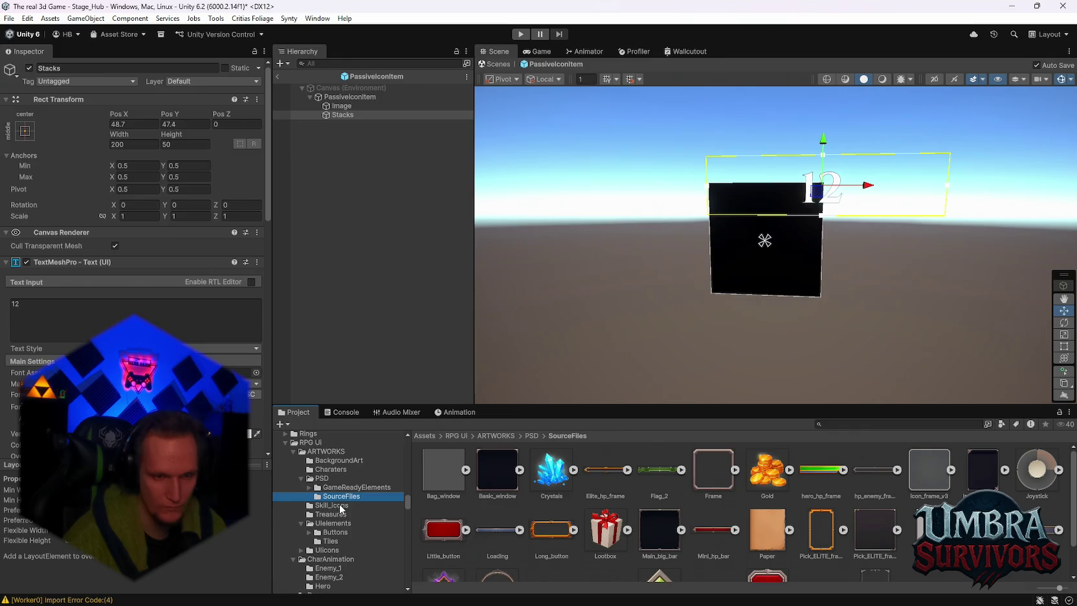
# Open the ARTWORKS/UIelements sprite folder and select the hero_lvl_r4 diamond sprite
pyautogui.scroll(-1, 594, 516)
pyautogui.scroll(1, 647, 529)
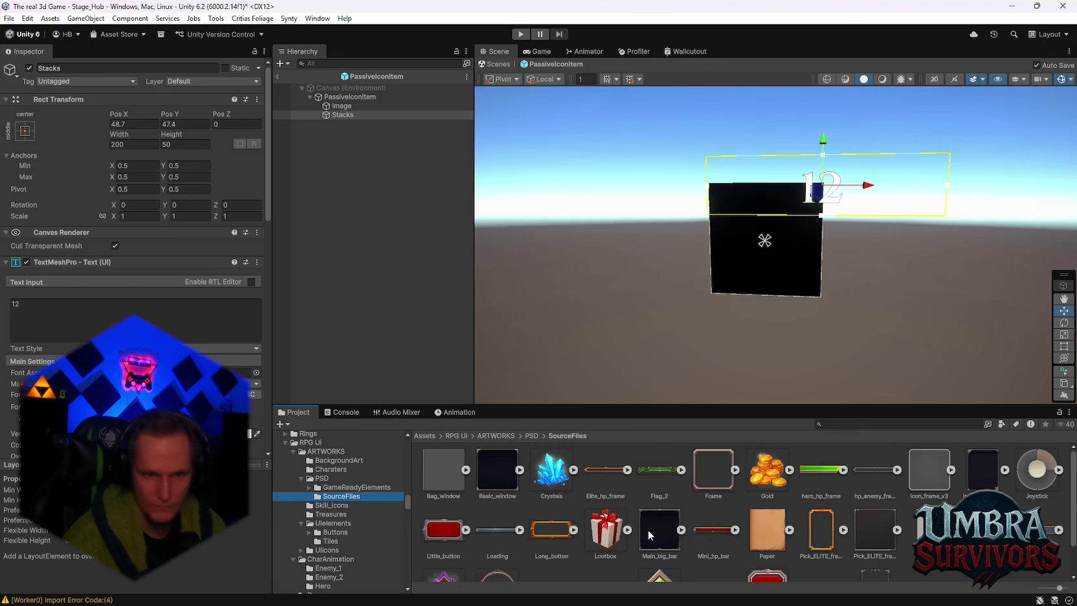
pyautogui.scroll(-1, 618, 534)
pyautogui.scroll(1, 619, 533)
pyautogui.scroll(-1, 608, 533)
pyautogui.click(332, 505)
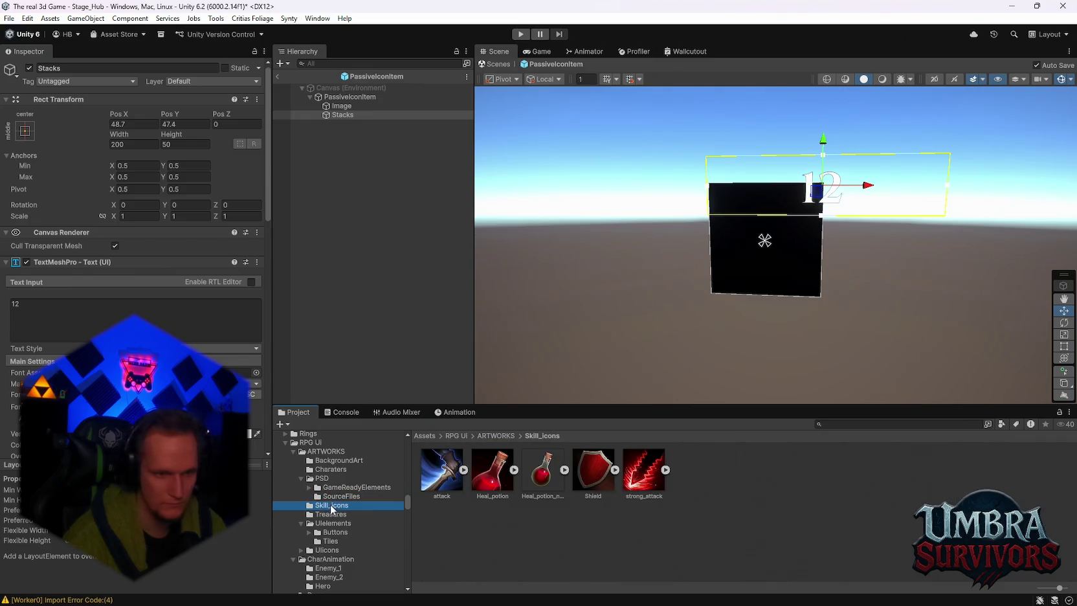
pyautogui.click(331, 514)
pyautogui.click(333, 523)
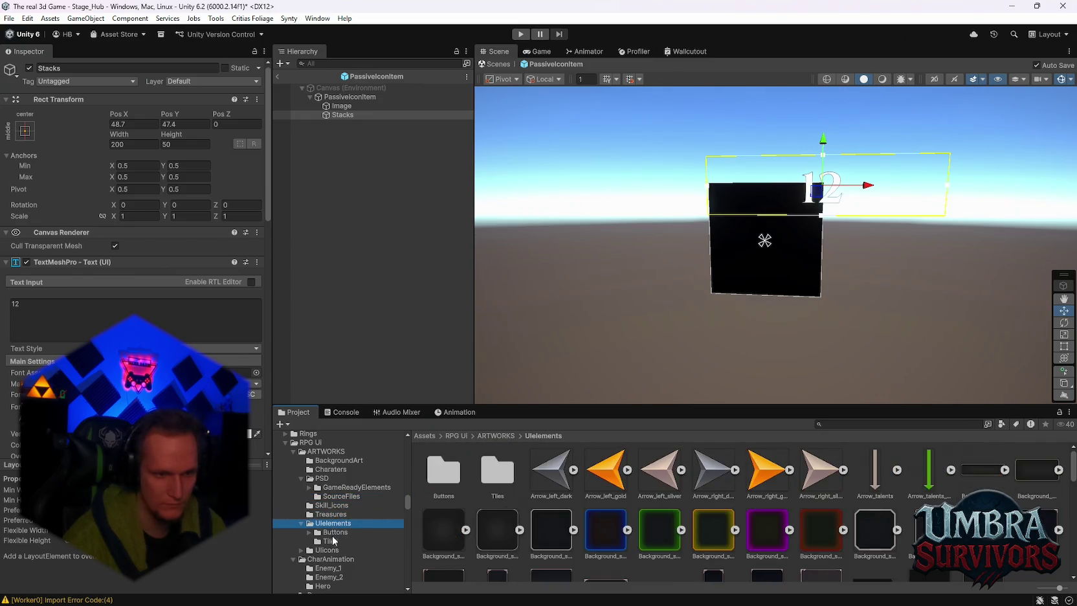
pyautogui.scroll(-6, 693, 519)
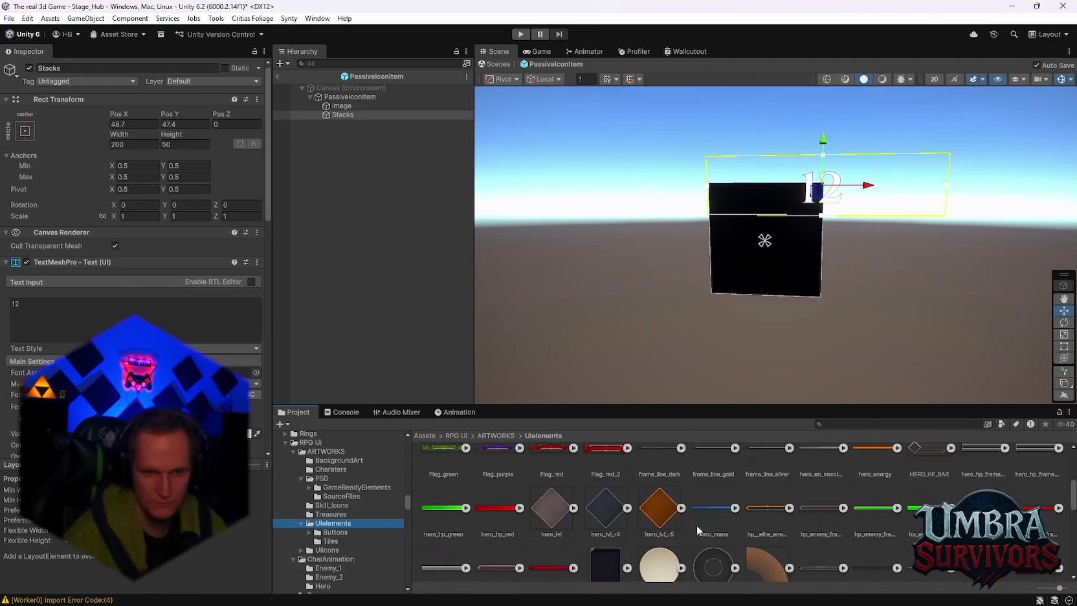
pyautogui.click(605, 511)
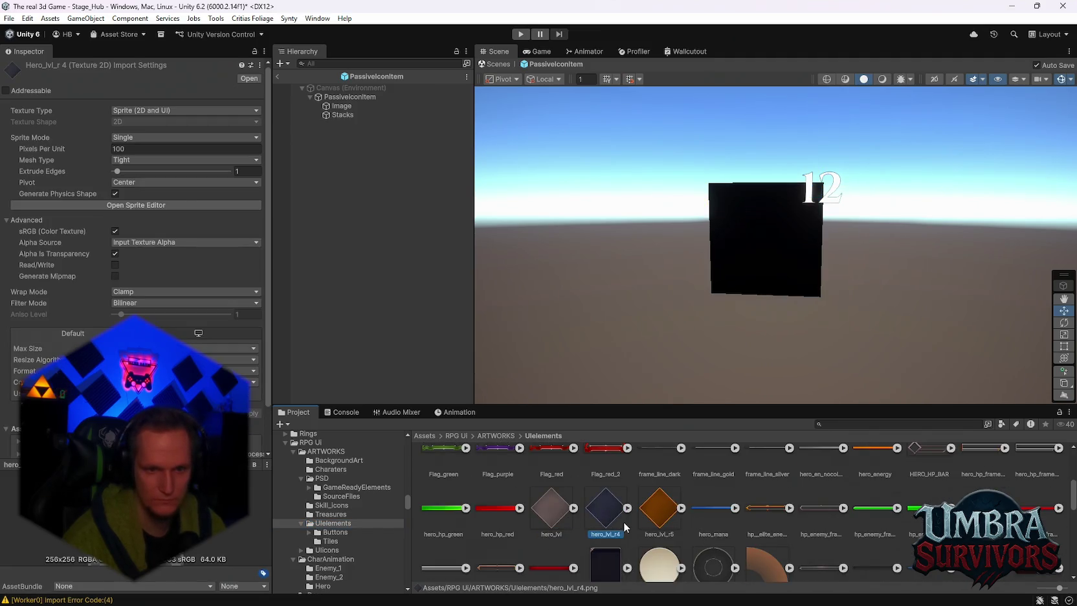
# Add hero_lvl_r4 to the prefab, zero its position, raise it, and edit its scale
pyautogui.moveTo(597, 524)
pyautogui.mouseDown()
pyautogui.moveTo(333, 125)
pyautogui.moveTo(339, 113)
pyautogui.moveTo(347, 123)
pyautogui.mouseUp()
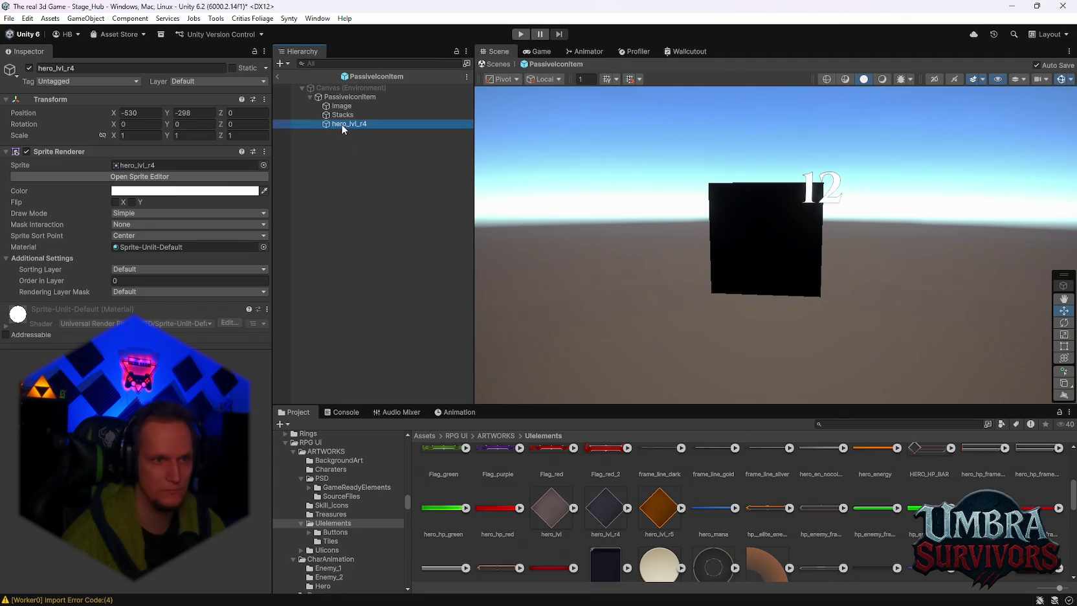
pyautogui.click(146, 112)
pyautogui.write('0')
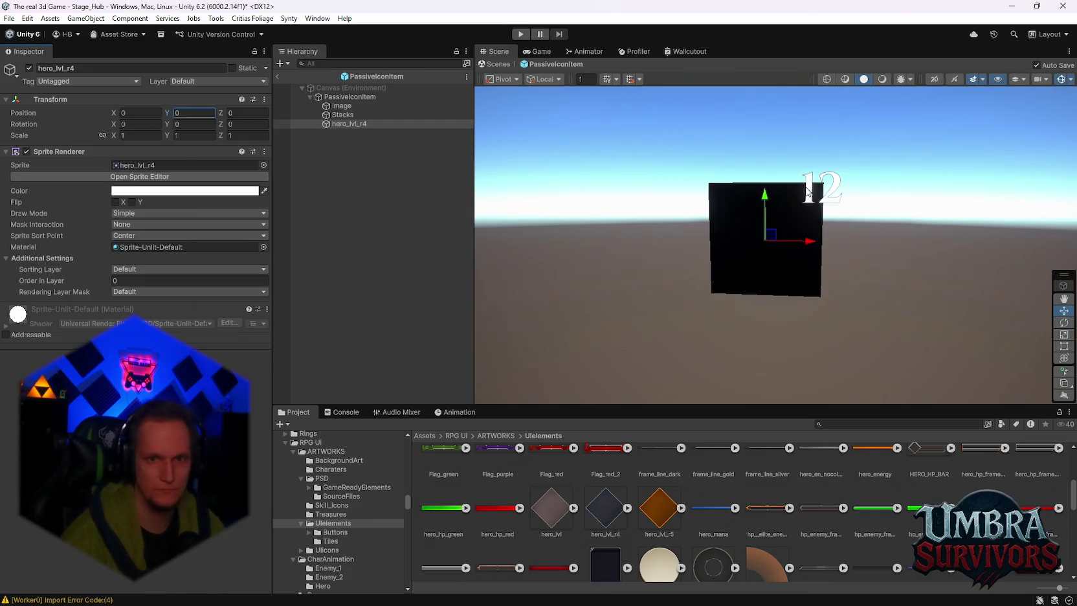
pyautogui.moveTo(763, 205)
pyautogui.mouseDown()
pyautogui.moveTo(755, 124)
pyautogui.moveTo(751, 144)
pyautogui.mouseUp()
pyautogui.click(136, 136)
pyautogui.write('5')
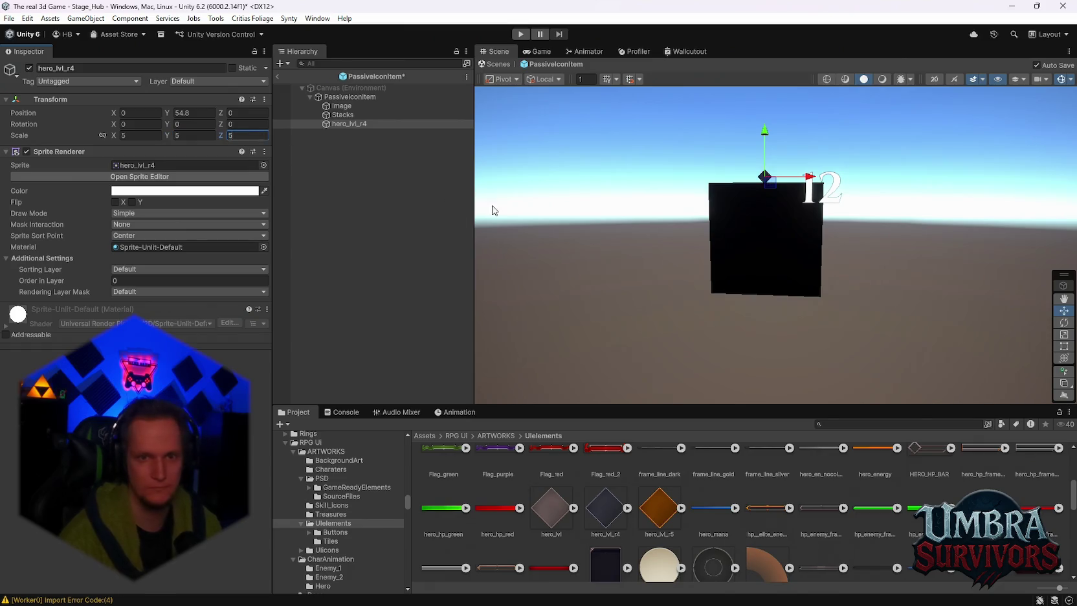
pyautogui.write('7')
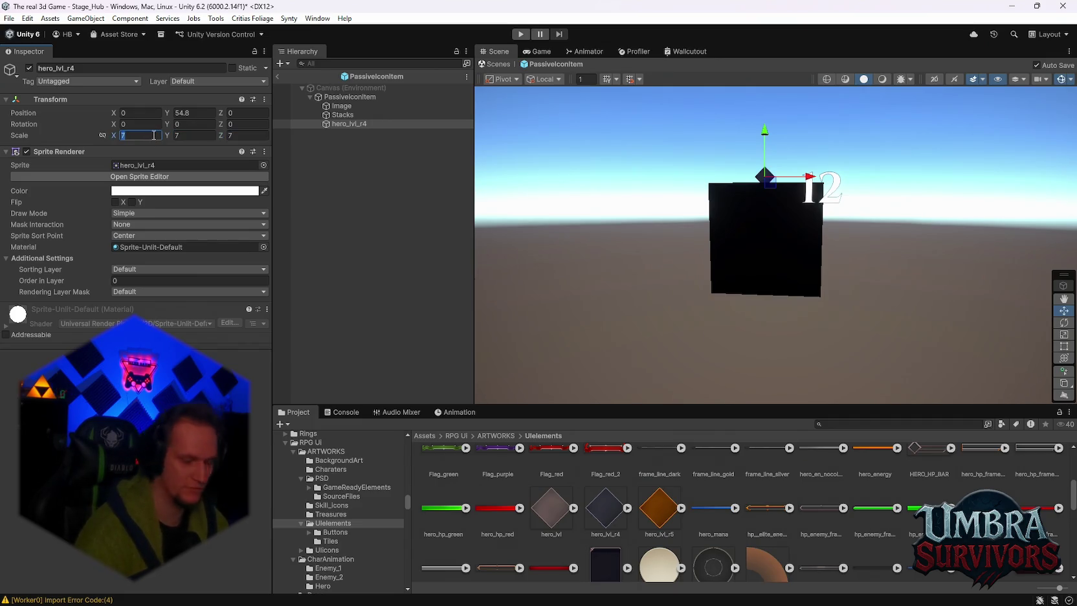
pyautogui.write('0')
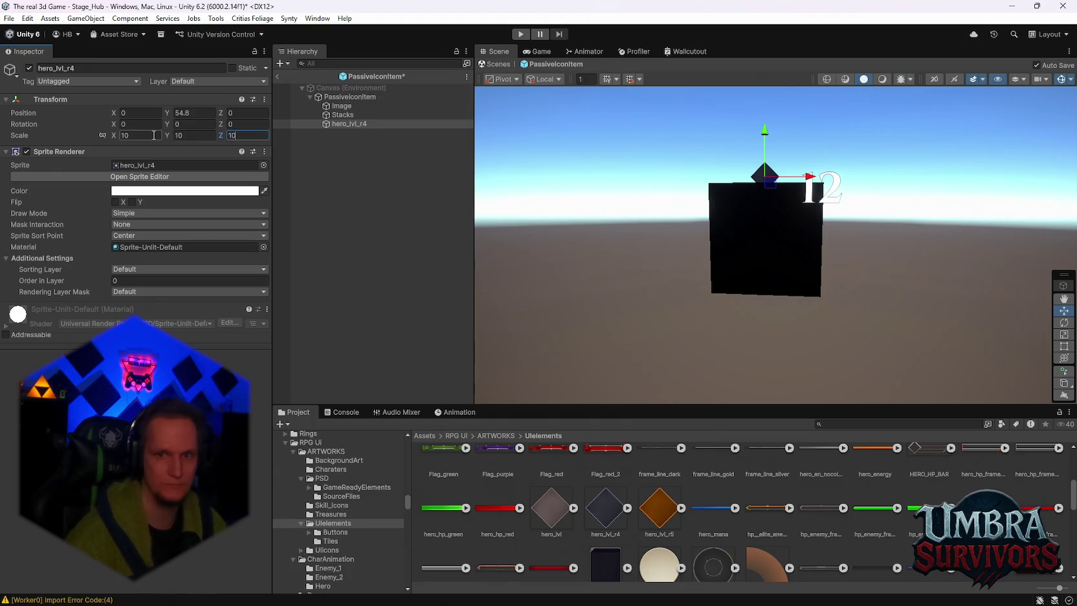
# Scale the diamond uniformly to 19.016 and adjust its depth
pyautogui.click(1063, 358)
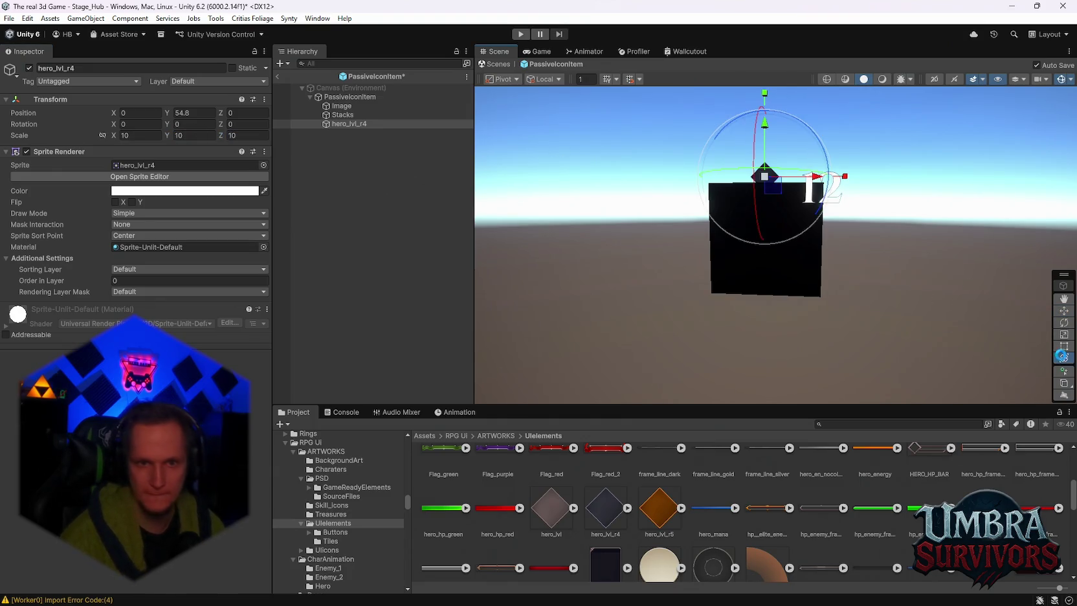
pyautogui.moveTo(755, 176); pyautogui.dragTo(910, 173)
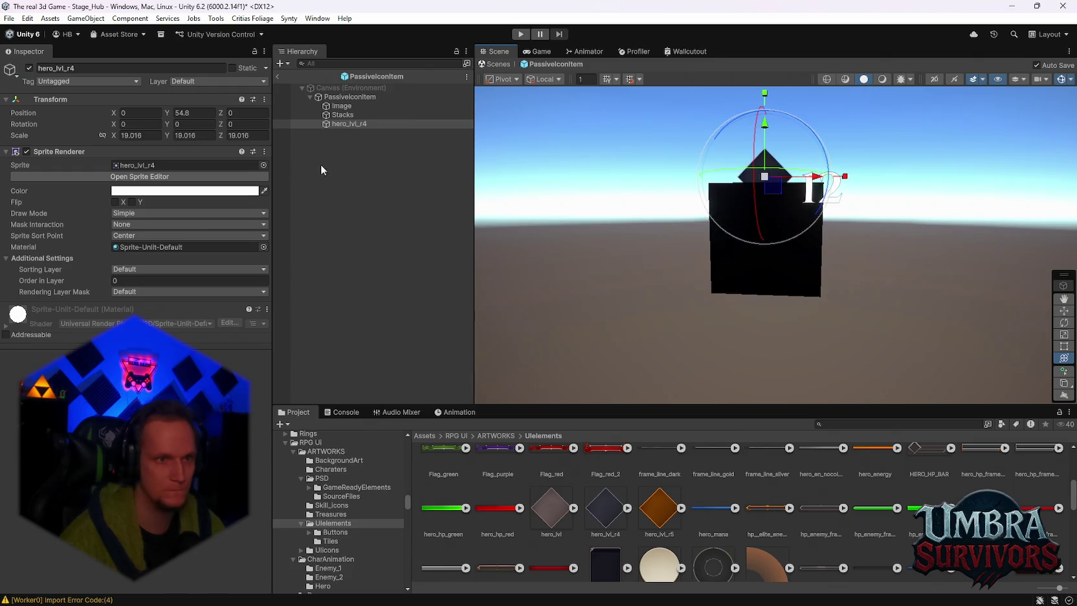
pyautogui.moveTo(352, 126)
pyautogui.mouseDown()
pyautogui.moveTo(351, 102)
pyautogui.moveTo(345, 128)
pyautogui.mouseUp()
pyautogui.moveTo(858, 243)
pyautogui.mouseDown()
pyautogui.moveTo(747, 366)
pyautogui.moveTo(750, 313)
pyautogui.moveTo(587, 315)
pyautogui.moveTo(625, 281)
pyautogui.mouseUp()
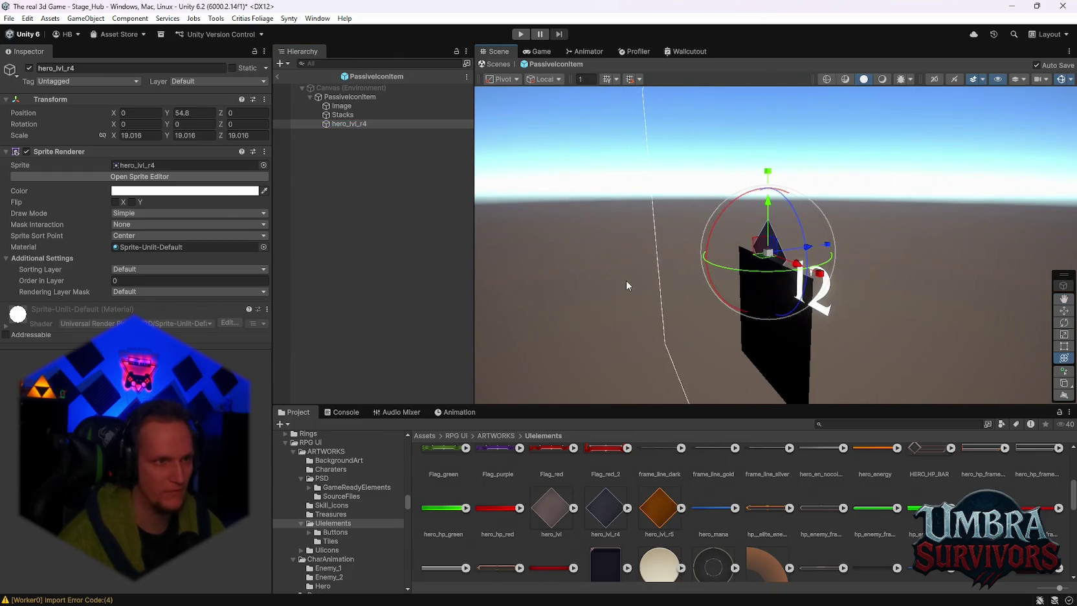
pyautogui.moveTo(231, 112)
pyautogui.mouseDown()
pyautogui.moveTo(97, 123)
pyautogui.moveTo(990, 149)
pyautogui.moveTo(992, 168)
pyautogui.moveTo(813, 173)
pyautogui.moveTo(1002, 181)
pyautogui.moveTo(969, 120)
pyautogui.moveTo(829, 137)
pyautogui.moveTo(805, 175)
pyautogui.mouseUp()
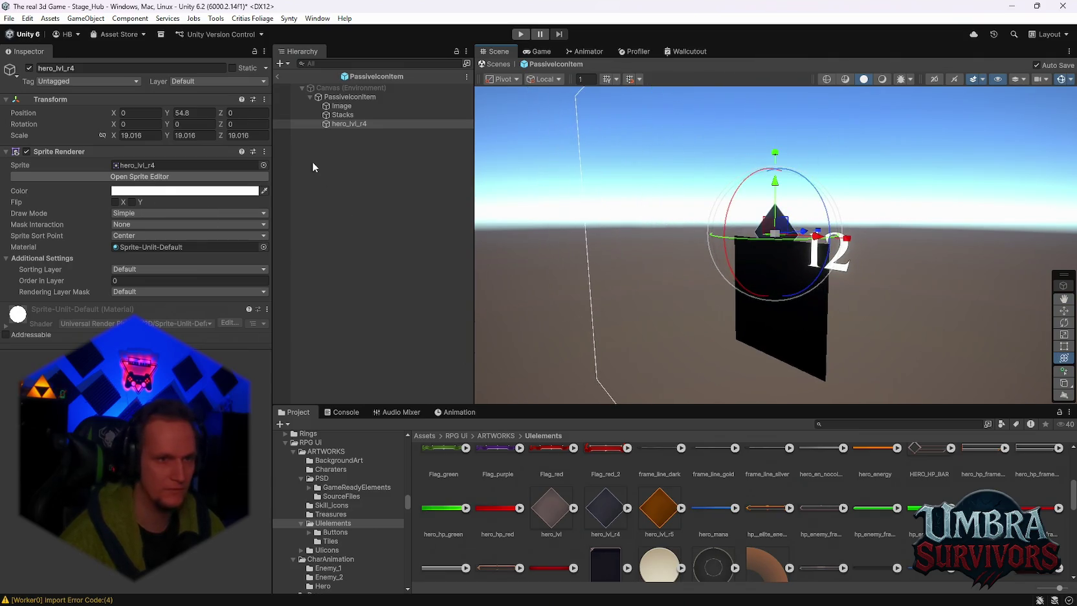
pyautogui.click(341, 105)
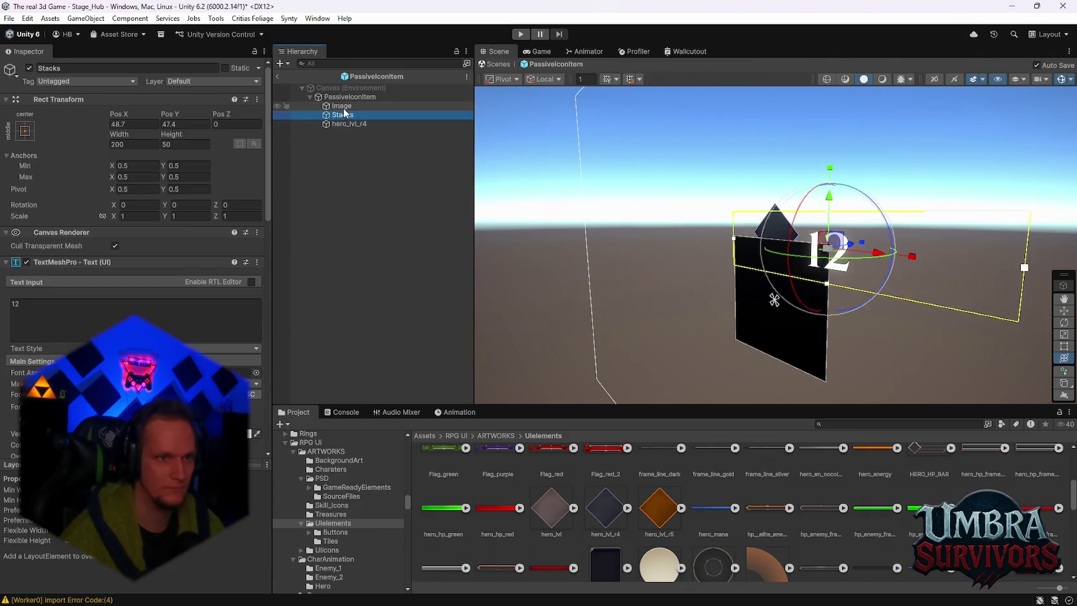
# Change the Image square's colour to white, then nudge the diamond sprite in depth
pyautogui.click(185, 285)
pyautogui.moveTo(239, 349); pyautogui.dragTo(181, 284)
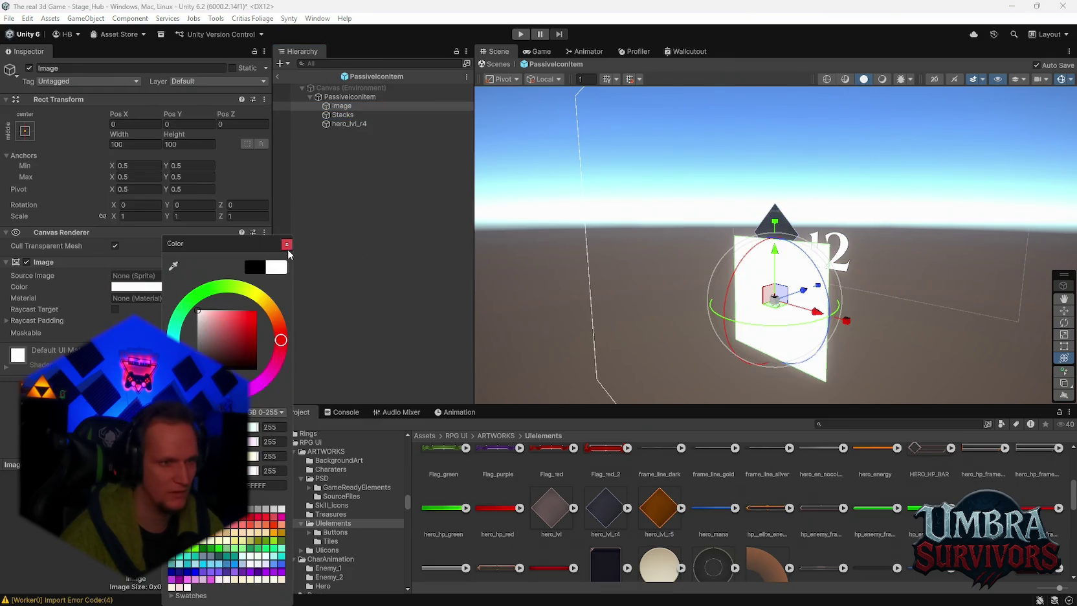
pyautogui.click(286, 244)
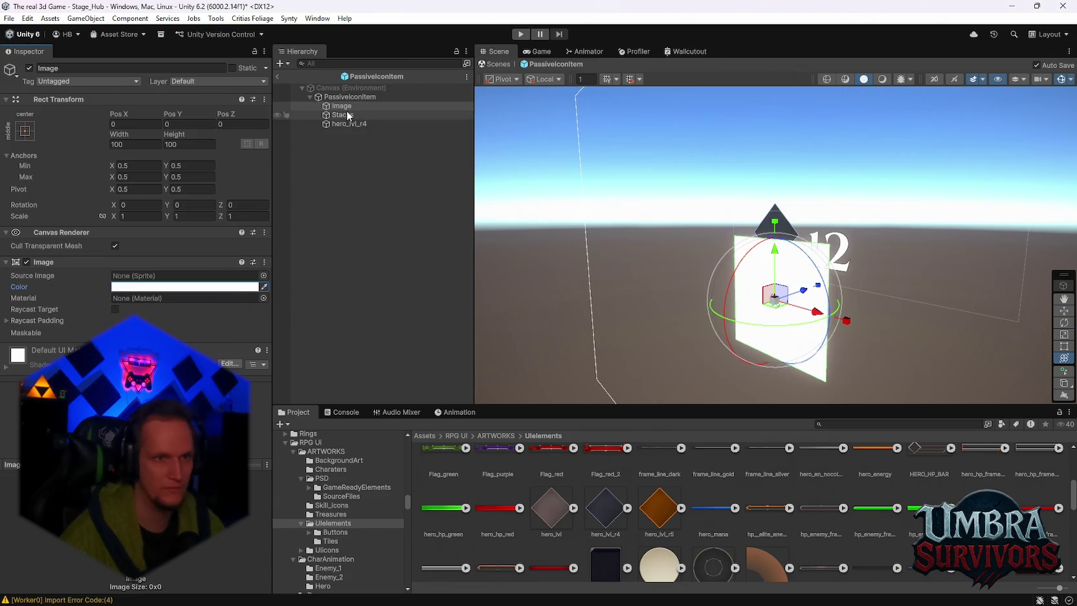
pyautogui.click(347, 124)
pyautogui.moveTo(782, 240)
pyautogui.mouseDown()
pyautogui.moveTo(647, 309)
pyautogui.moveTo(750, 305)
pyautogui.mouseUp()
# Put the hero_lvl_r4 diamond on the UI sorting layer, undoing a depth change
pyautogui.moveTo(809, 272)
pyautogui.mouseDown()
pyautogui.moveTo(860, 246)
pyautogui.moveTo(850, 272)
pyautogui.moveTo(915, 121)
pyautogui.moveTo(579, 259)
pyautogui.mouseUp()
pyautogui.hotkey('ctrl', 'z')
pyautogui.hotkey('ctrl', 'z')
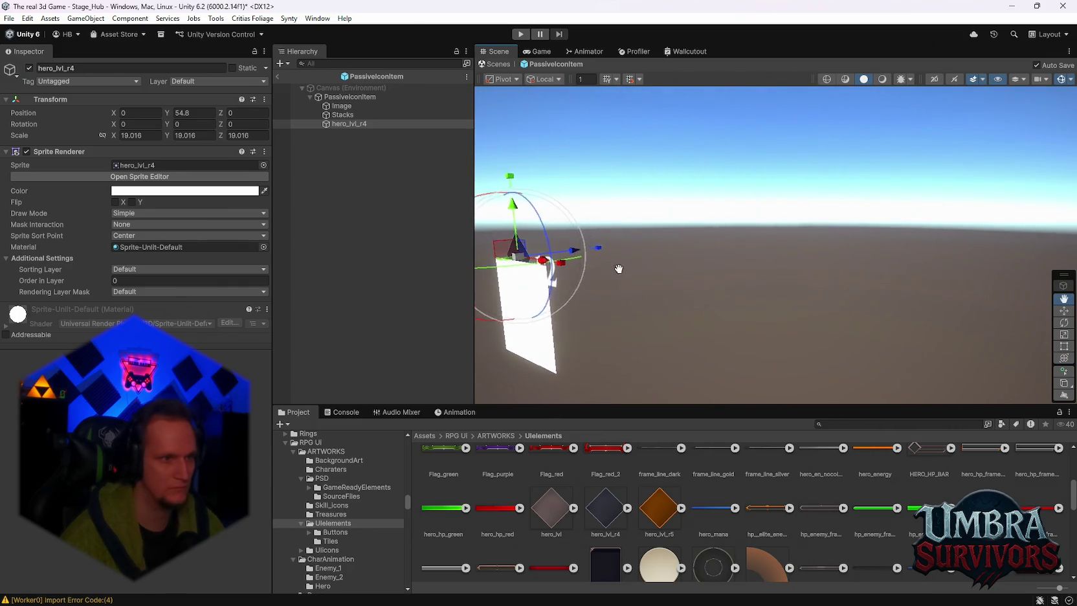
pyautogui.click(124, 277)
pyautogui.write('100')
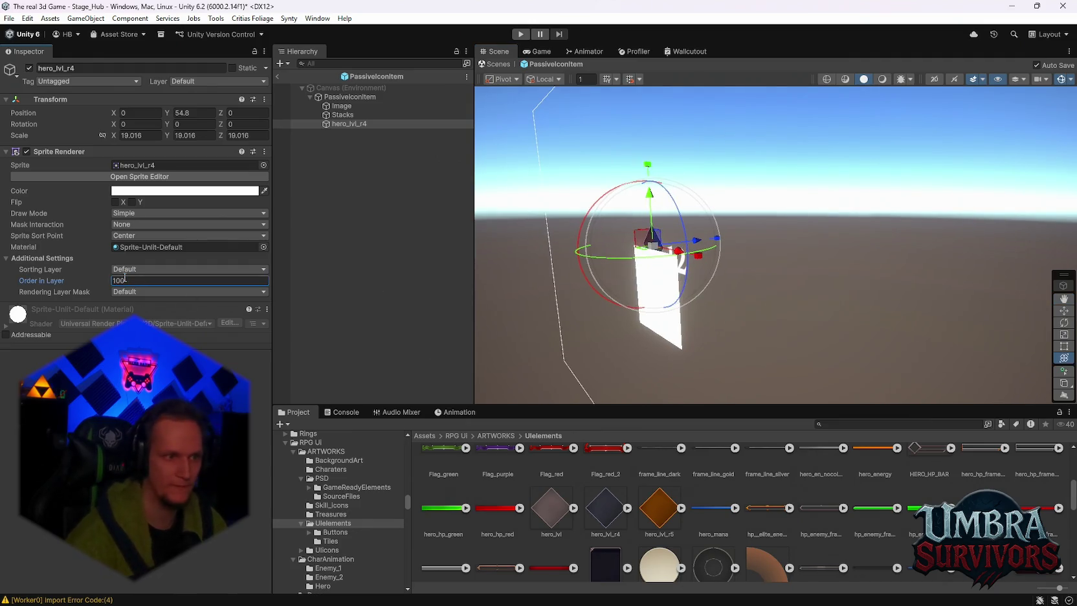
pyautogui.moveTo(632, 269)
pyautogui.mouseDown()
pyautogui.moveTo(653, 253)
pyautogui.moveTo(626, 235)
pyautogui.mouseUp()
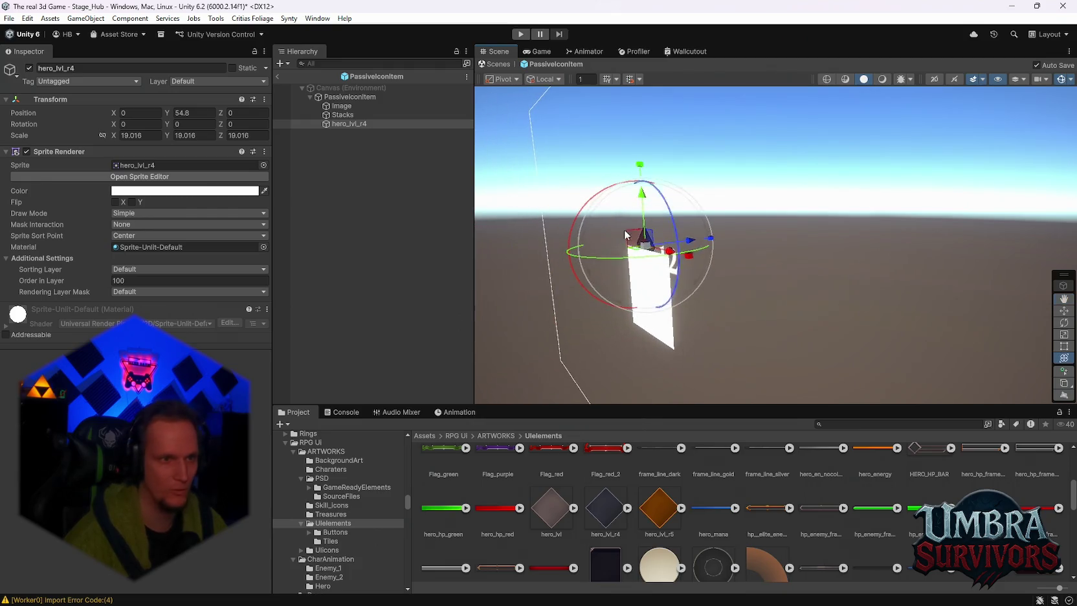
pyautogui.moveTo(596, 333); pyautogui.dragTo(780, 266)
pyautogui.click(188, 269)
pyautogui.click(150, 296)
# Move the diamond along X, place Stacks below it, and set Order in Layer 0
pyautogui.moveTo(995, 262)
pyautogui.mouseDown()
pyautogui.moveTo(796, 282)
pyautogui.moveTo(893, 304)
pyautogui.mouseUp()
pyautogui.moveTo(704, 216); pyautogui.dragTo(775, 215)
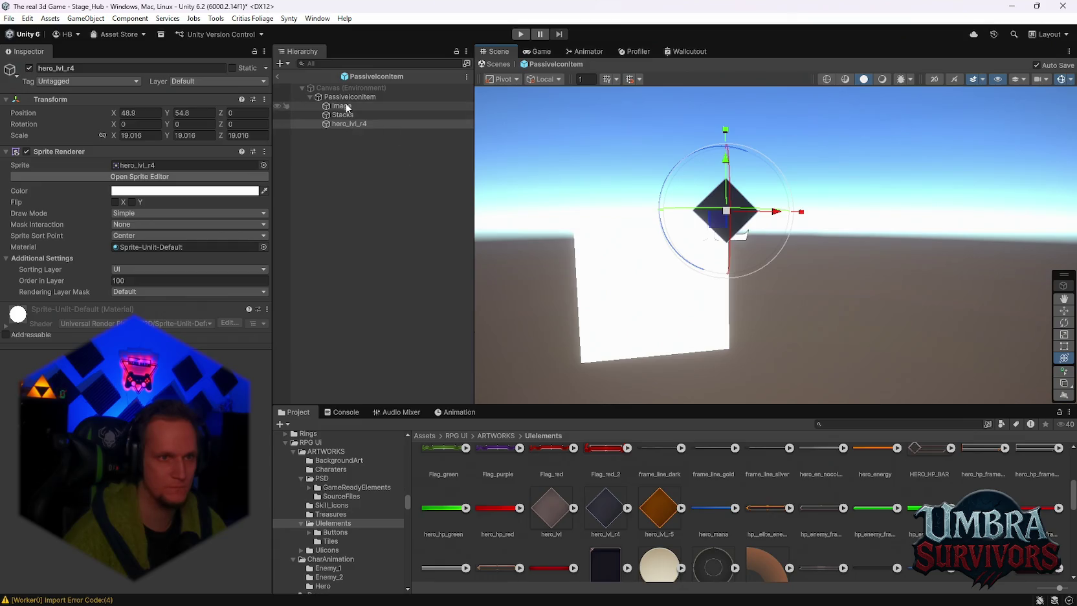
pyautogui.moveTo(343, 115); pyautogui.dragTo(345, 132)
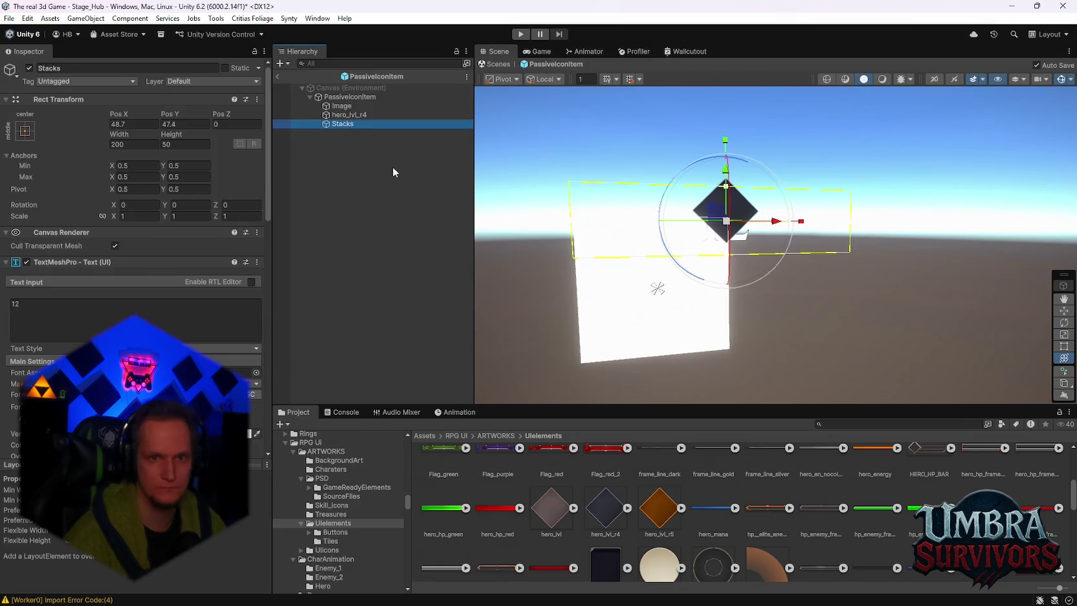
pyautogui.scroll(-3, 163, 322)
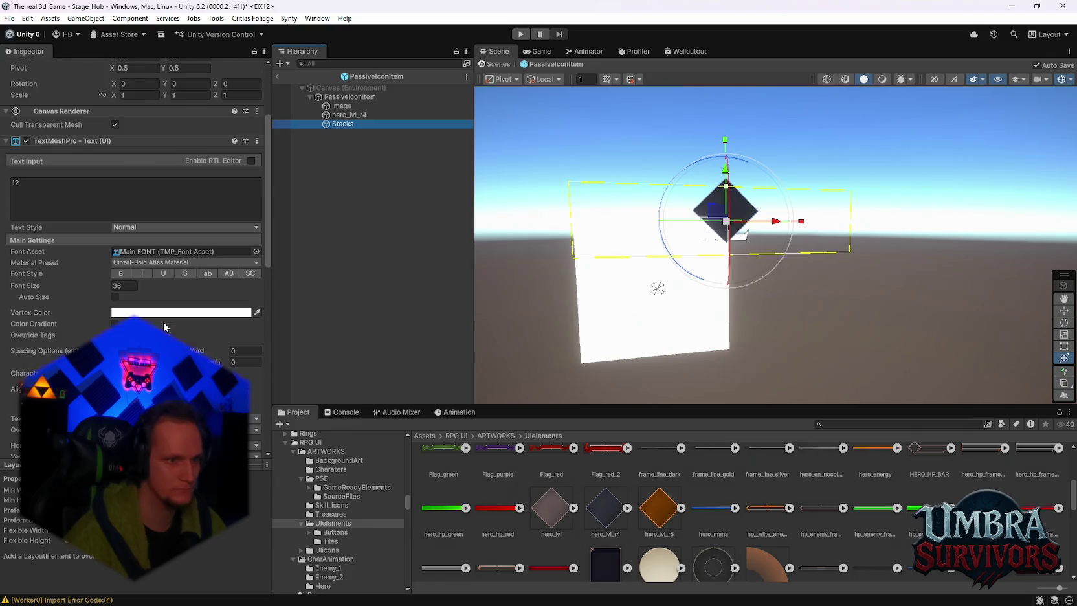
pyautogui.press('Up')
pyautogui.click(146, 280)
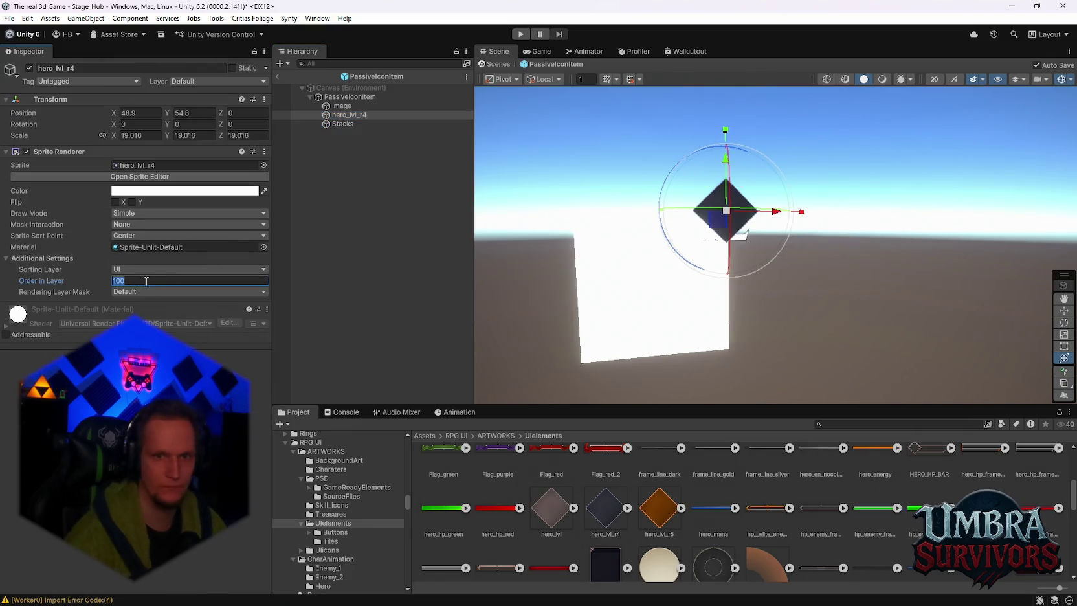
pyautogui.write('0')
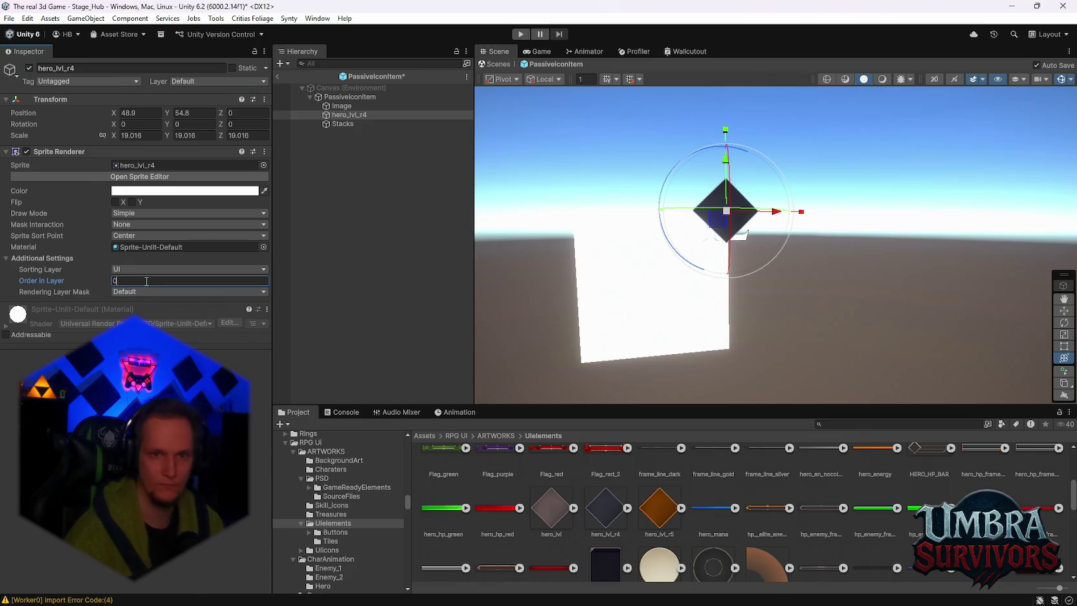
pyautogui.moveTo(642, 245)
pyautogui.mouseDown()
pyautogui.moveTo(629, 249)
pyautogui.moveTo(682, 262)
pyautogui.moveTo(619, 279)
pyautogui.moveTo(678, 315)
pyautogui.moveTo(534, 316)
pyautogui.moveTo(808, 310)
pyautogui.moveTo(657, 330)
pyautogui.mouseUp()
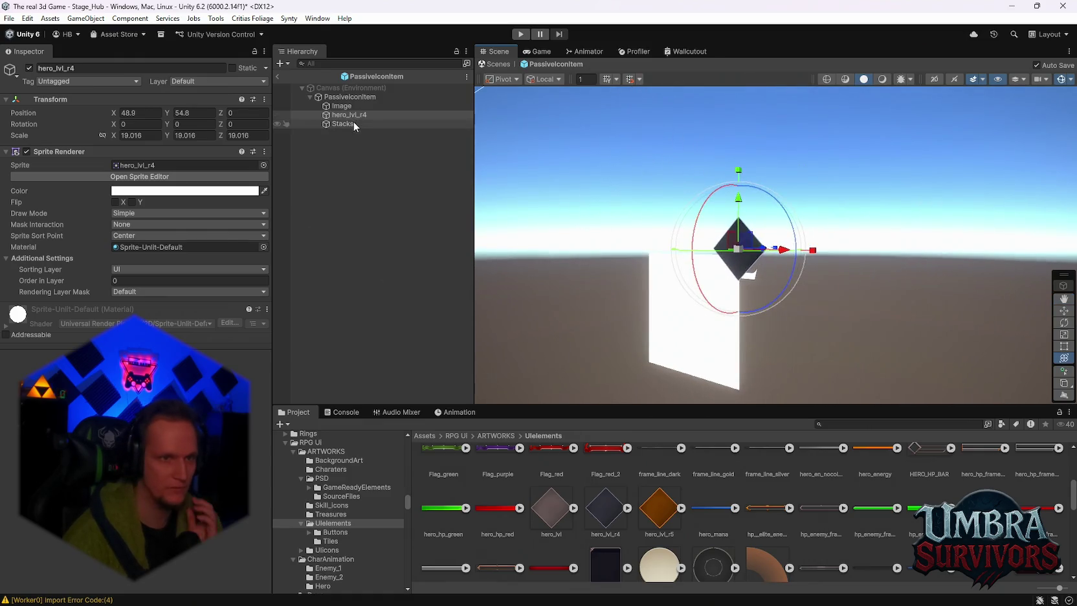
# Set the Stacks text's Z position to -13.58 and check its layer options
pyautogui.click(353, 123)
pyautogui.click(224, 121)
pyautogui.write('-13.58')
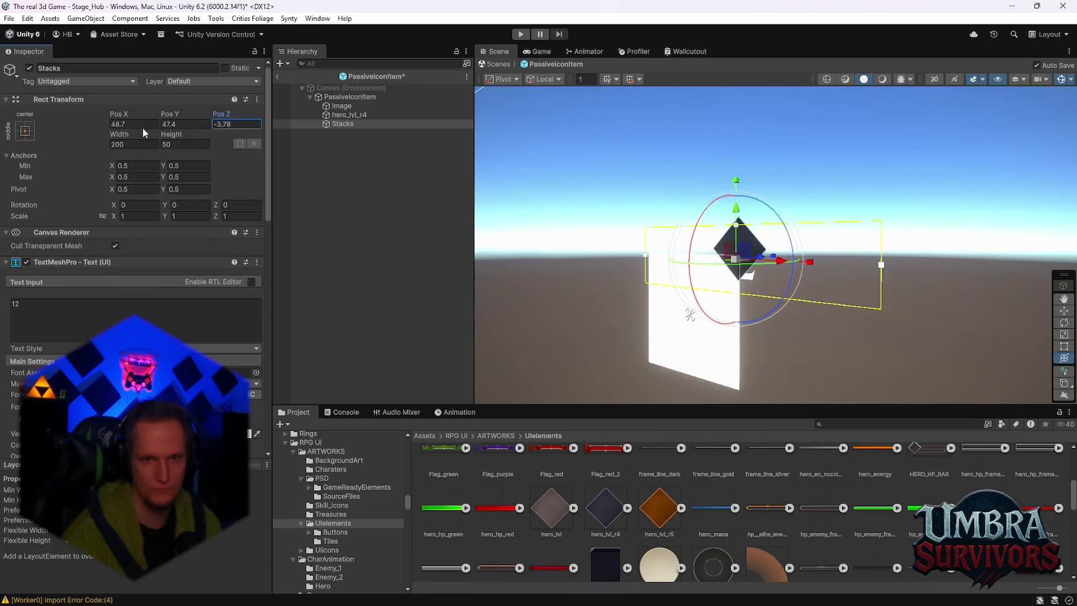
pyautogui.press('Return')
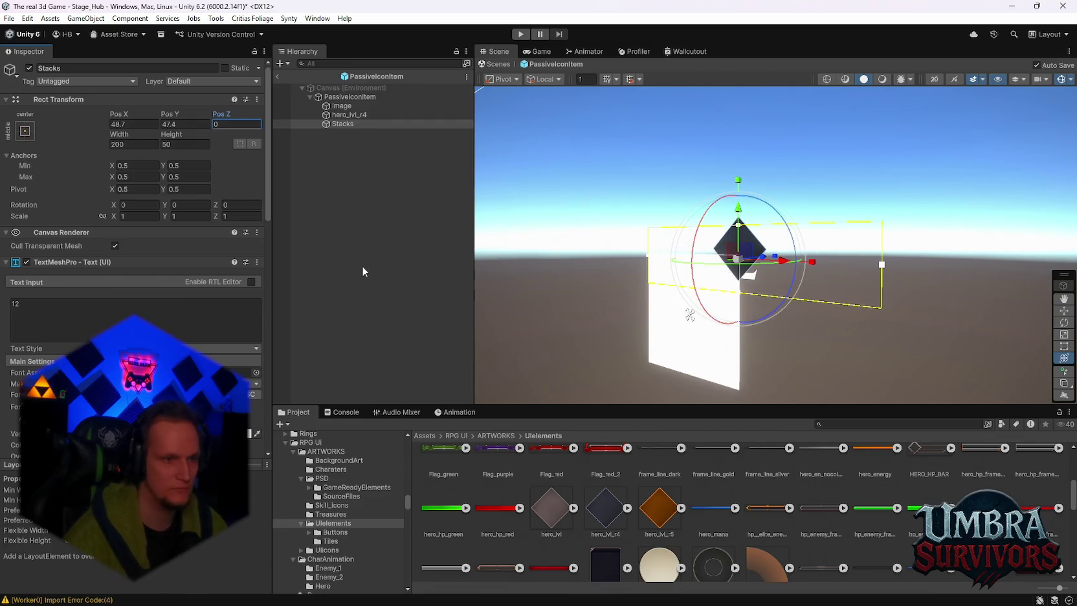
pyautogui.scroll(-10, 142, 275)
pyautogui.scroll(10, 149, 281)
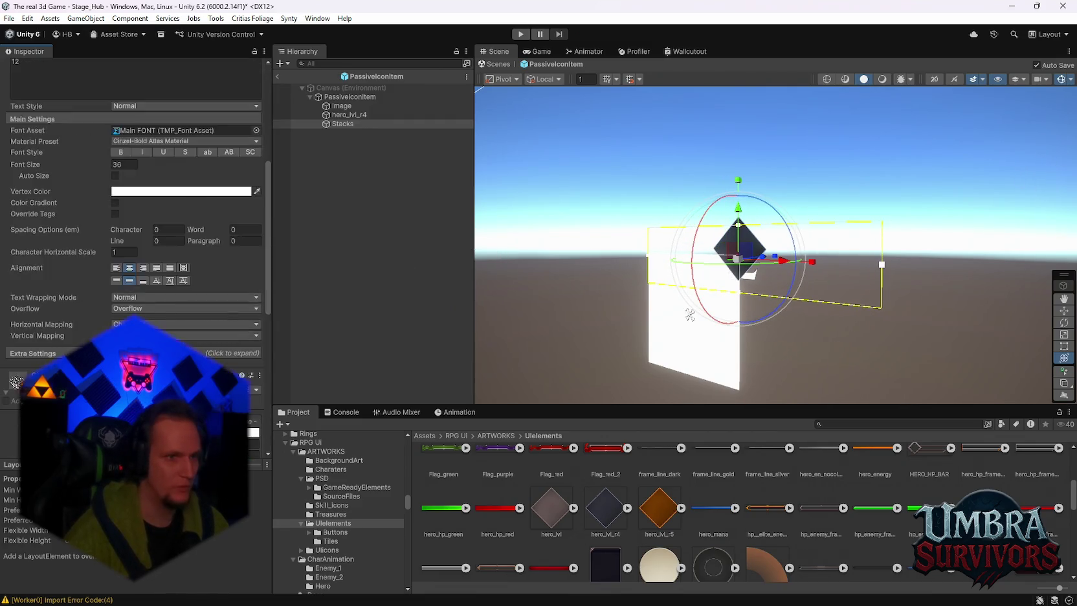
pyautogui.click(194, 81)
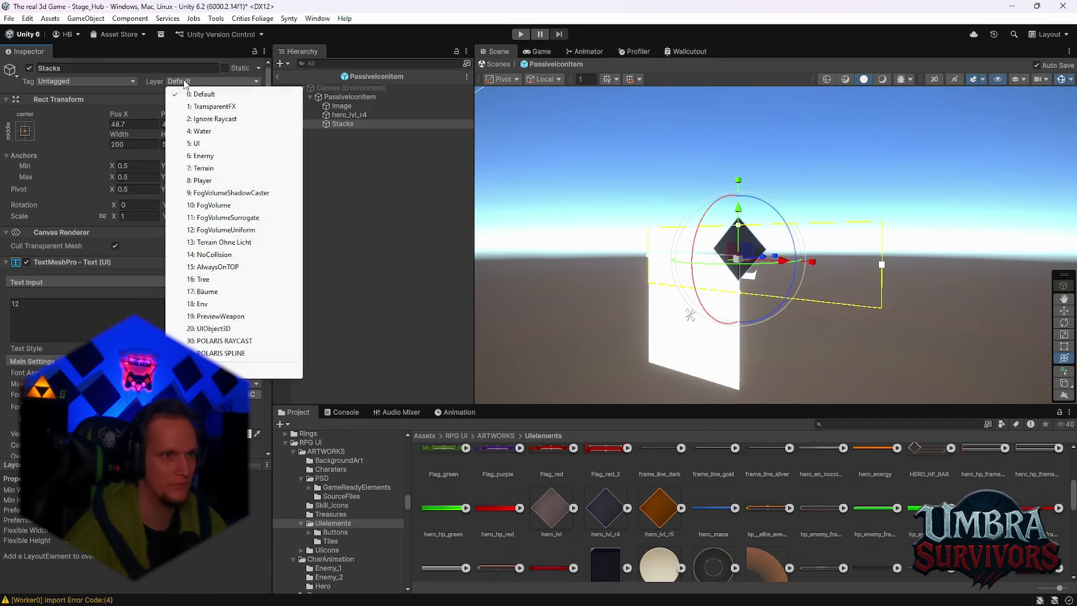
# Inspect the hero_lvl_r4 sprite's import settings, then delete the diamond object from the prefab
pyautogui.click(350, 114)
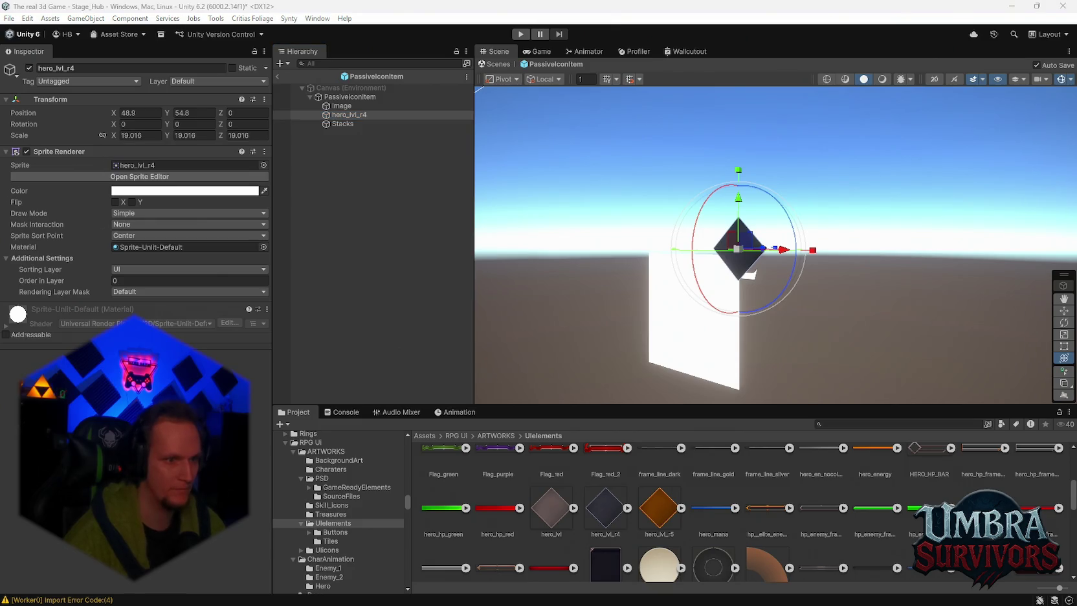
pyautogui.press('f')
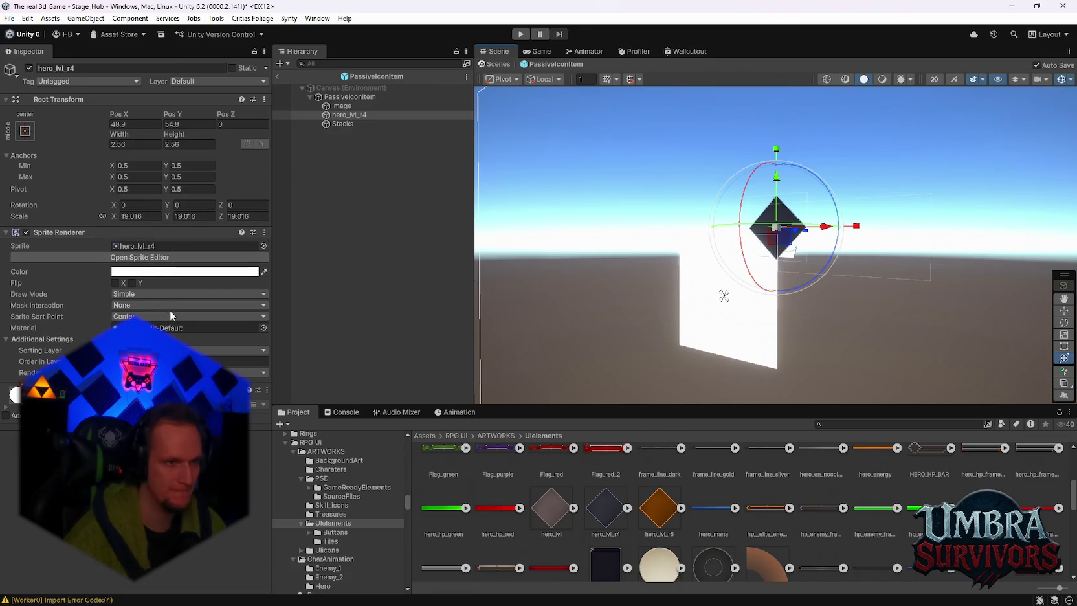
pyautogui.click(137, 246)
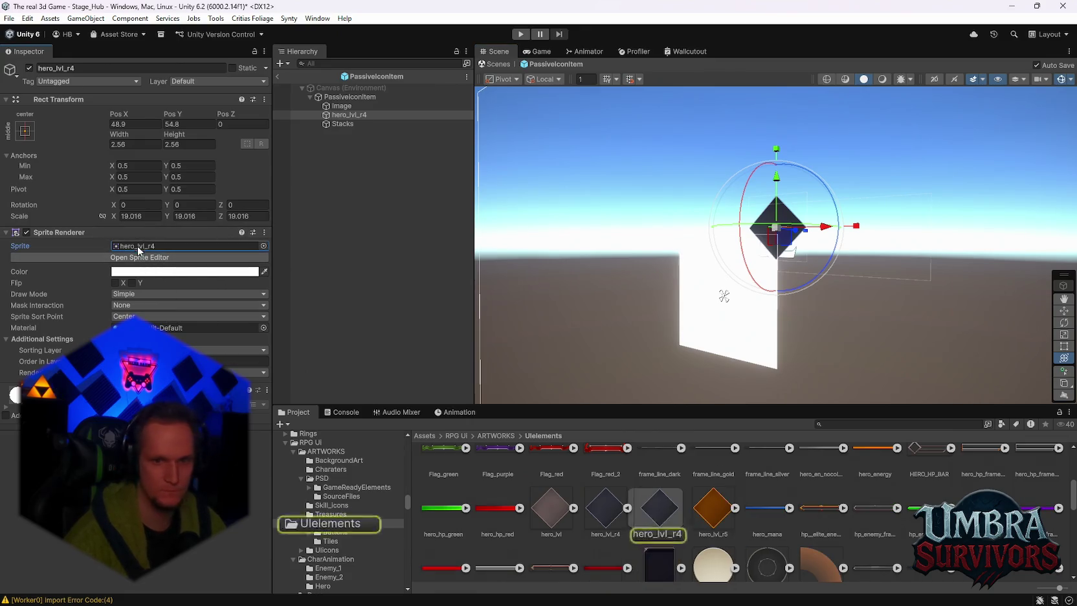
pyautogui.click(661, 517)
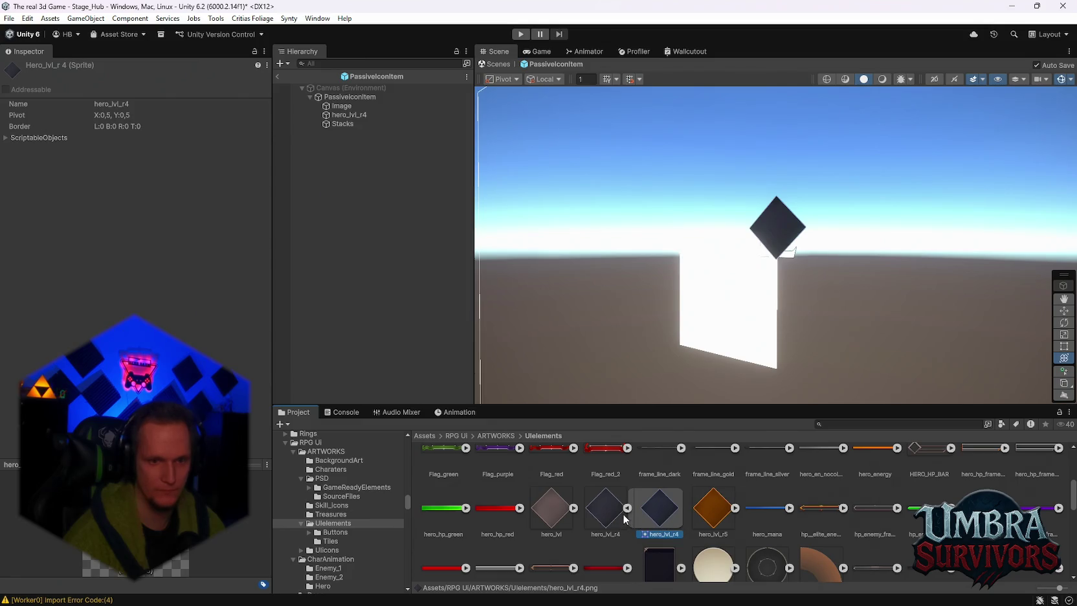
pyautogui.click(626, 509)
pyautogui.click(607, 512)
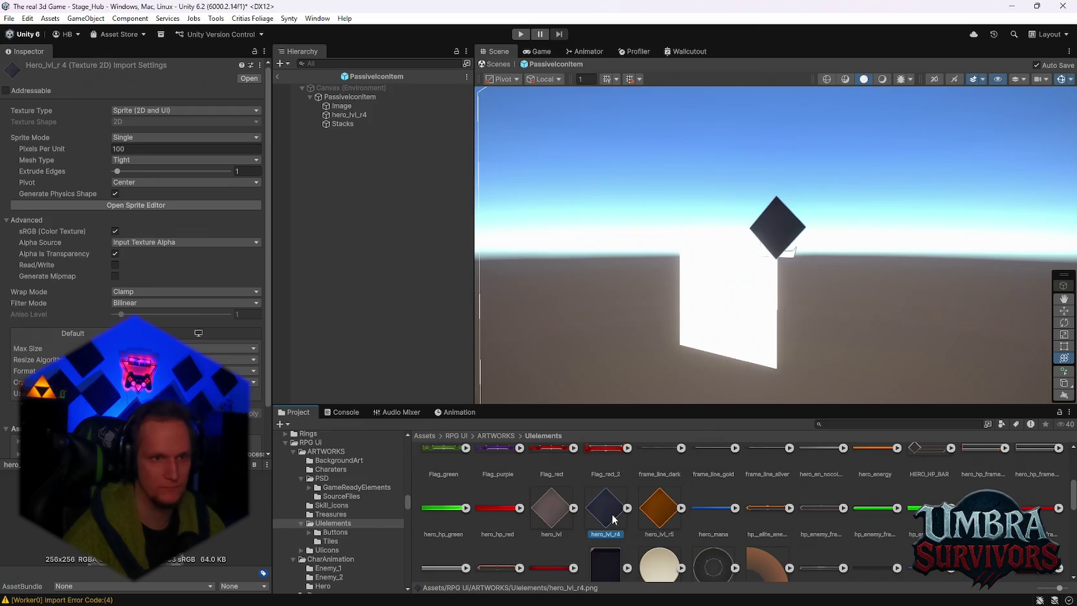
pyautogui.click(345, 107)
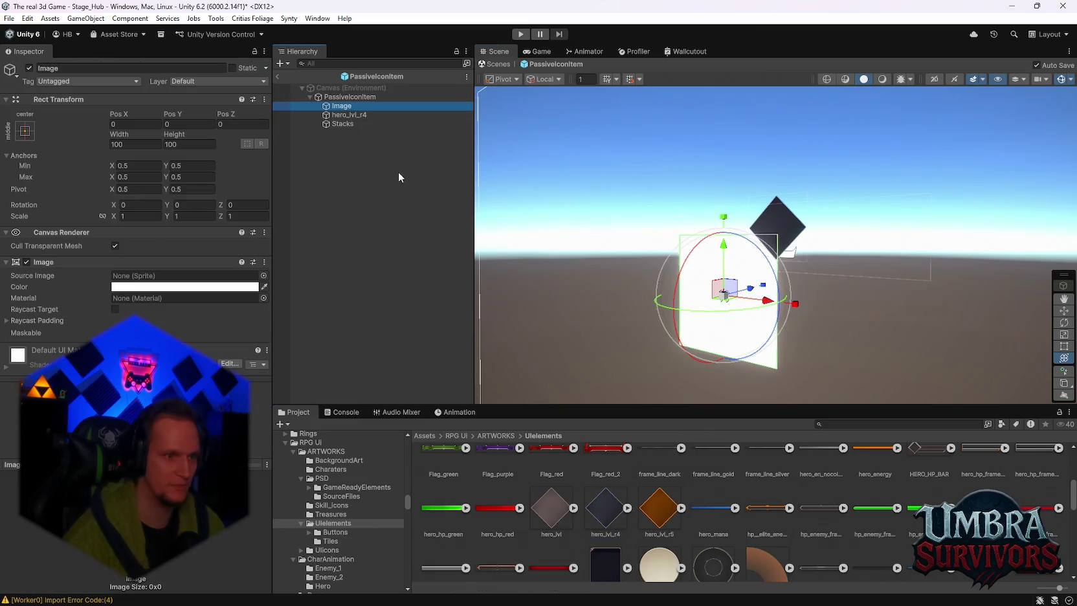
pyautogui.click(340, 123)
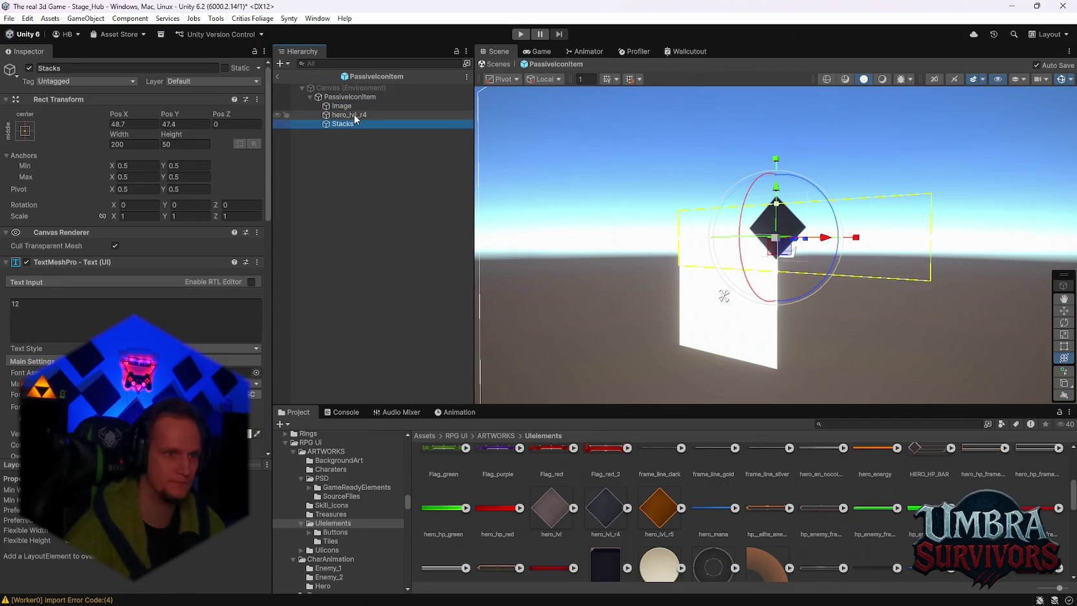
pyautogui.click(352, 115)
pyautogui.press('Delete')
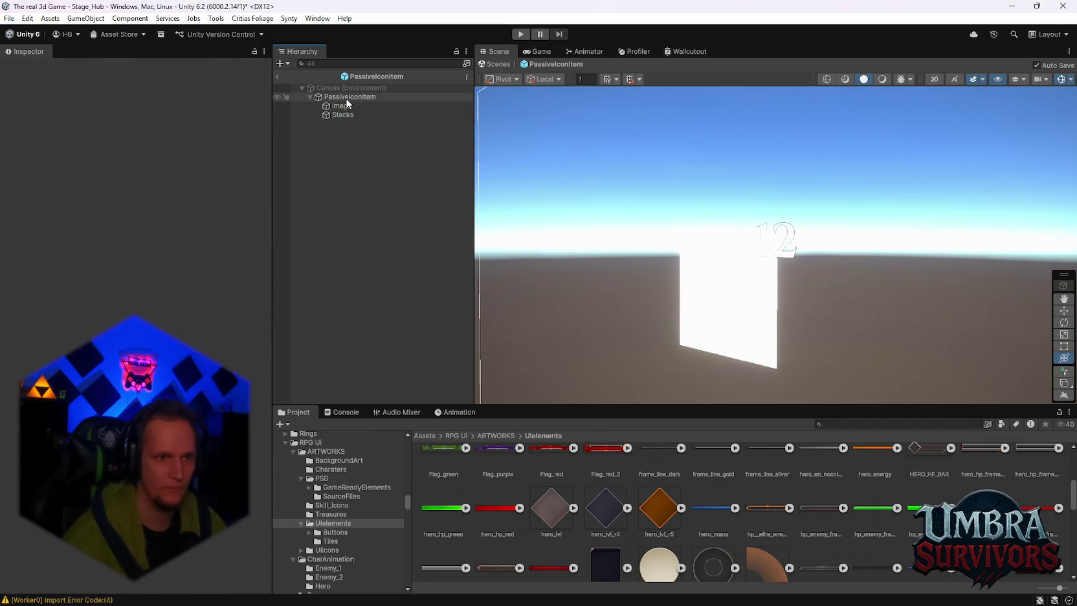
# Add a new UI Image (1) child under PassiveIconItem
pyautogui.rightClick(346, 98)
pyautogui.moveTo(395, 396)
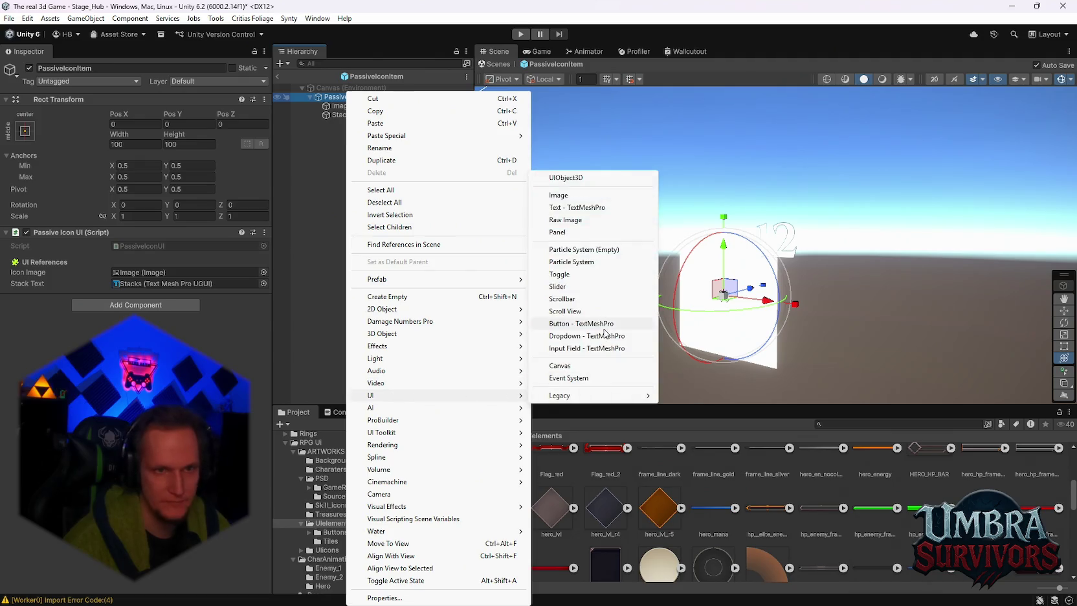
pyautogui.click(561, 195)
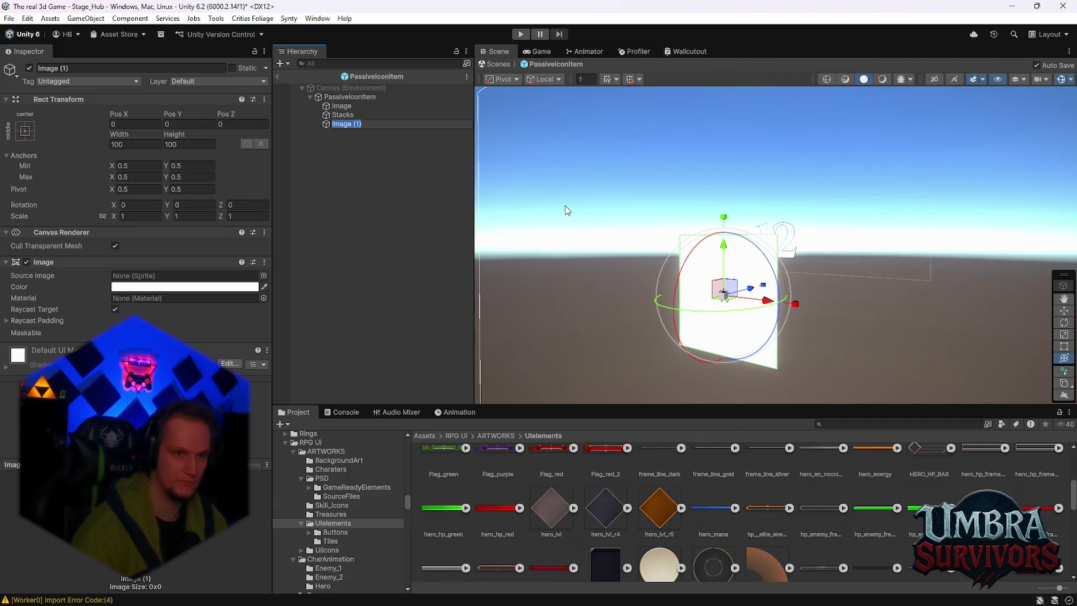
pyautogui.moveTo(615, 501); pyautogui.dragTo(343, 124)
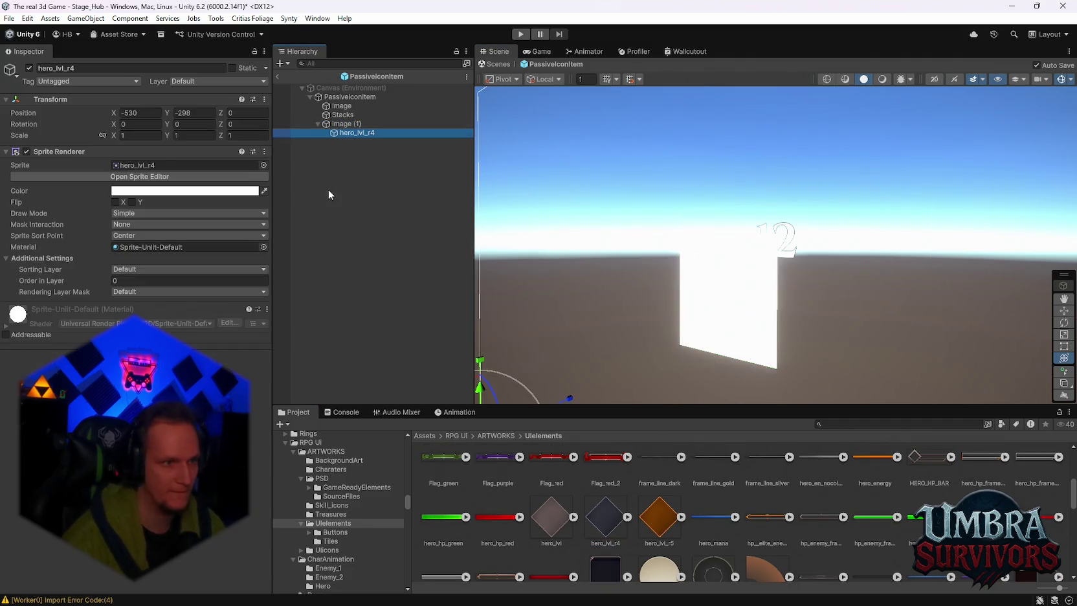
pyautogui.click(350, 124)
# Set hero_lvl_r4 as Image (1)'s Source Image and delete the stray sprite object
pyautogui.moveTo(360, 135); pyautogui.dragTo(157, 272)
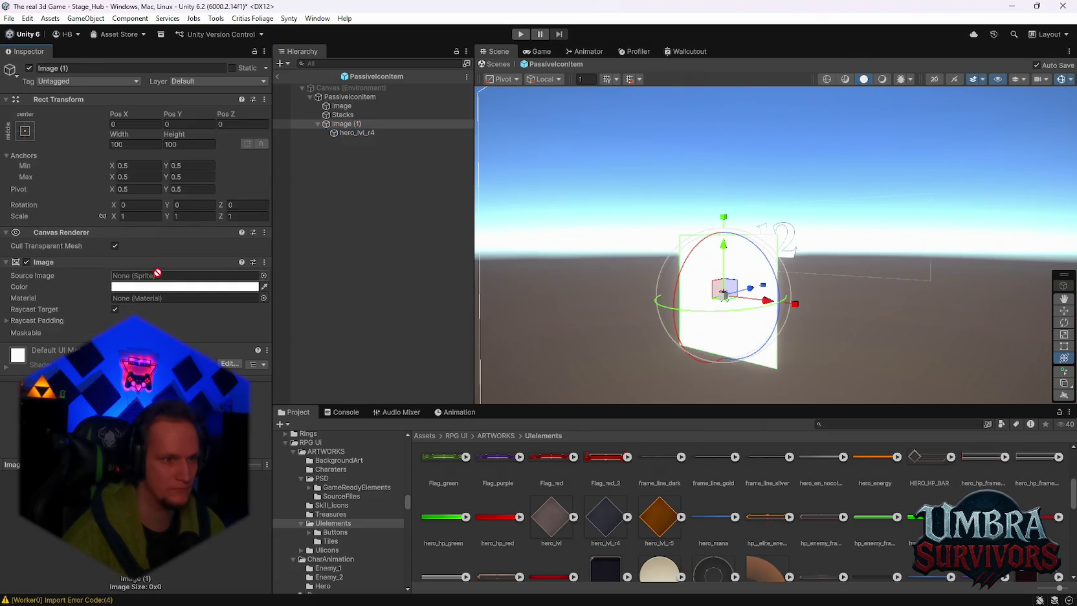
pyautogui.moveTo(239, 228); pyautogui.dragTo(355, 135)
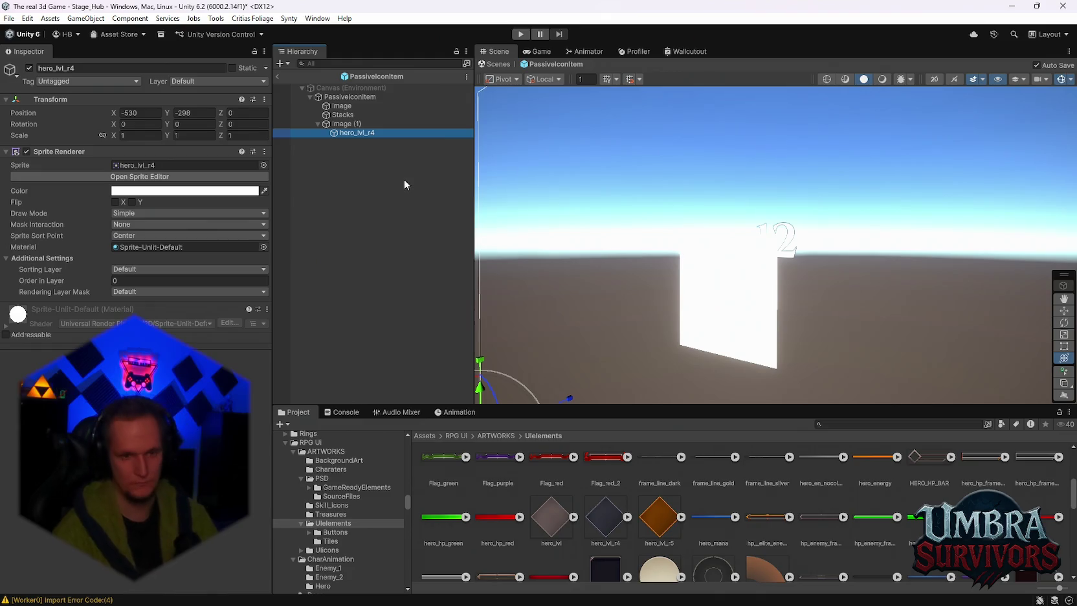
pyautogui.press('Delete')
pyautogui.click(364, 124)
pyautogui.moveTo(588, 521); pyautogui.dragTo(155, 277)
# Resize the diamond to scale 0.682844 and order Image (1) behind the 12 count
pyautogui.scroll(3, 614, 266)
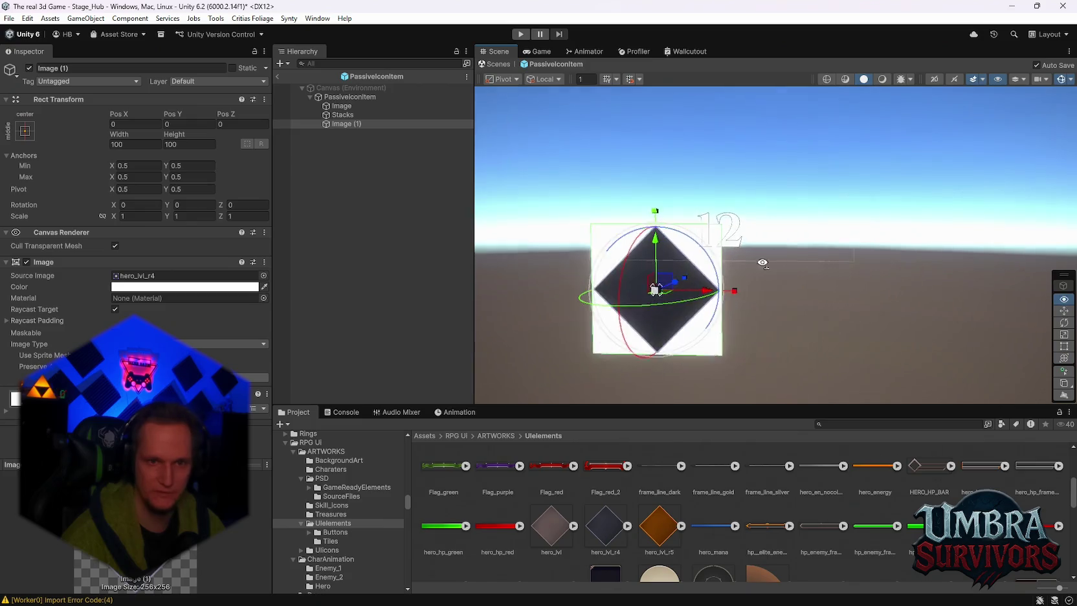
pyautogui.moveTo(711, 317); pyautogui.dragTo(673, 320)
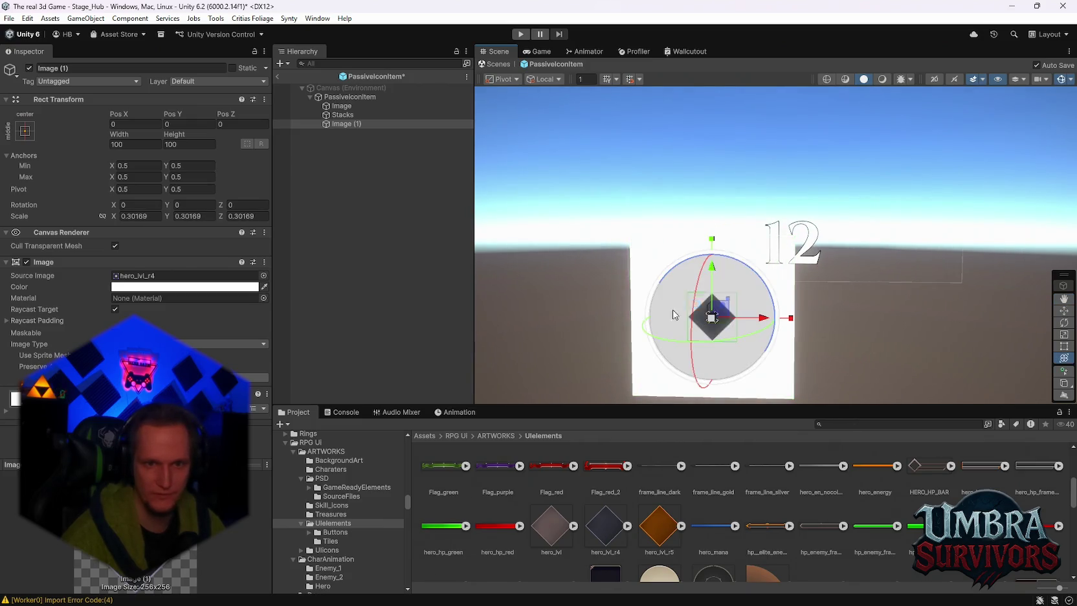
pyautogui.moveTo(744, 314)
pyautogui.mouseDown()
pyautogui.moveTo(744, 246)
pyautogui.moveTo(852, 253)
pyautogui.mouseUp()
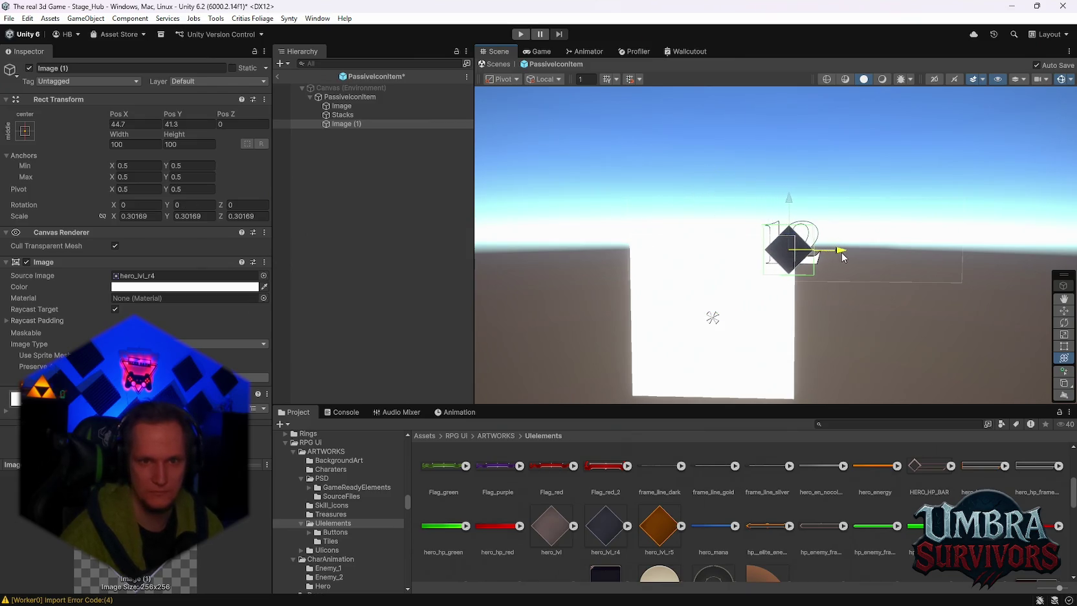
pyautogui.moveTo(348, 124); pyautogui.dragTo(346, 119)
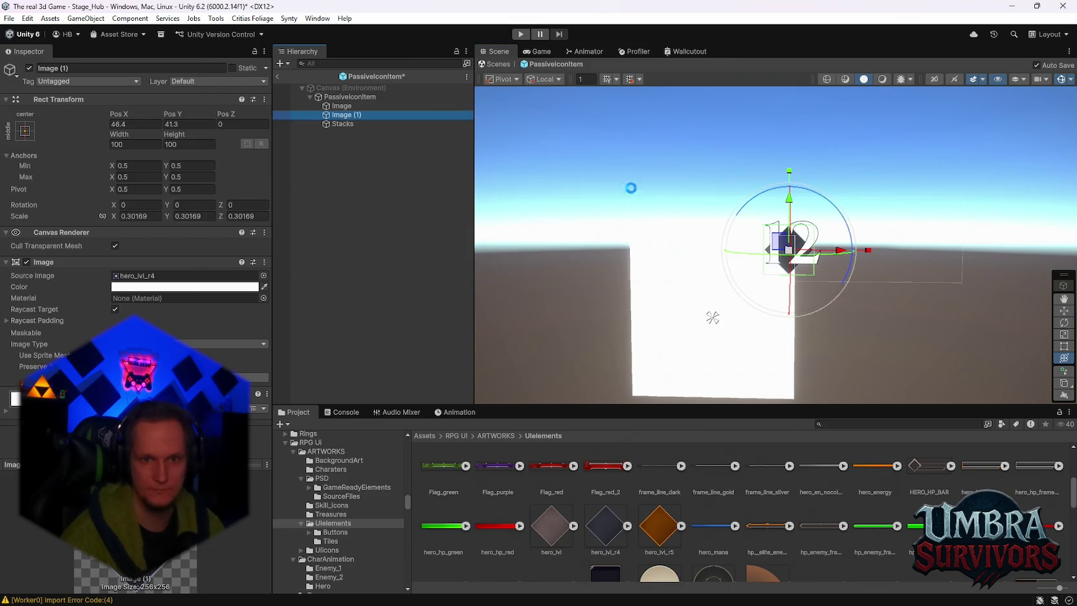
pyautogui.moveTo(785, 244); pyautogui.dragTo(865, 256)
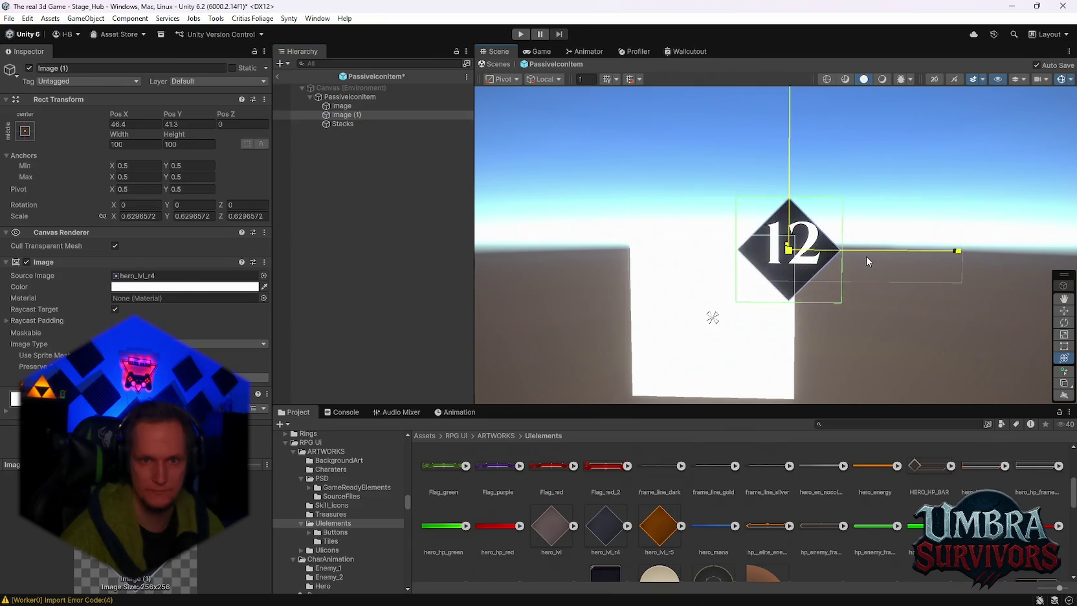
pyautogui.moveTo(789, 198); pyautogui.dragTo(789, 195)
pyautogui.moveTo(789, 246); pyautogui.dragTo(801, 242)
pyautogui.moveTo(759, 277)
pyautogui.mouseDown()
pyautogui.moveTo(766, 220)
pyautogui.moveTo(742, 232)
pyautogui.mouseUp()
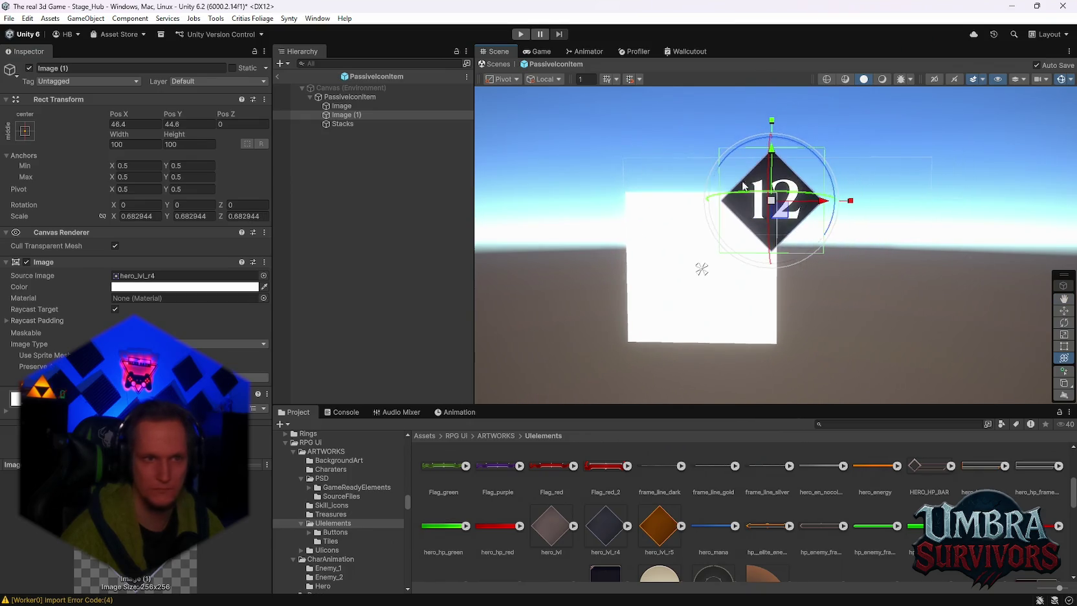
pyautogui.click(357, 125)
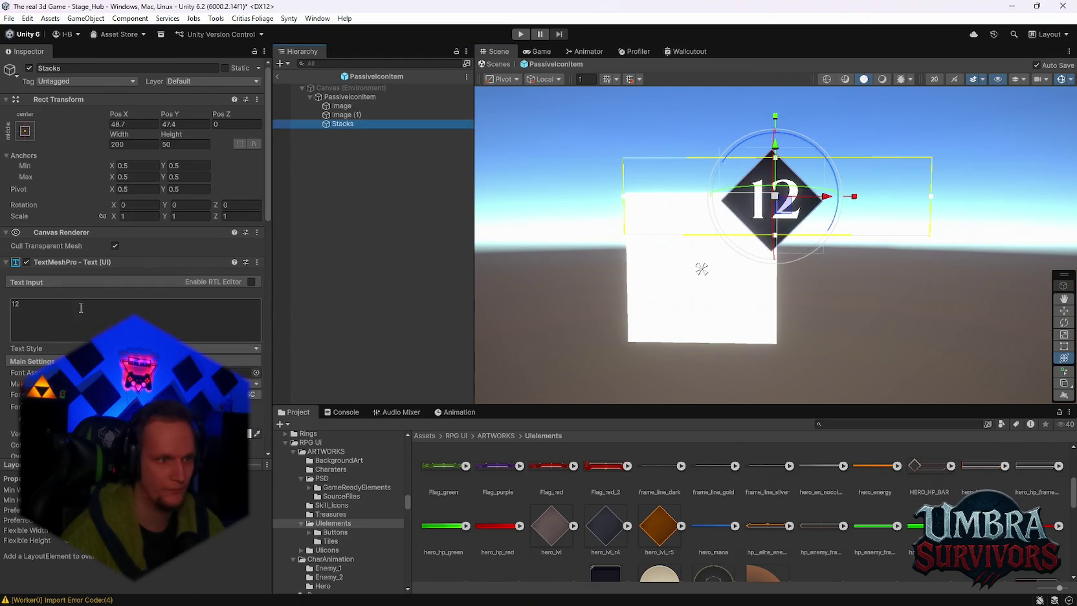
# Try out different values in the Stacks text field, such as 12 and 24
pyautogui.press('BackSpace')
pyautogui.scroll(2, 807, 230)
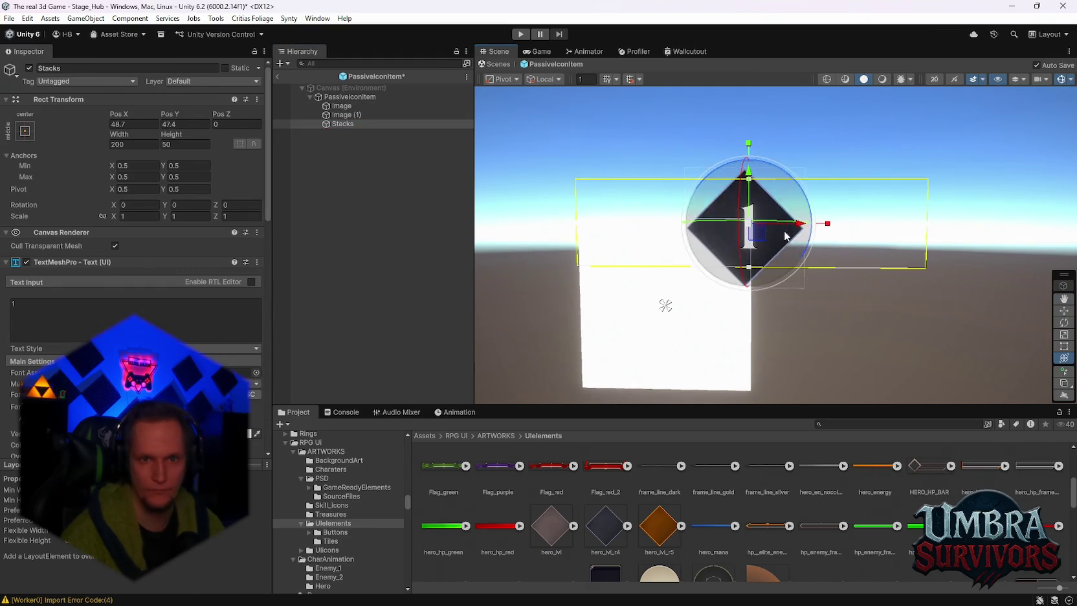
pyautogui.moveTo(801, 231)
pyautogui.mouseDown()
pyautogui.moveTo(805, 245)
pyautogui.moveTo(801, 228)
pyautogui.mouseUp()
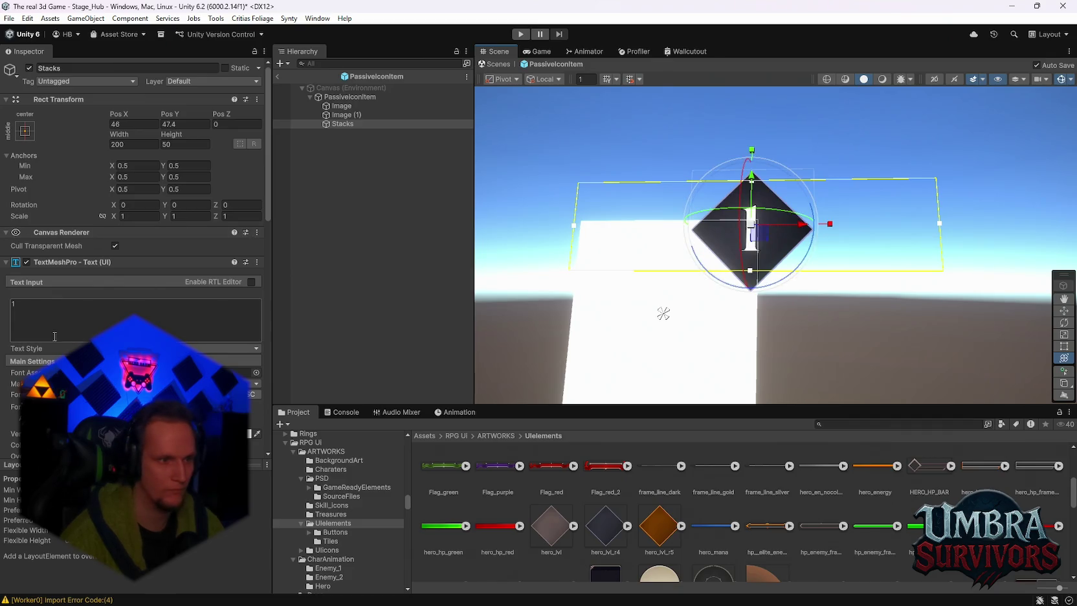
pyautogui.click(37, 308)
pyautogui.write('2')
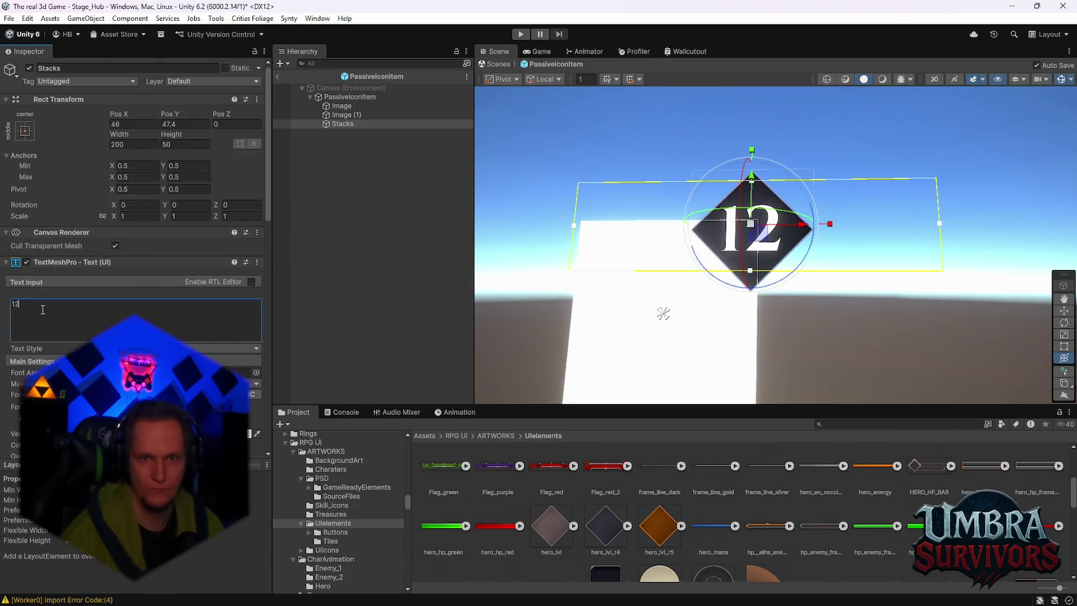
pyautogui.write('f')
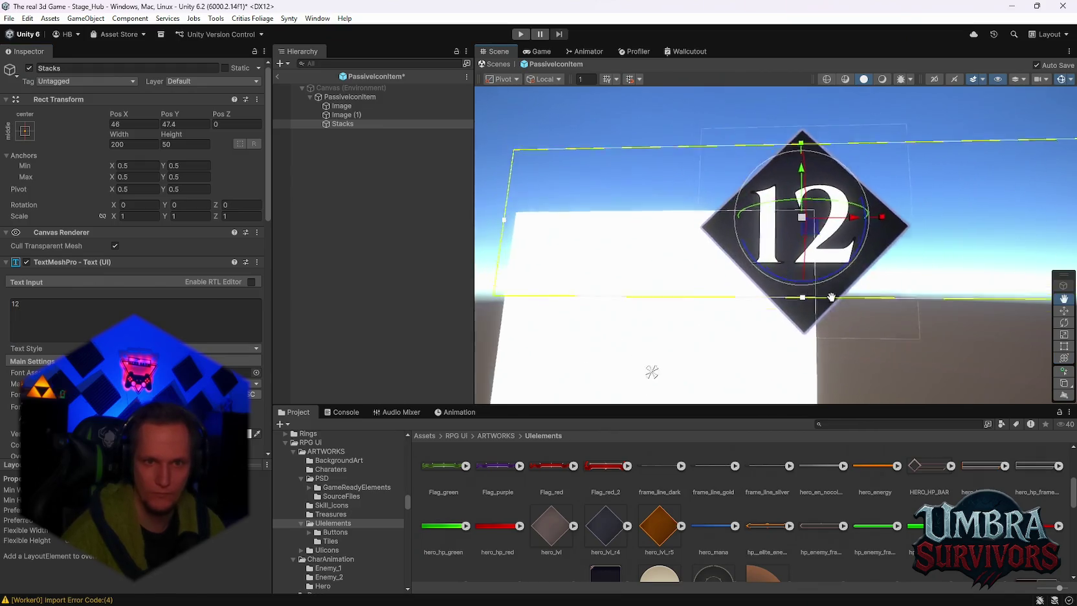
pyautogui.moveTo(52, 318); pyautogui.dragTo(3, 311)
pyautogui.write('2')
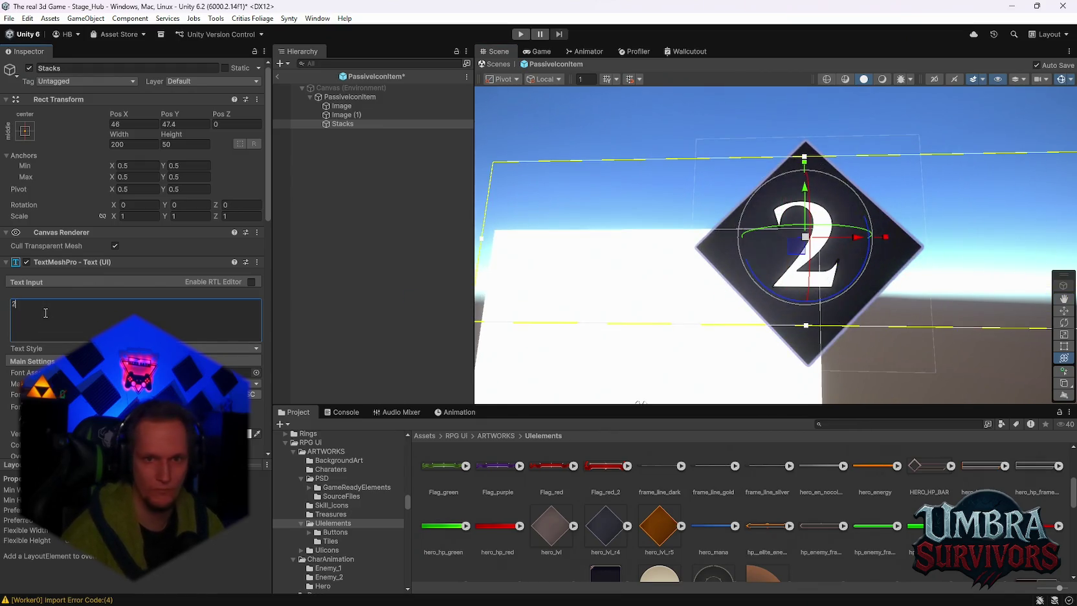
pyautogui.write('3')
pyautogui.press('BackSpace')
pyautogui.write('4')
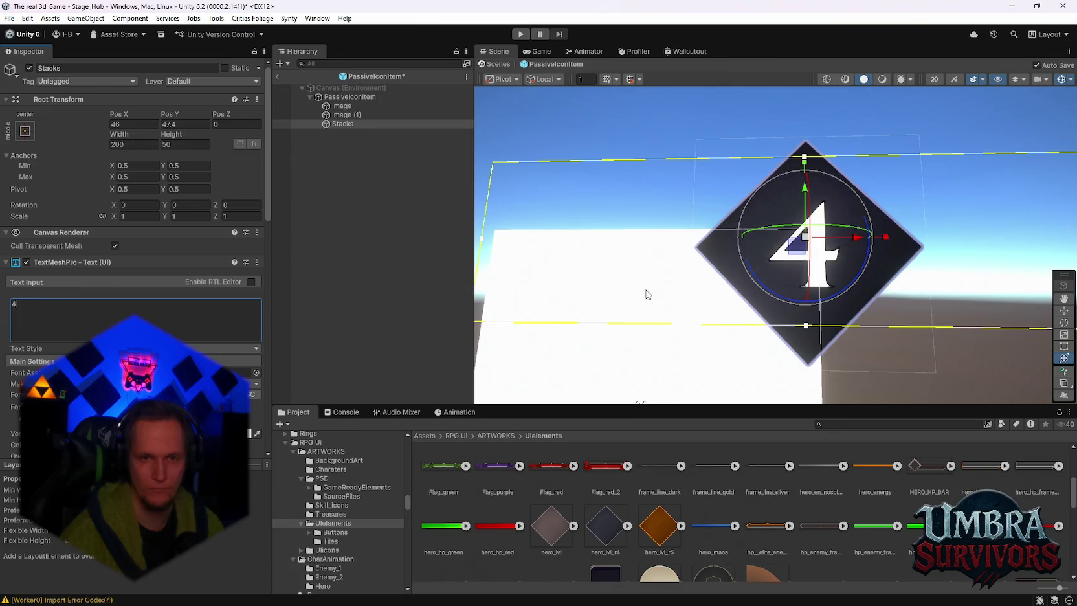
pyautogui.scroll(-5, 647, 294)
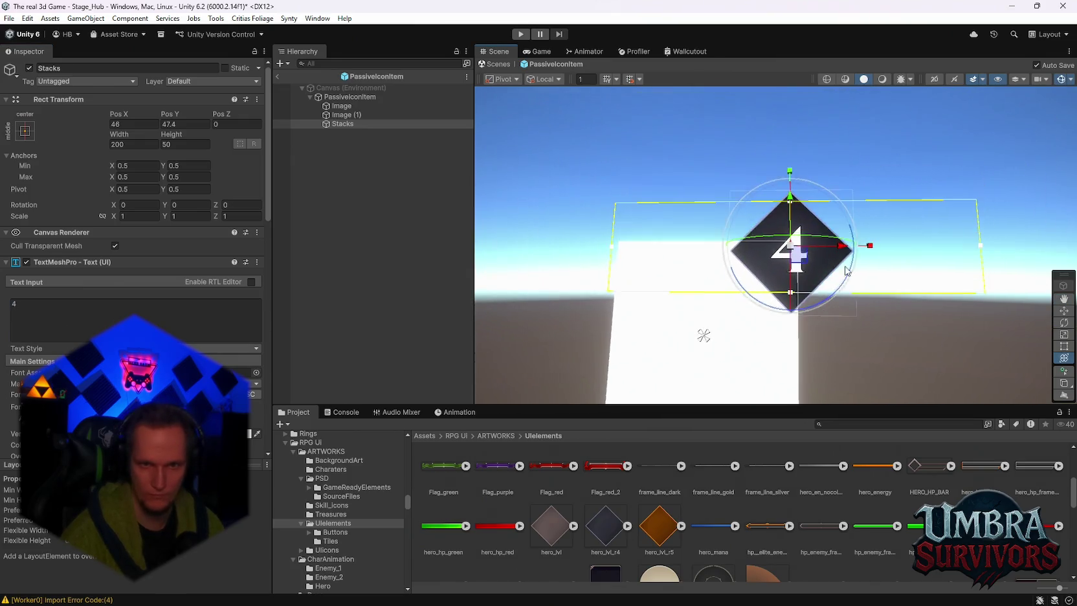
pyautogui.moveTo(847, 270); pyautogui.dragTo(853, 332)
pyautogui.scroll(-3, 133, 259)
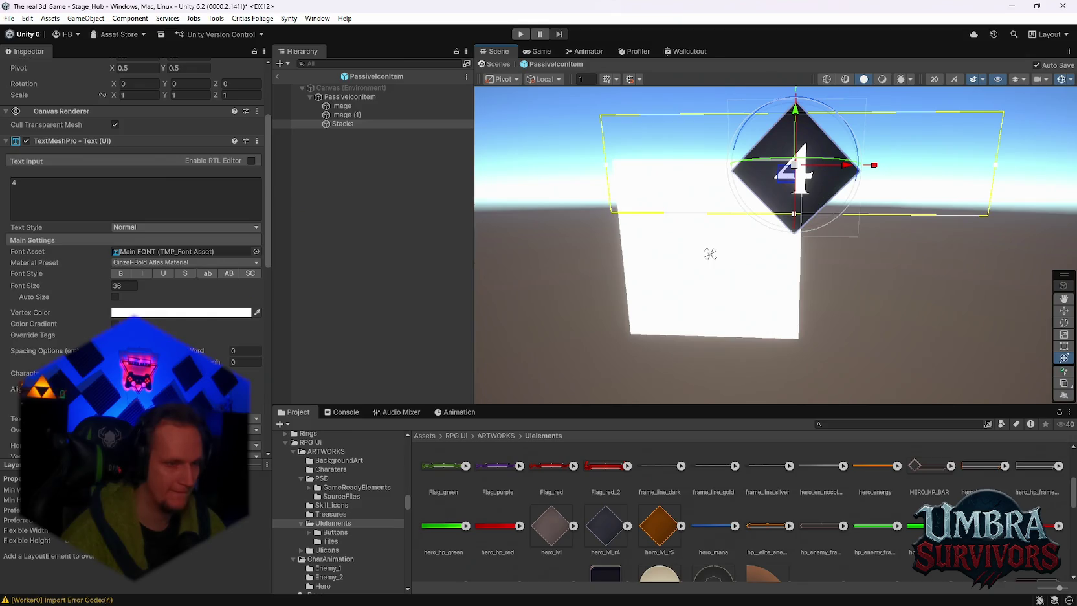
# Enable Auto Size on Stacks, enter 32, and narrow its box from both sides
pyautogui.click(114, 297)
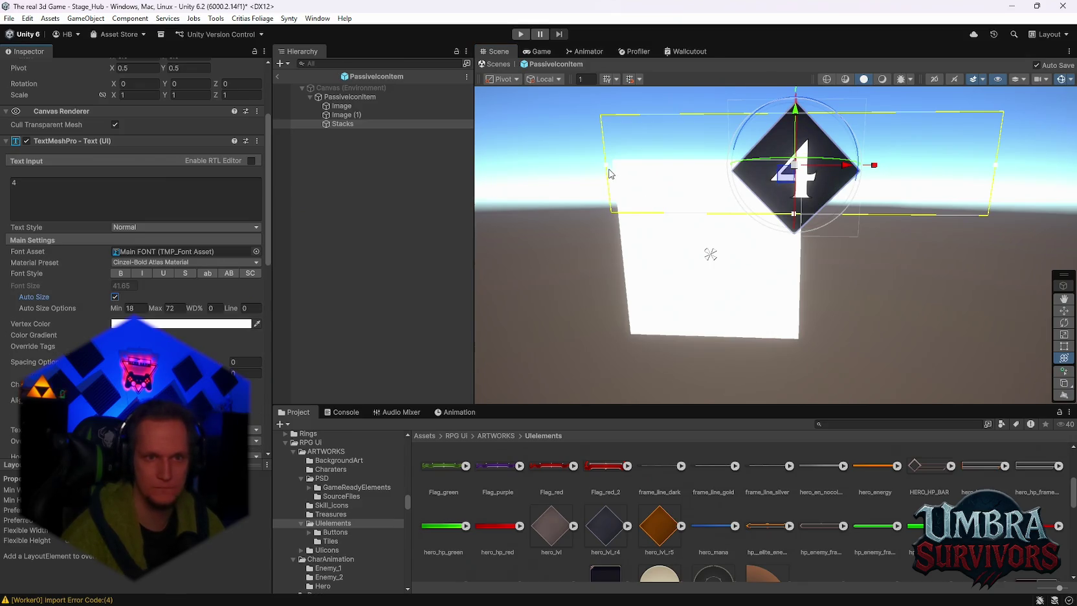
pyautogui.click(45, 184)
pyautogui.write('32')
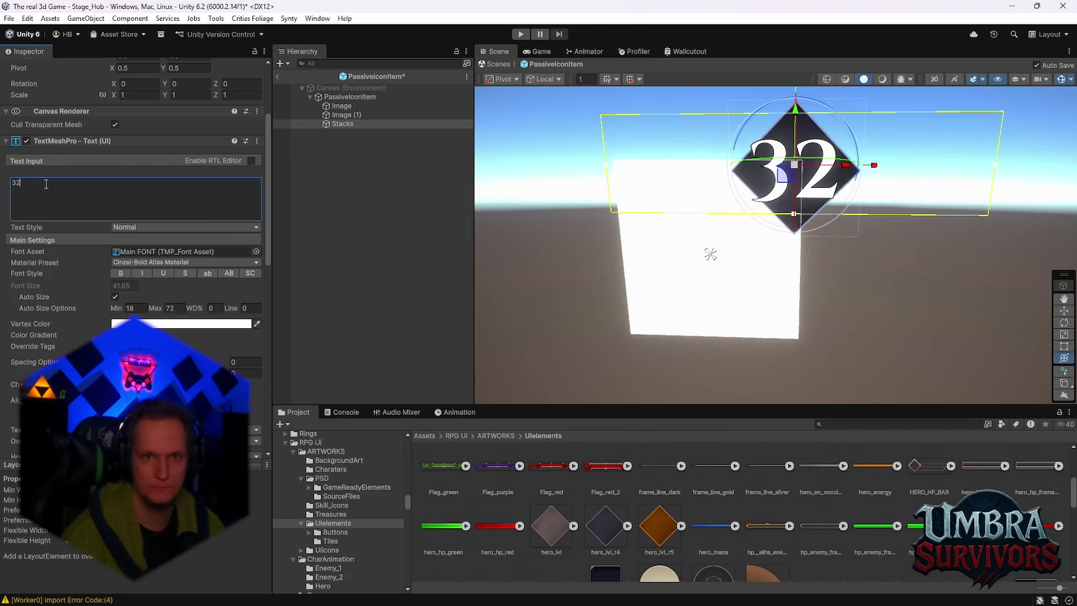
pyautogui.moveTo(611, 167); pyautogui.dragTo(740, 166)
pyautogui.moveTo(1000, 170); pyautogui.dragTo(834, 175)
pyautogui.moveTo(741, 168); pyautogui.dragTo(758, 170)
# Step the Stacks count through 1 to 7, leaving it at 7
pyautogui.click(50, 189)
pyautogui.write('1')
pyautogui.press('BackSpace')
pyautogui.write('2')
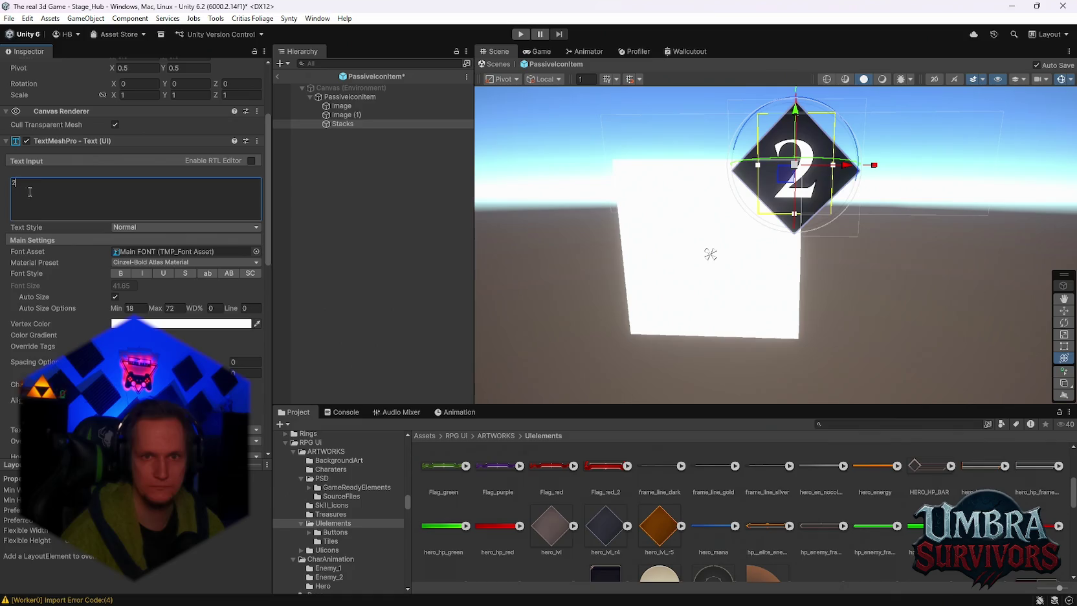
pyautogui.write('3')
pyautogui.press('BackSpace')
pyautogui.write('4')
pyautogui.press('BackSpace')
pyautogui.write('5')
pyautogui.press('BackSpace')
pyautogui.write('6')
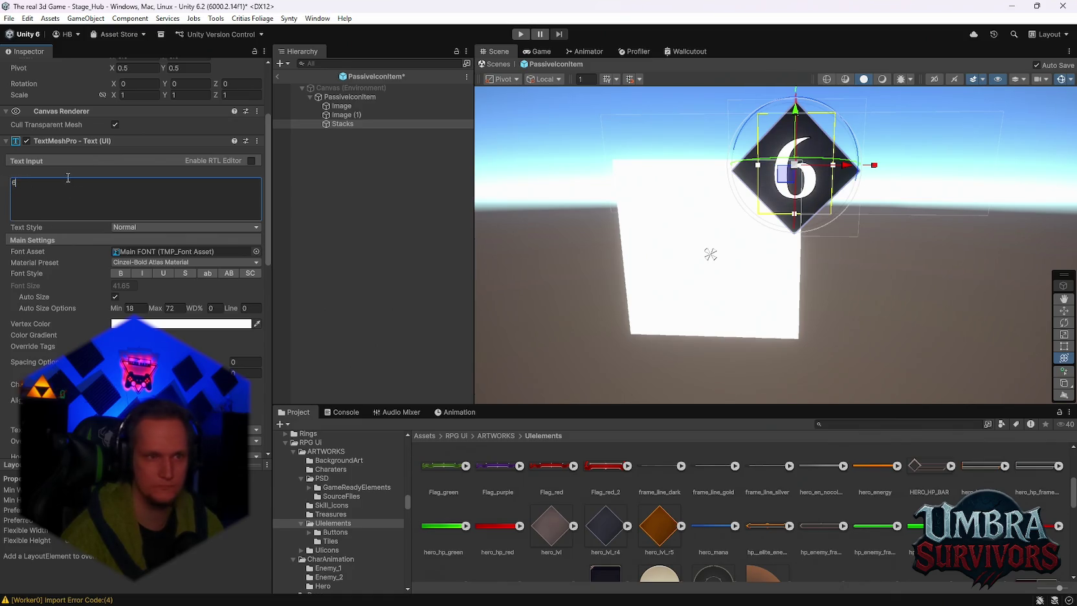
pyautogui.press('BackSpace')
pyautogui.write('7')
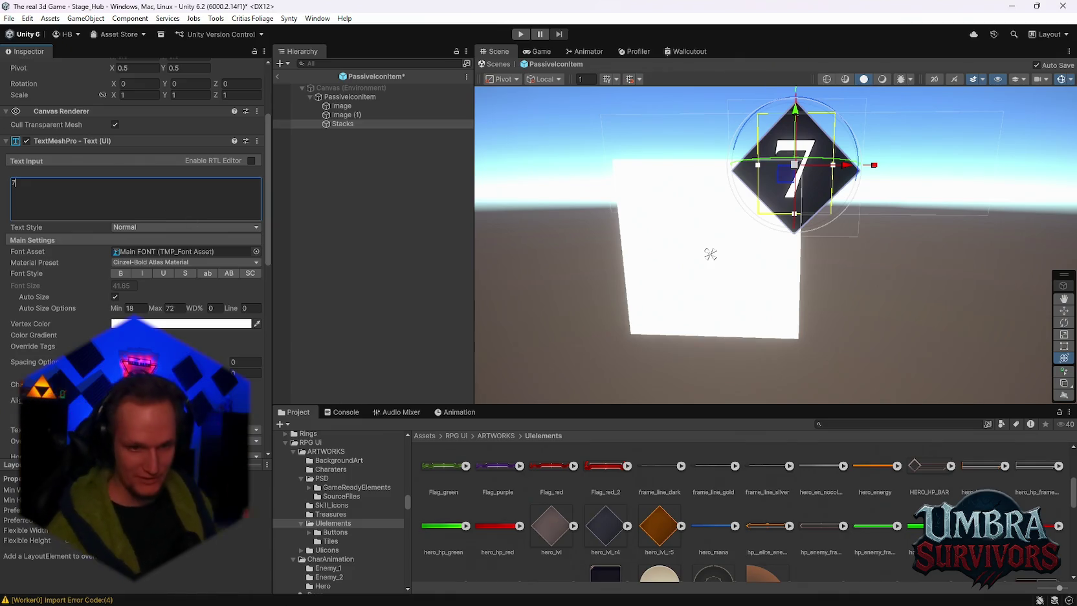
# Bring up the Notepad notes, place the cursor above TODO, then minimise them
pyautogui.moveTo(725, 592)
pyautogui.click(728, 521)
pyautogui.click(88, 184)
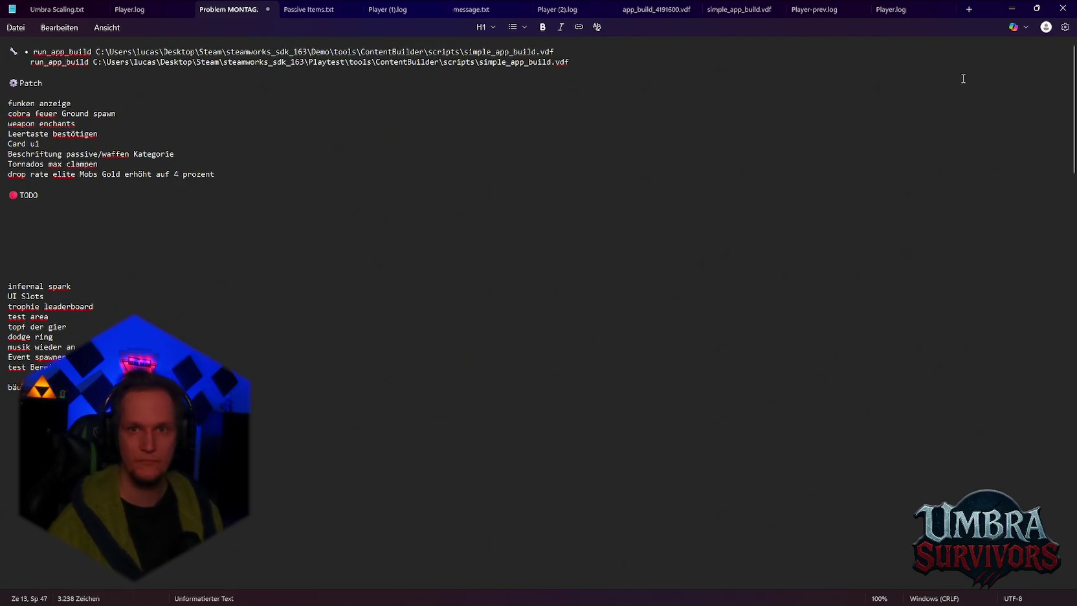
pyautogui.click(1008, 14)
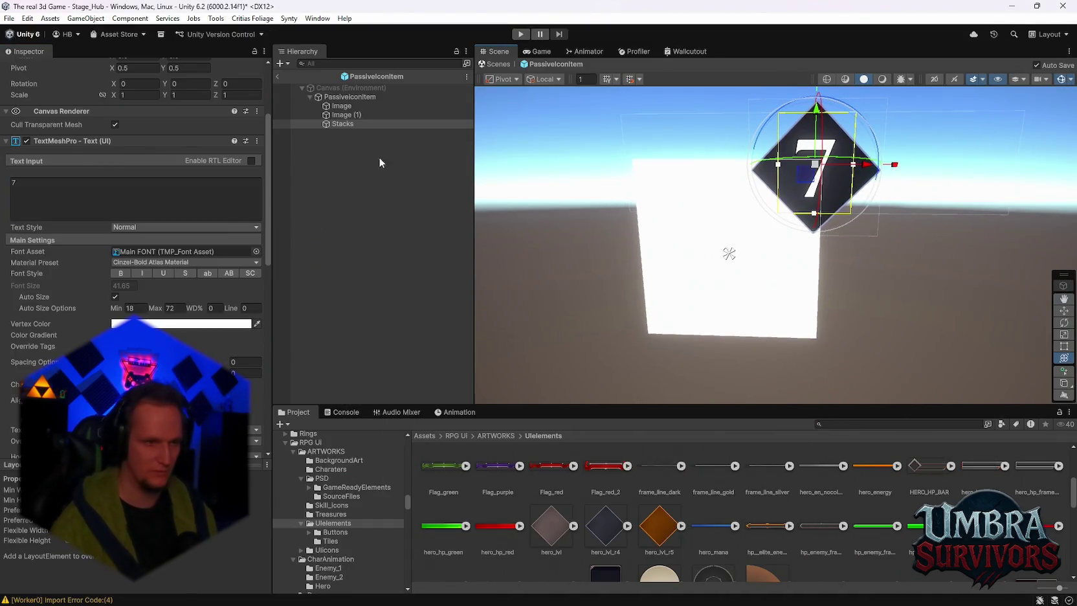
# Leave the PassiveIconItem prefab for the scene and start Play mode
pyautogui.click(339, 97)
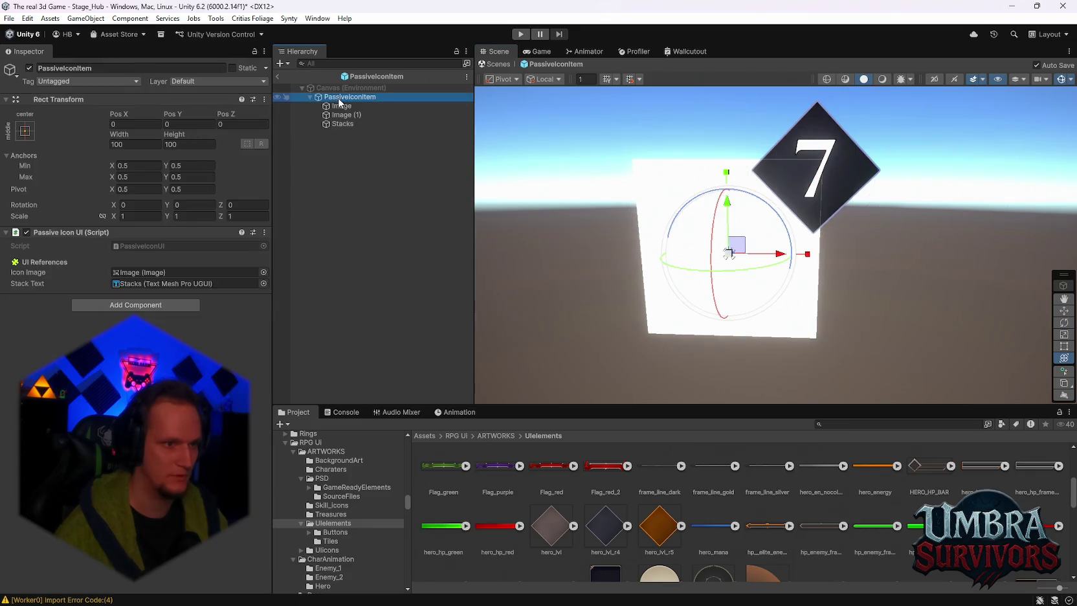
pyautogui.click(277, 76)
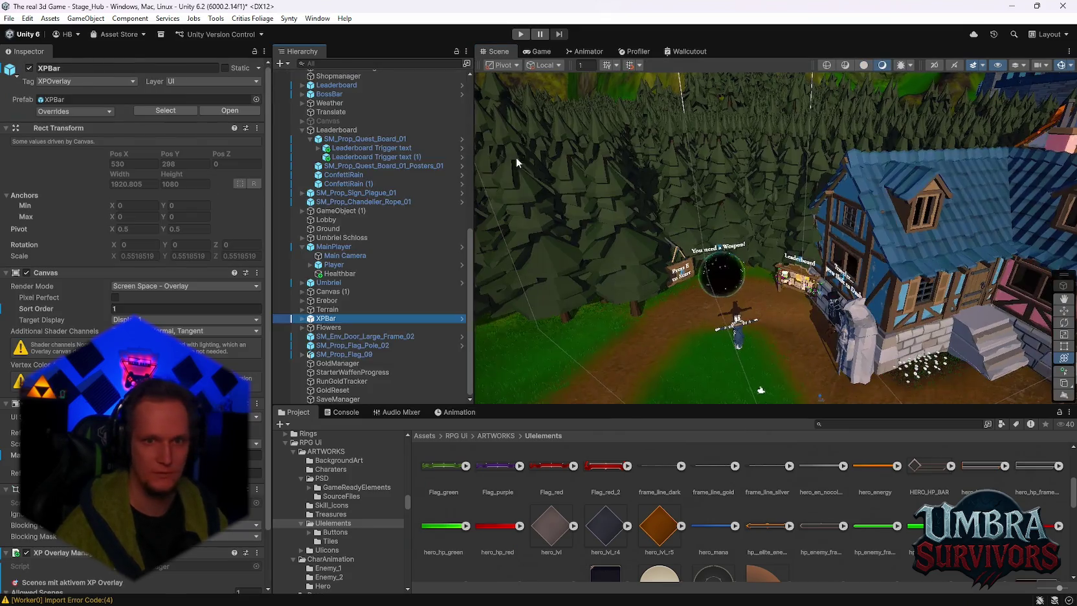
pyautogui.click(520, 33)
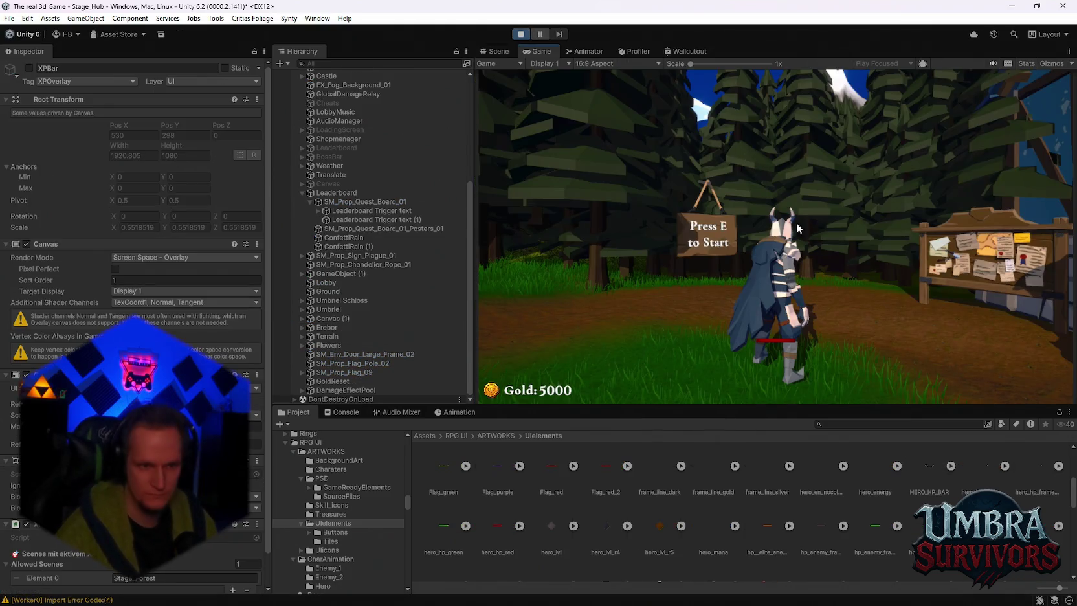
# Start the run from the hub, choosing Mjolnir in the weapon book
pyautogui.click(791, 228)
pyautogui.press('w')
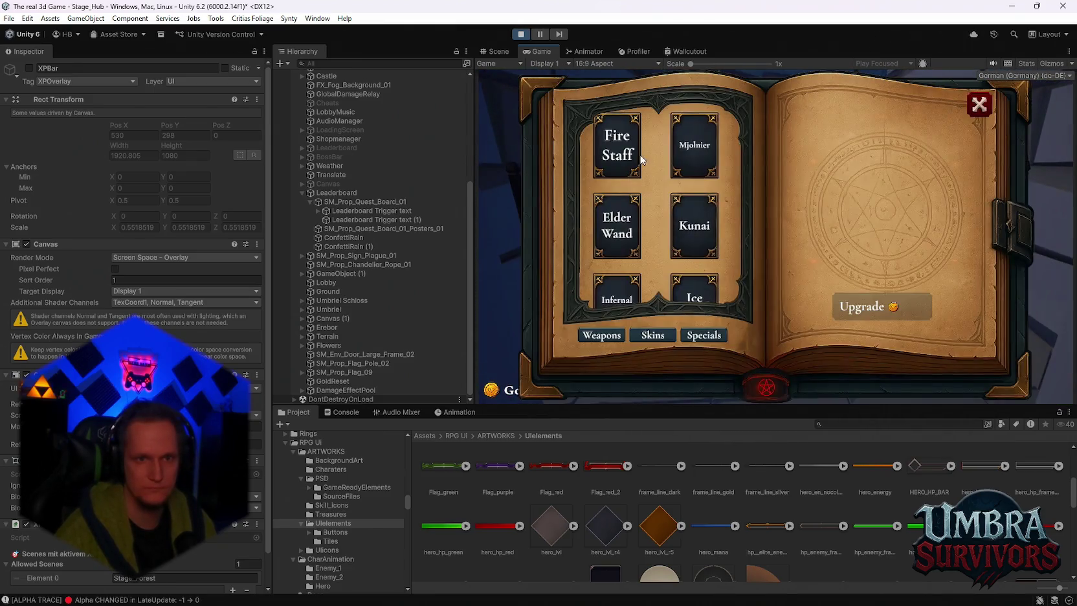
pyautogui.click(709, 150)
pyautogui.click(979, 105)
pyautogui.press('w')
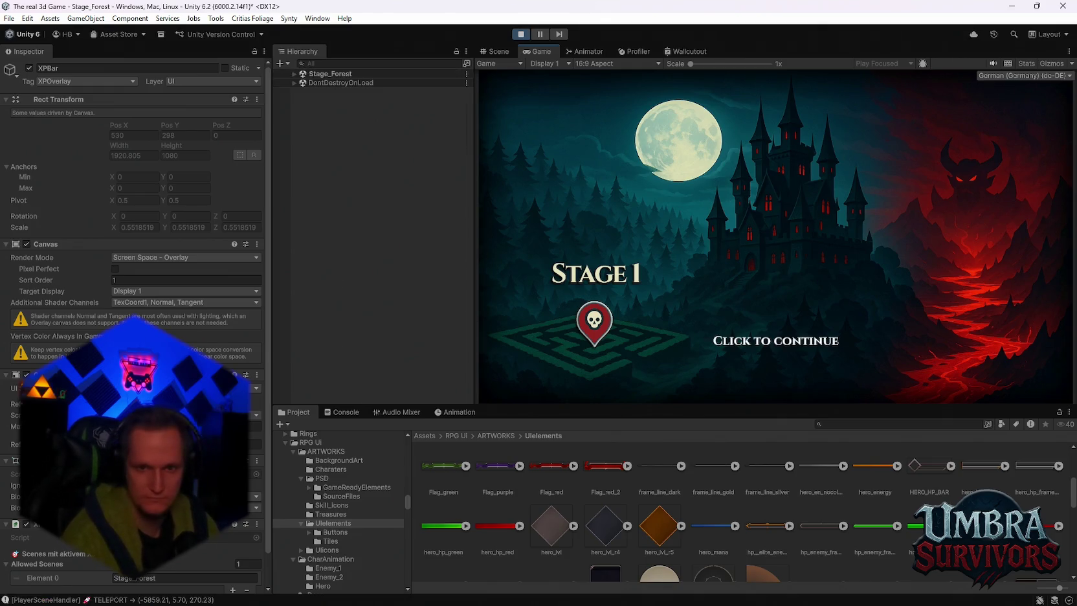
pyautogui.press('space')
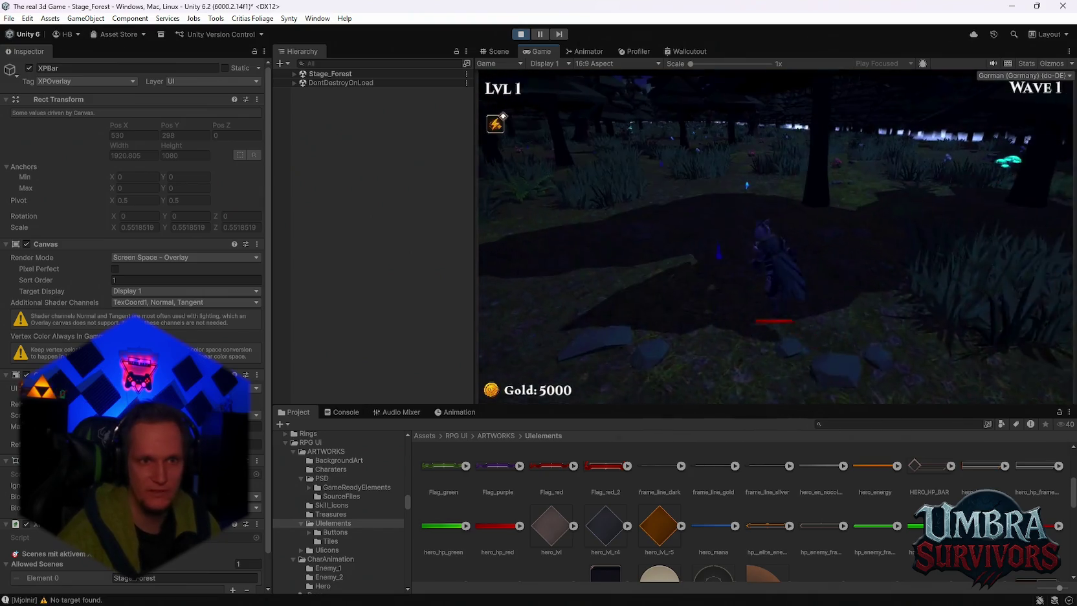
# Move through the forest, pick the Soul Magnet passive, and pause
pyautogui.press('d')
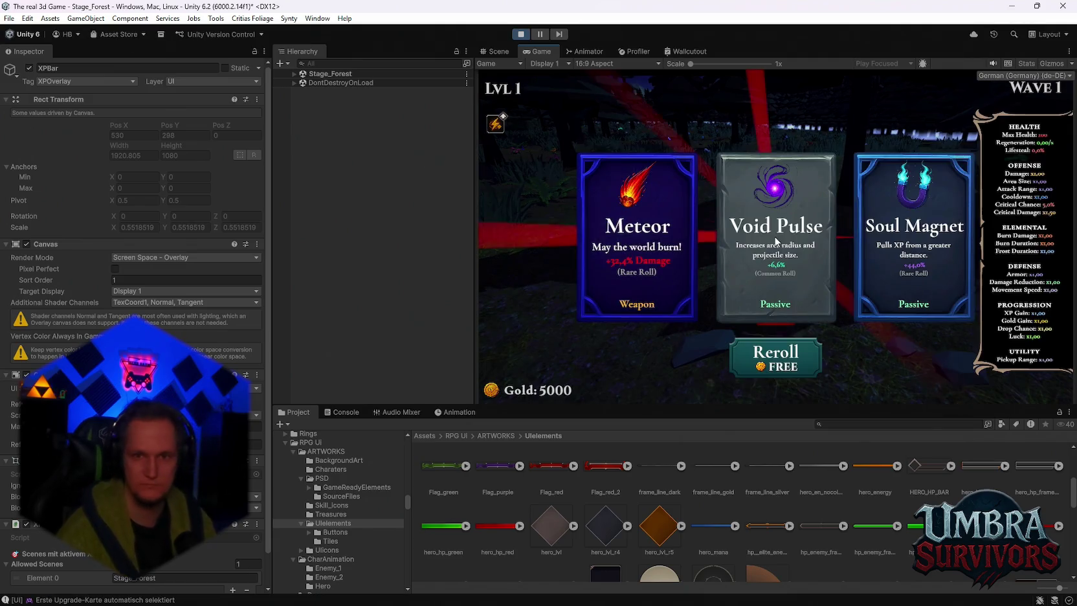
pyautogui.click(911, 229)
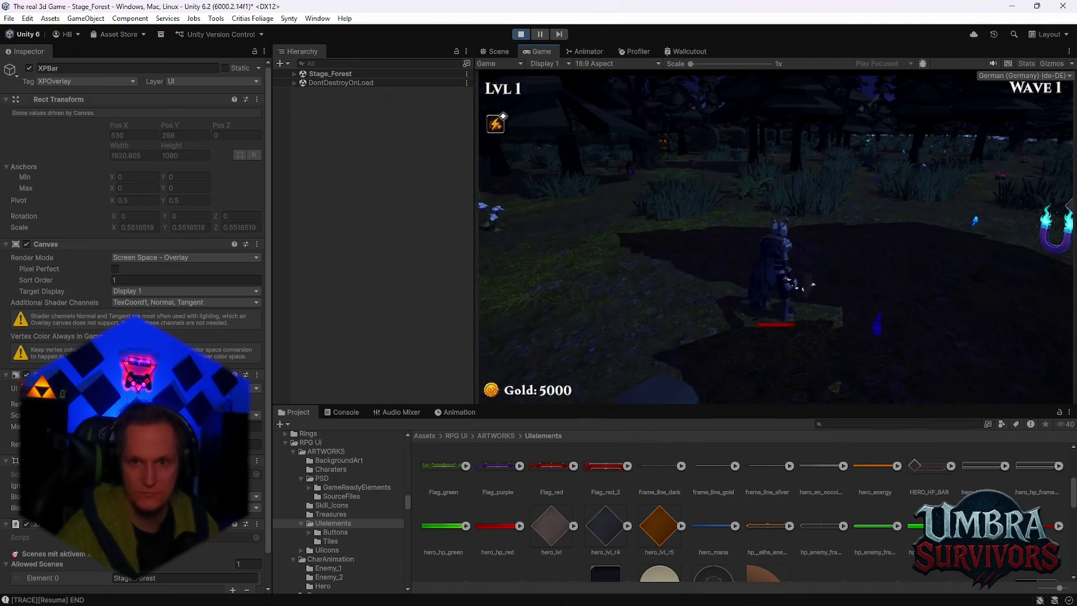
pyautogui.press('Escape')
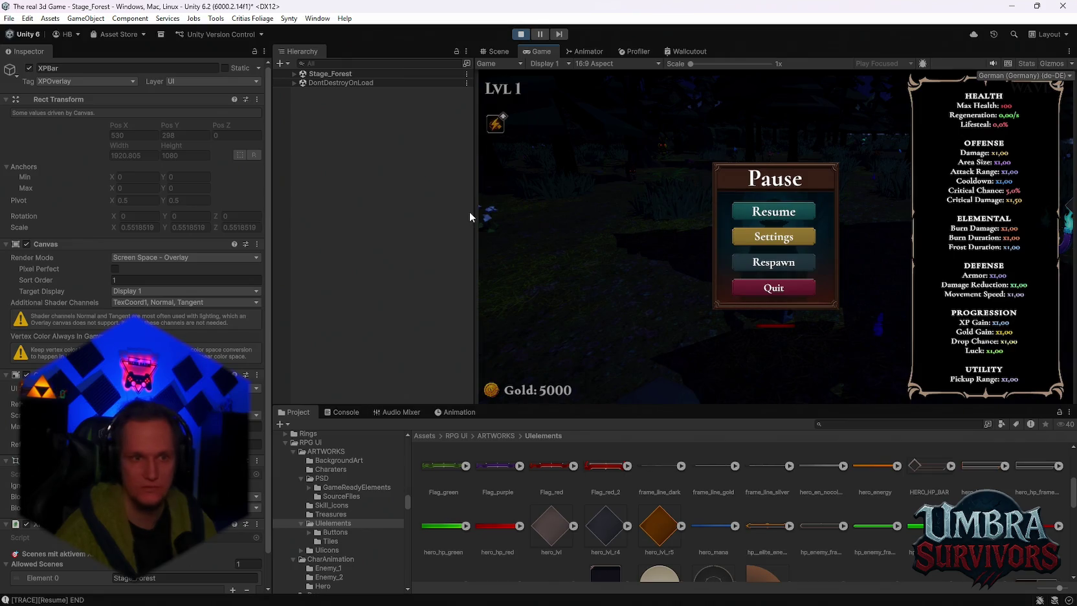
# Resize the Game view panel and set its aspect ratio back to 16:9
pyautogui.moveTo(478, 215)
pyautogui.mouseDown()
pyautogui.moveTo(403, 222)
pyautogui.moveTo(474, 220)
pyautogui.mouseUp()
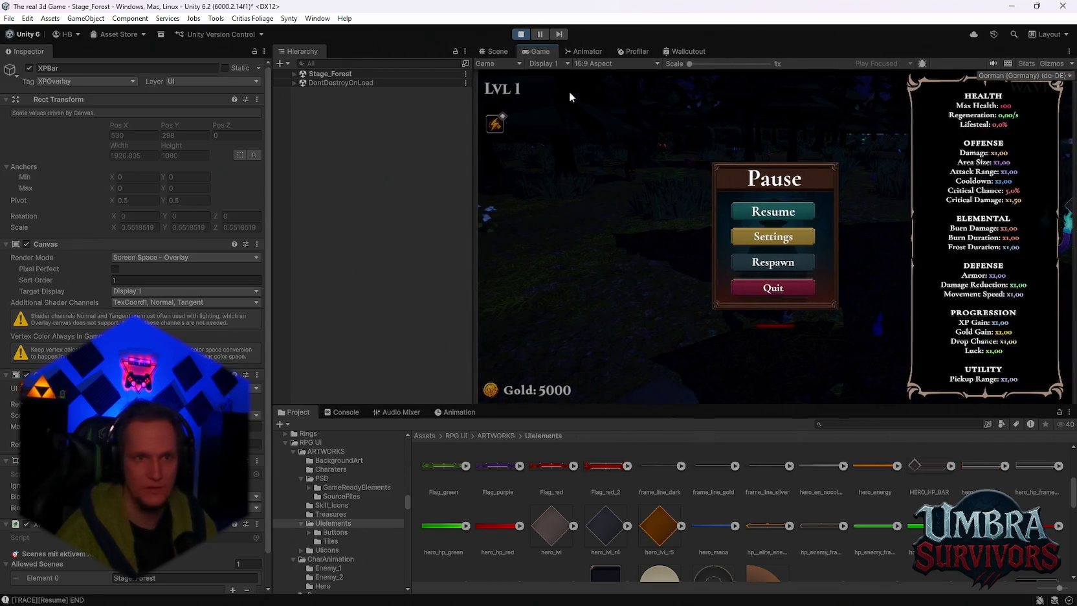
pyautogui.click(583, 63)
pyautogui.click(597, 105)
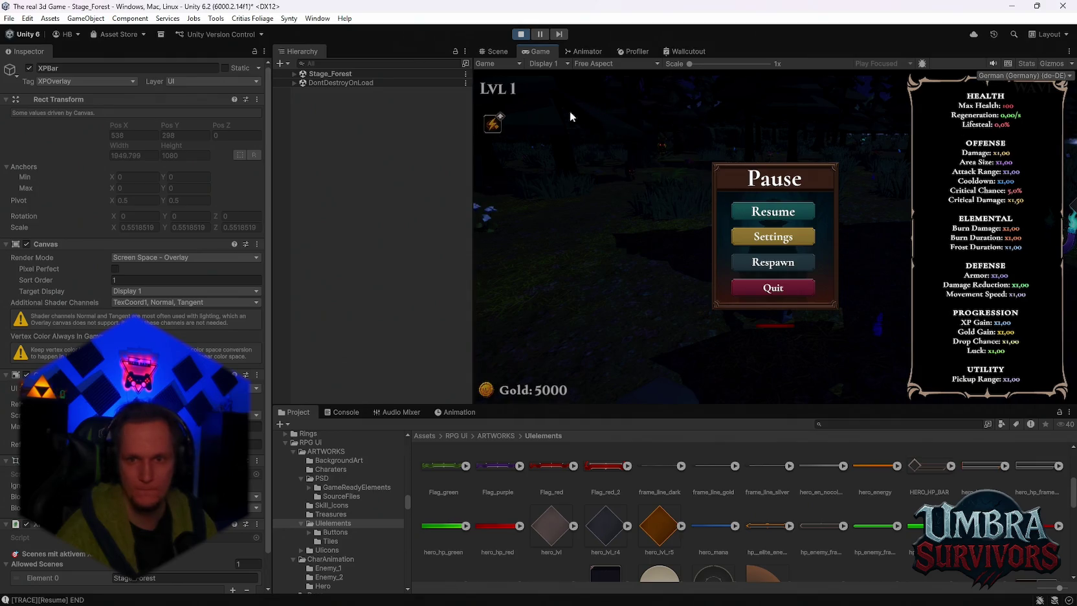
pyautogui.moveTo(473, 189)
pyautogui.mouseDown()
pyautogui.moveTo(382, 202)
pyautogui.moveTo(504, 197)
pyautogui.mouseUp()
pyautogui.click(572, 63)
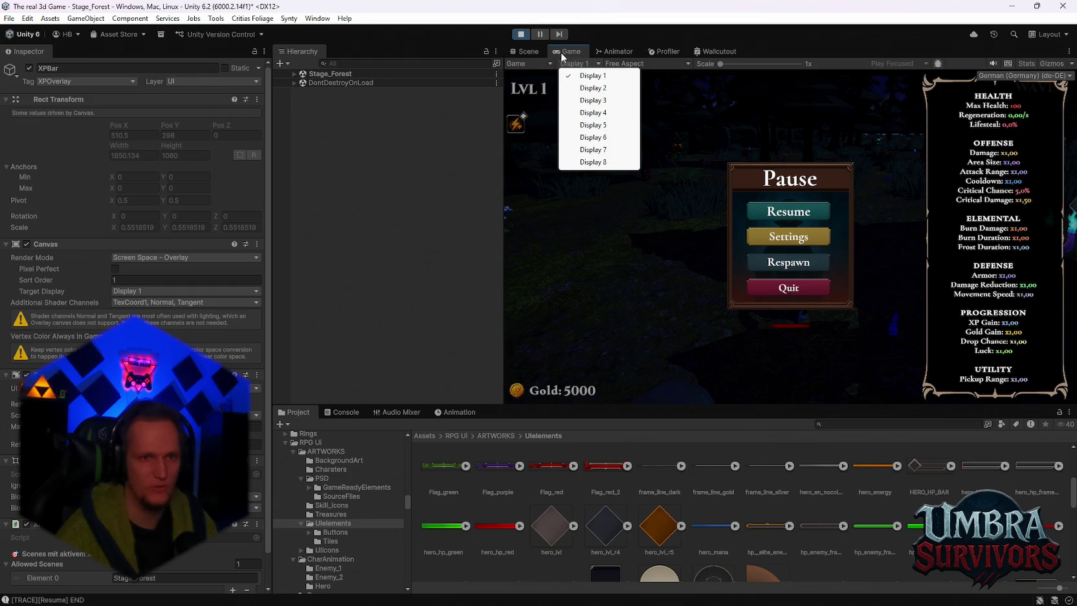
pyautogui.click(561, 54)
pyautogui.click(612, 63)
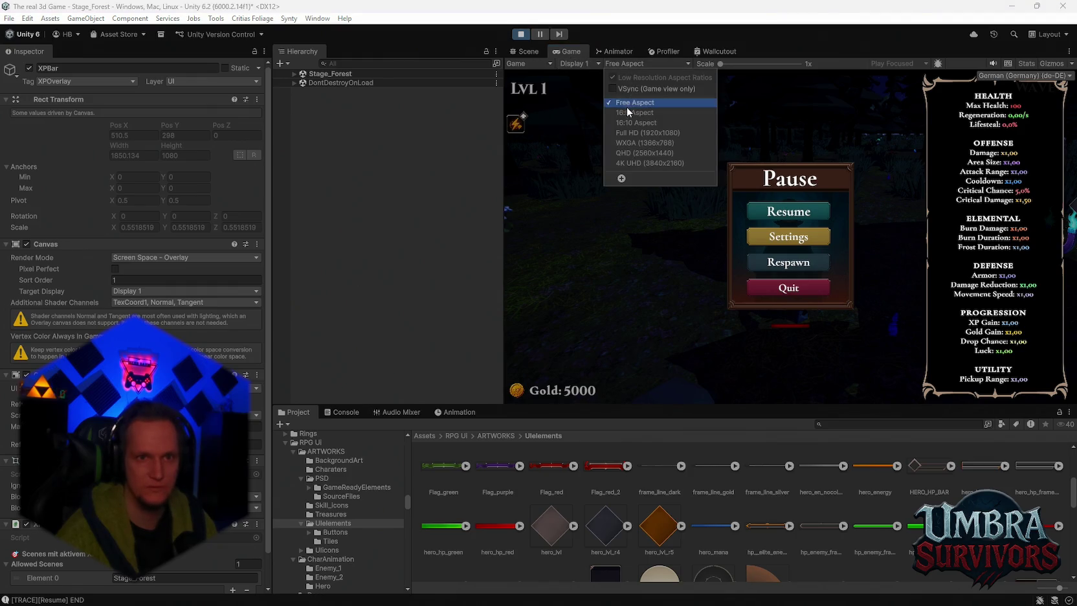
pyautogui.click(626, 110)
# Move PassiveListRoot under DontDestroyOnLoad > XPBar to Pos X -118.4, then resume play
pyautogui.click(295, 83)
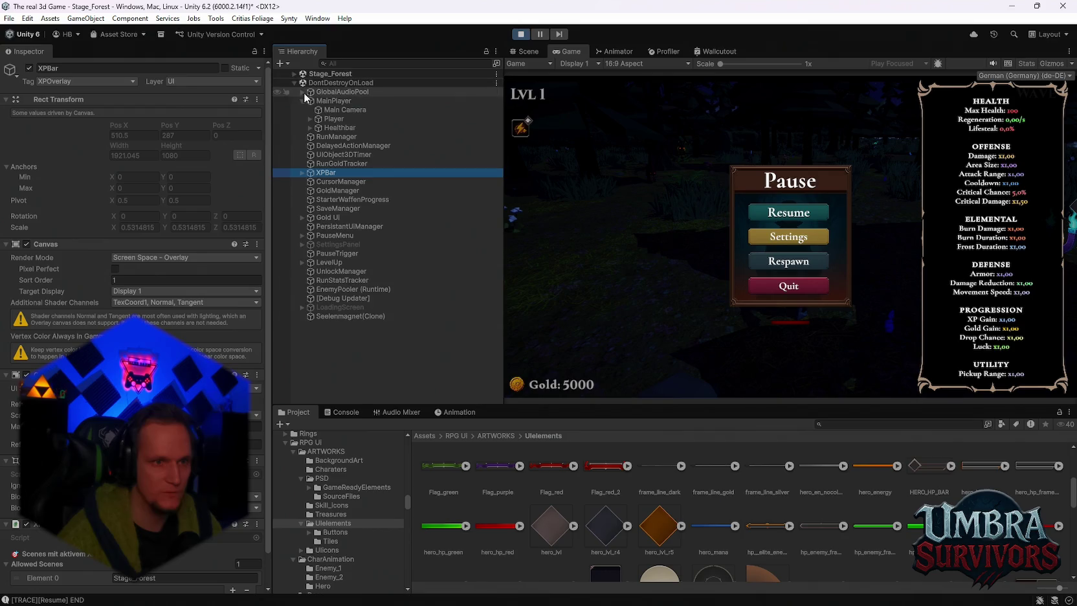
pyautogui.click(302, 172)
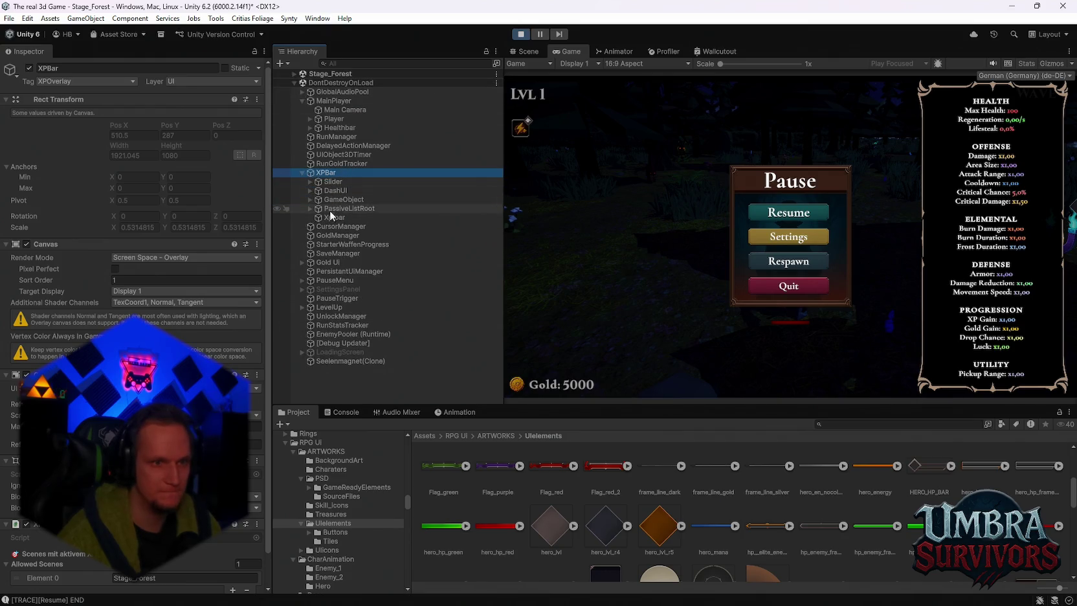
pyautogui.click(312, 209)
pyautogui.click(310, 208)
pyautogui.moveTo(169, 126); pyautogui.dragTo(291, 143)
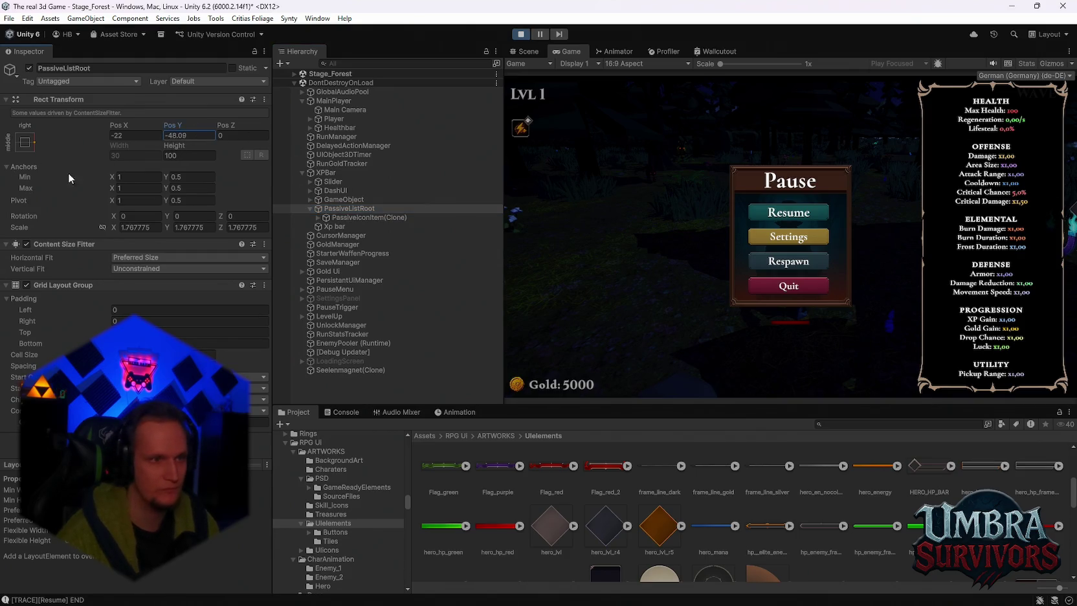
pyautogui.moveTo(123, 133); pyautogui.dragTo(211, 132)
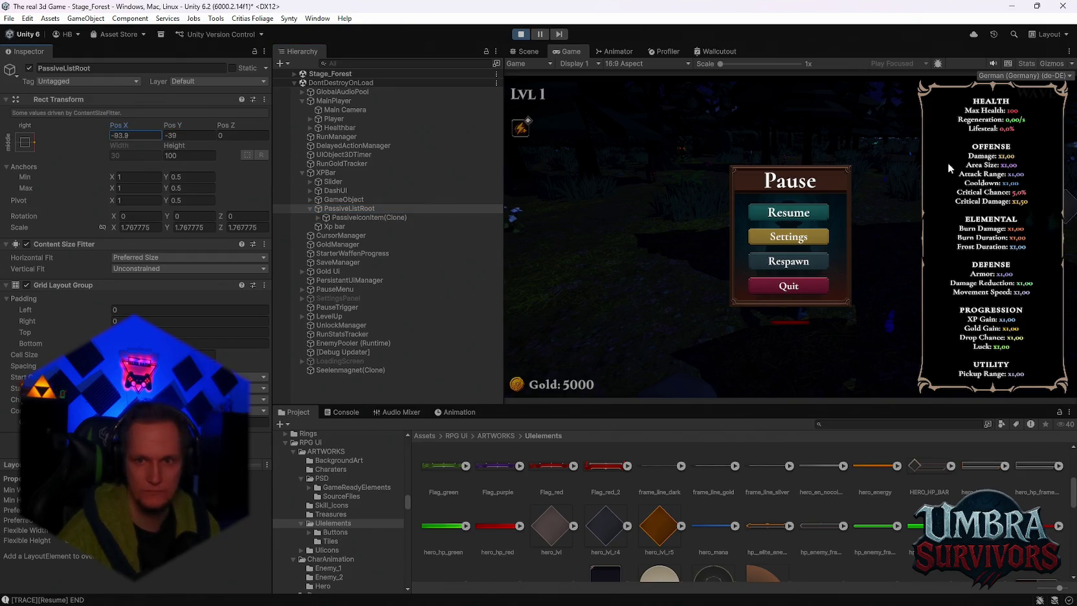
pyautogui.moveTo(1020, 170); pyautogui.dragTo(843, 186)
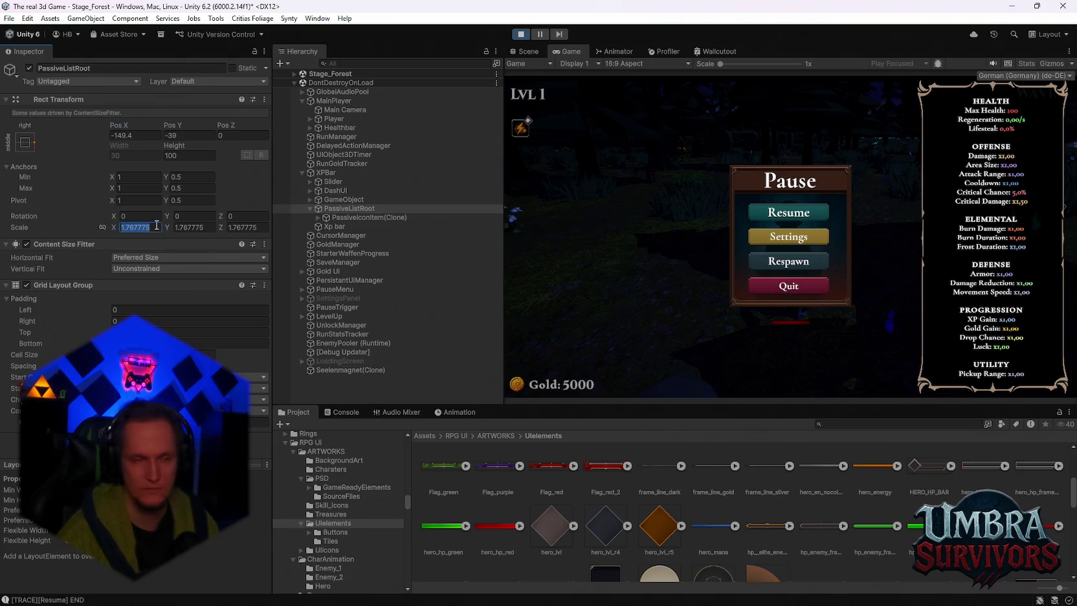
pyautogui.moveTo(132, 129); pyautogui.dragTo(174, 128)
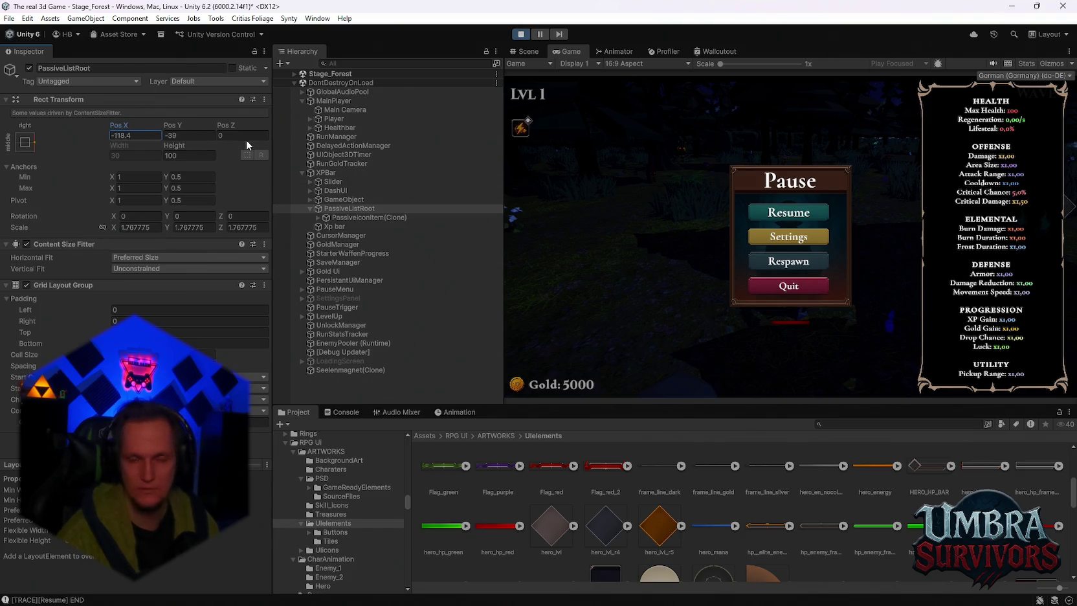
pyautogui.click(769, 214)
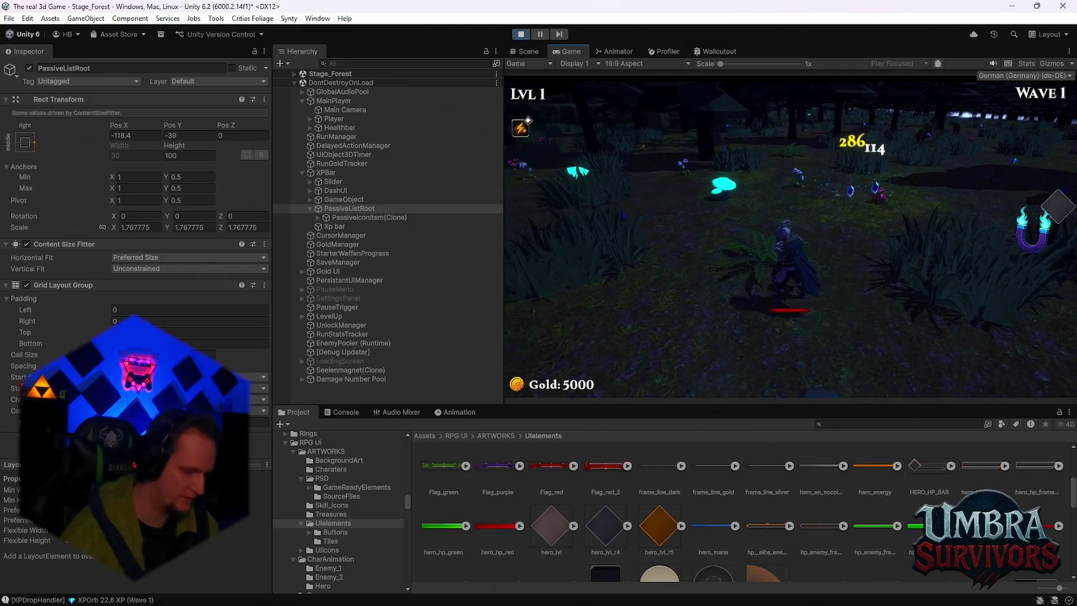
# Pick Poison Trail, Icicle and Frozen Heart upgrades, pause, then stop Play mode
pyautogui.click(788, 213)
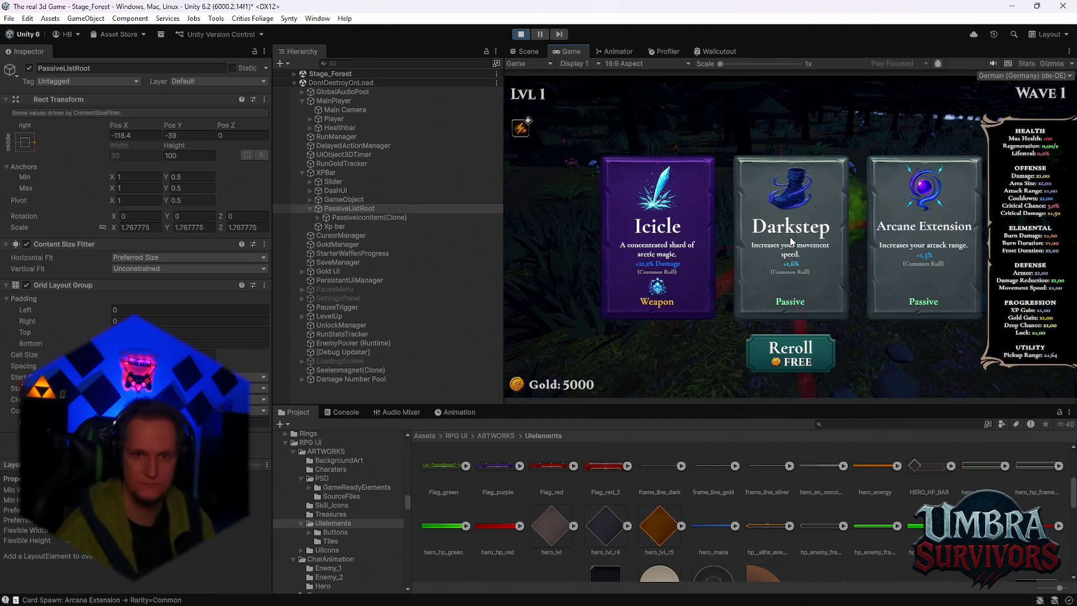
pyautogui.click(656, 233)
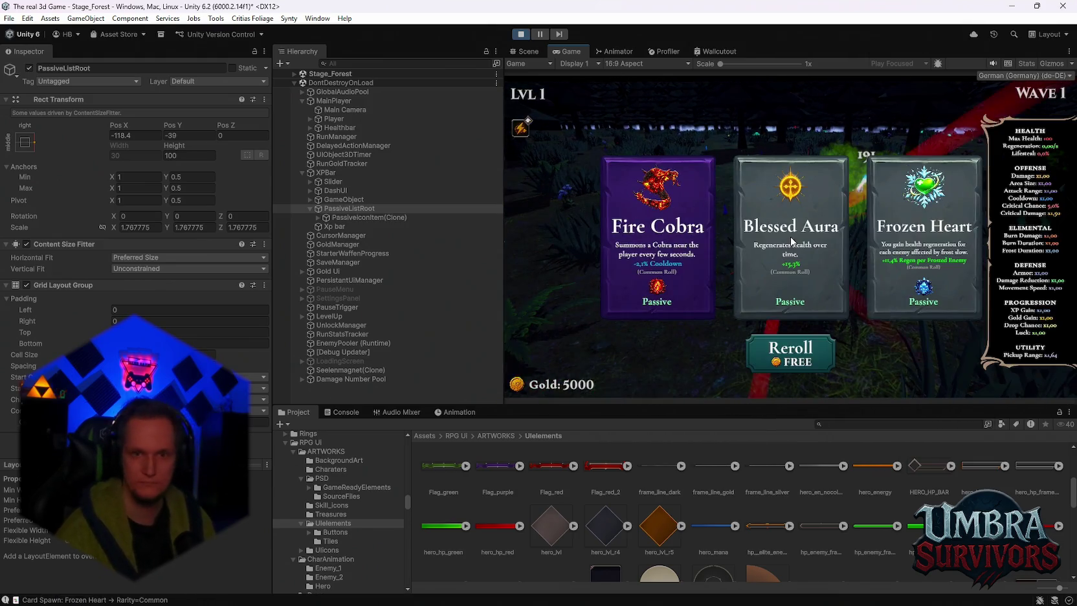
pyautogui.click(901, 229)
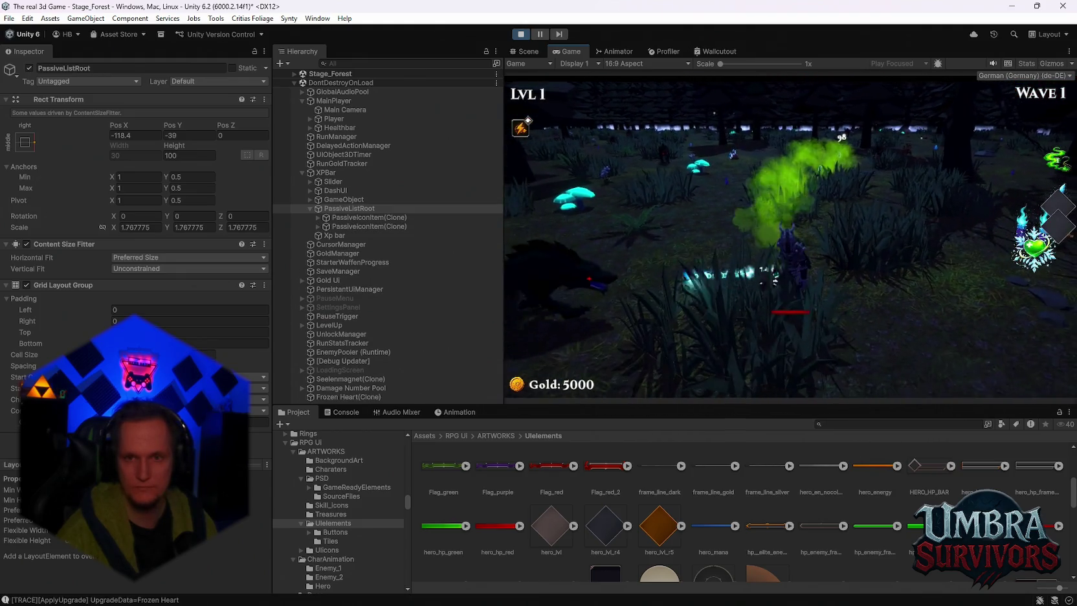
pyautogui.press('Escape')
pyautogui.click(521, 34)
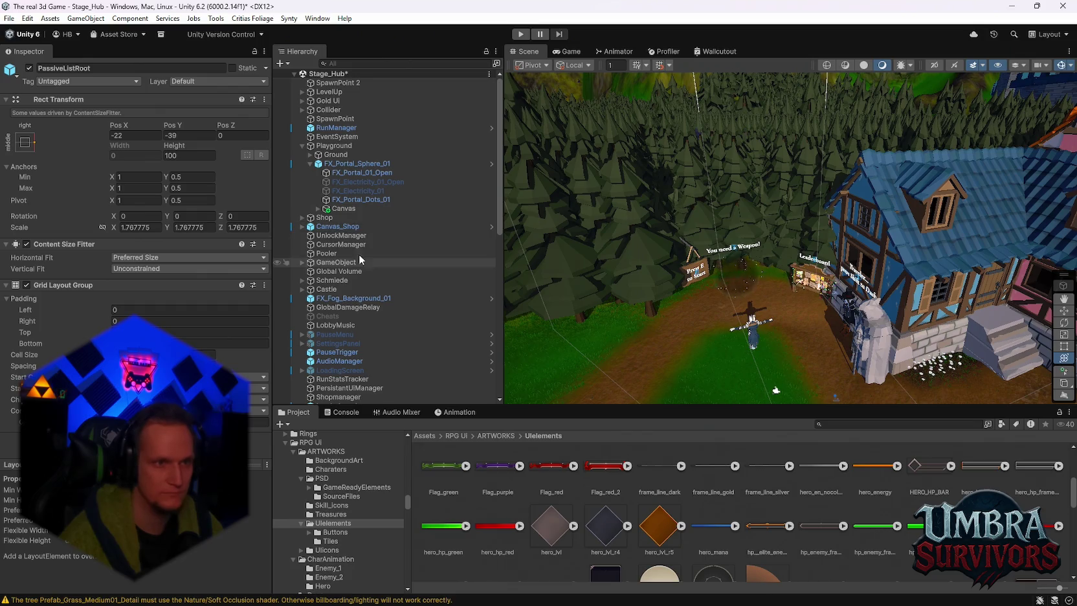
# Open the XPBar prefab asset for editing
pyautogui.scroll(-10, 363, 272)
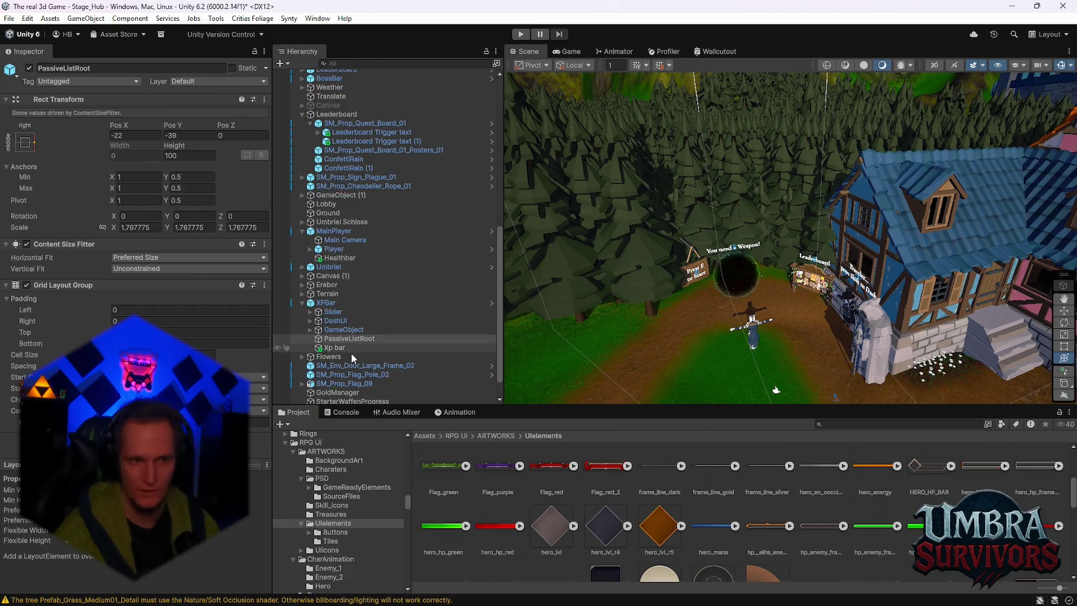
pyautogui.rightClick(321, 306)
pyautogui.moveTo(422, 268)
pyautogui.click(590, 272)
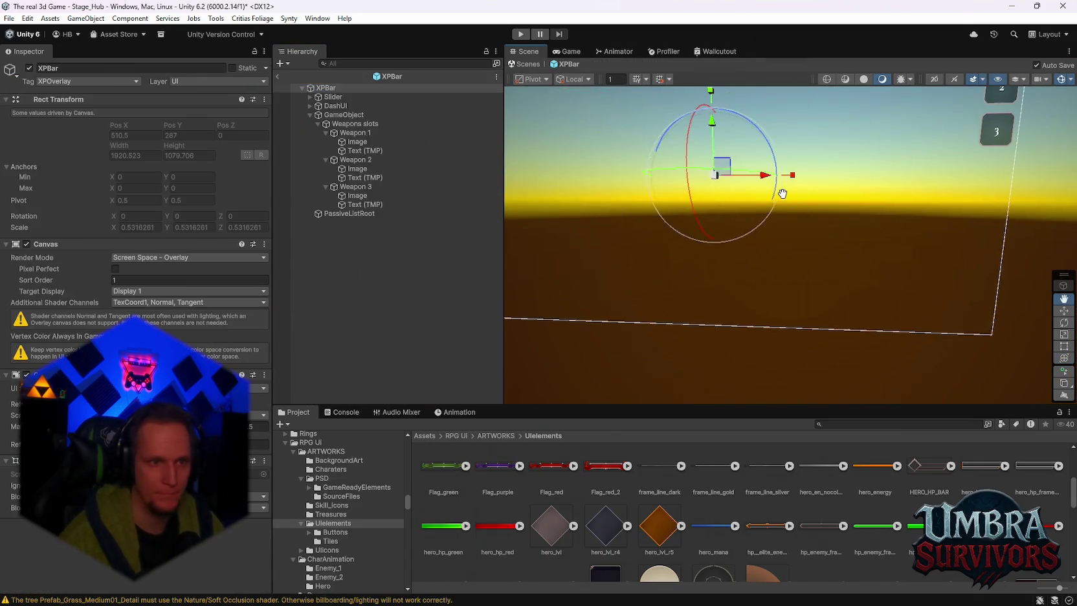
# Select and frame PassiveListRoot in the Scene view, then start Play mode
pyautogui.click(365, 213)
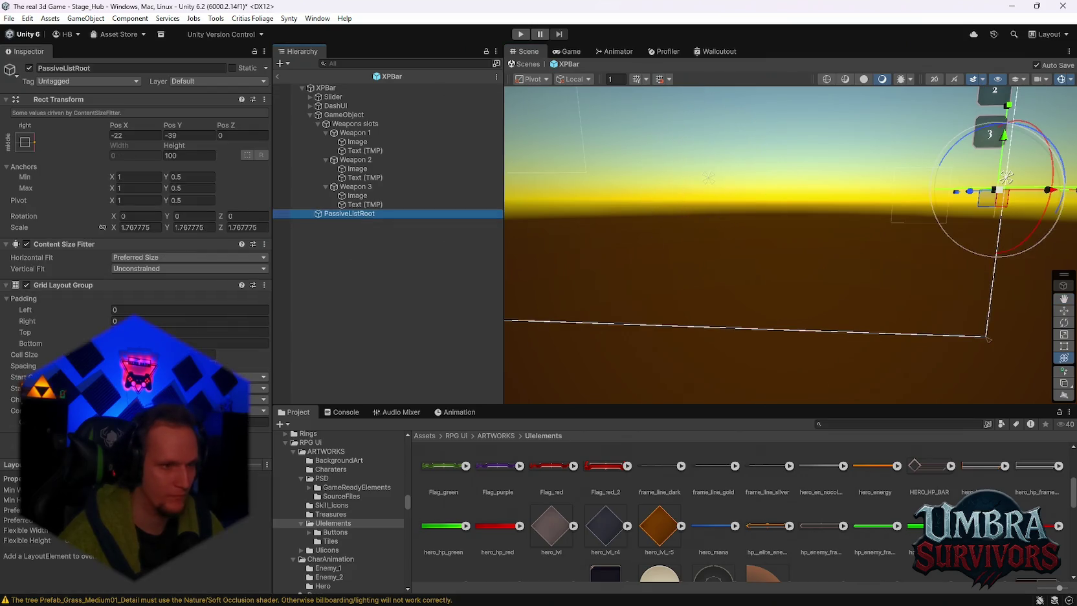
pyautogui.press('f')
pyautogui.moveTo(744, 245)
pyautogui.mouseDown()
pyautogui.moveTo(768, 306)
pyautogui.moveTo(832, 248)
pyautogui.moveTo(821, 260)
pyautogui.moveTo(844, 262)
pyautogui.mouseUp()
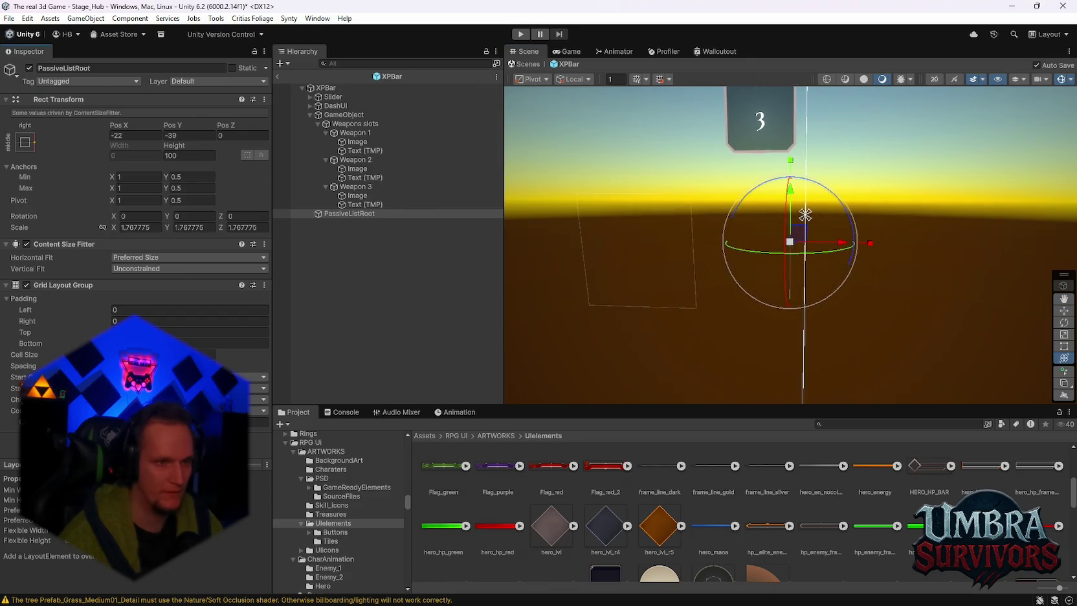
pyautogui.click(374, 194)
pyautogui.click(351, 213)
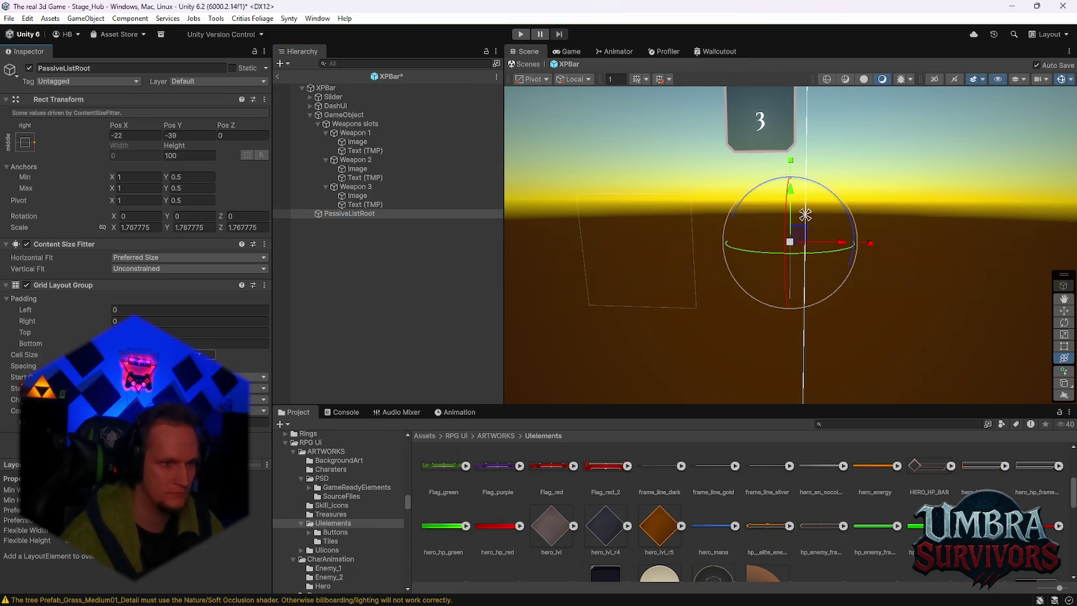
pyautogui.scroll(-3, 579, 299)
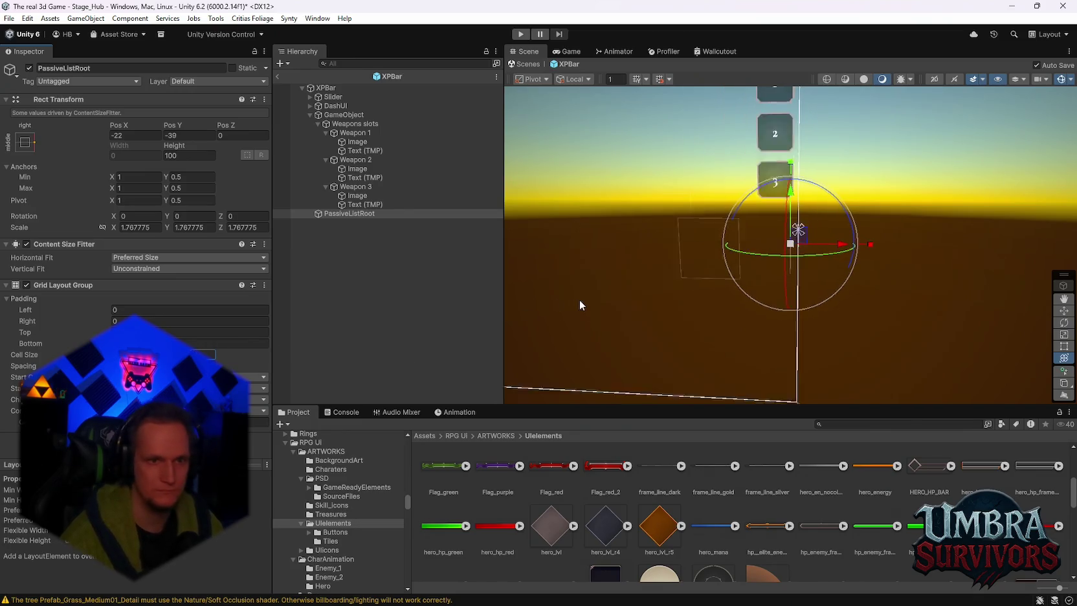
pyautogui.moveTo(711, 287); pyautogui.dragTo(709, 289)
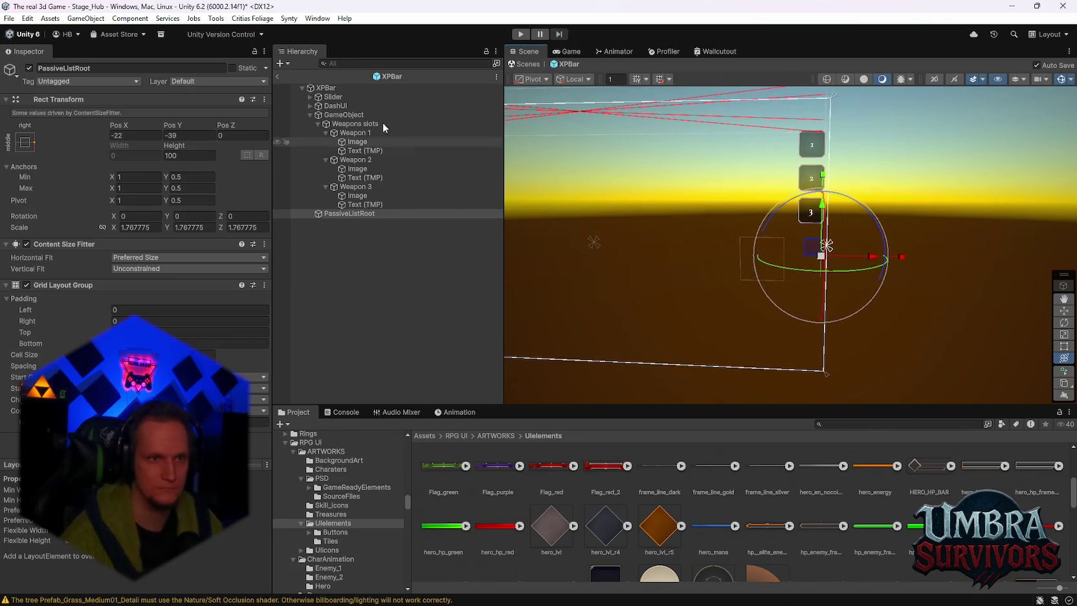
pyautogui.click(518, 35)
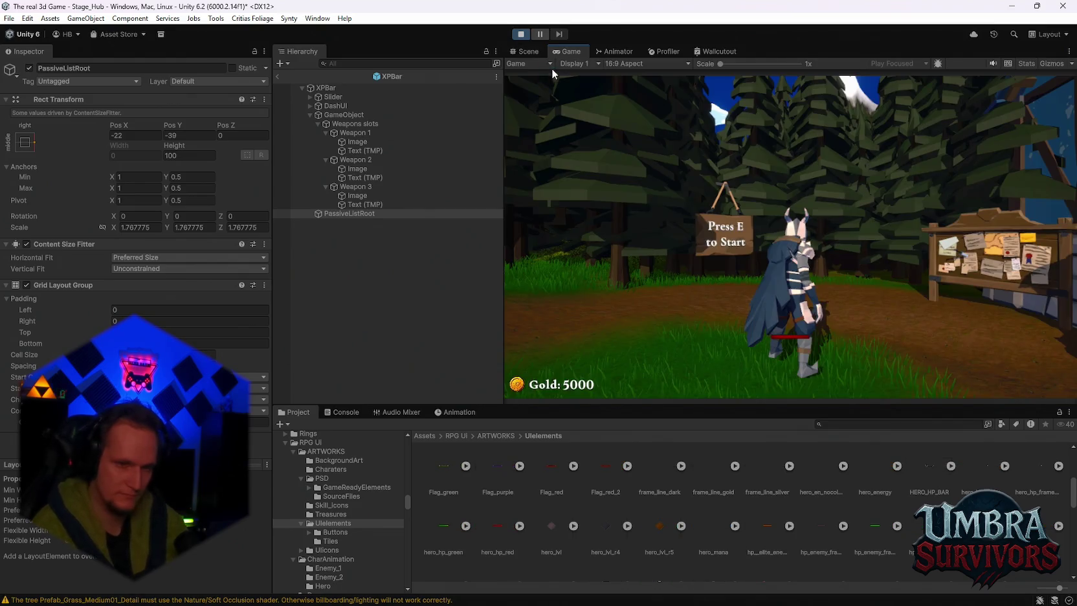
# Start the run from the hub with the Fire Staff weapon
pyautogui.press('e')
pyautogui.press('w')
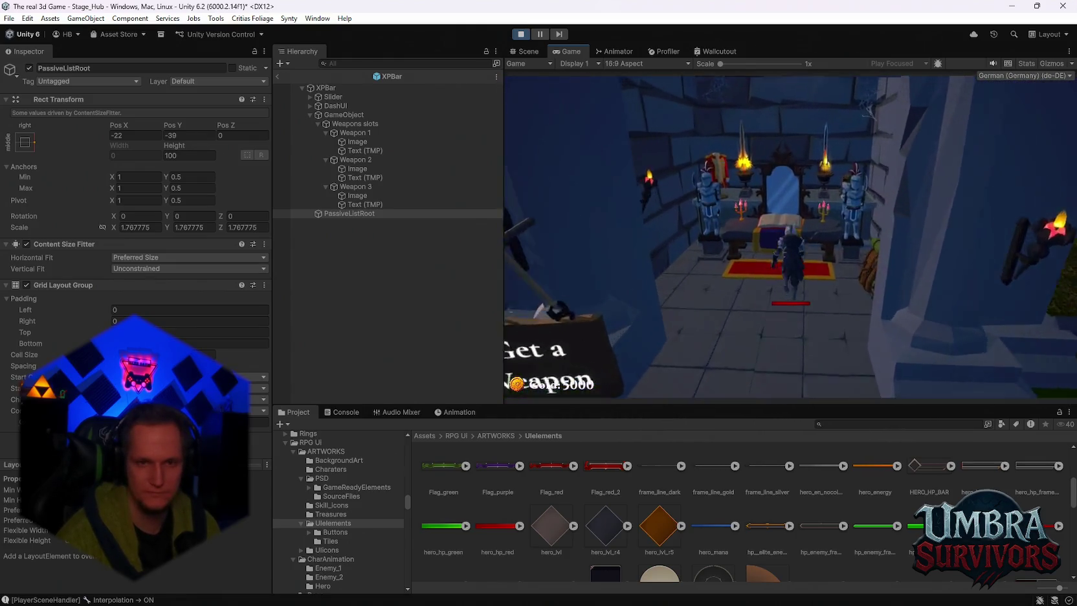
pyautogui.click(633, 154)
pyautogui.press('Escape')
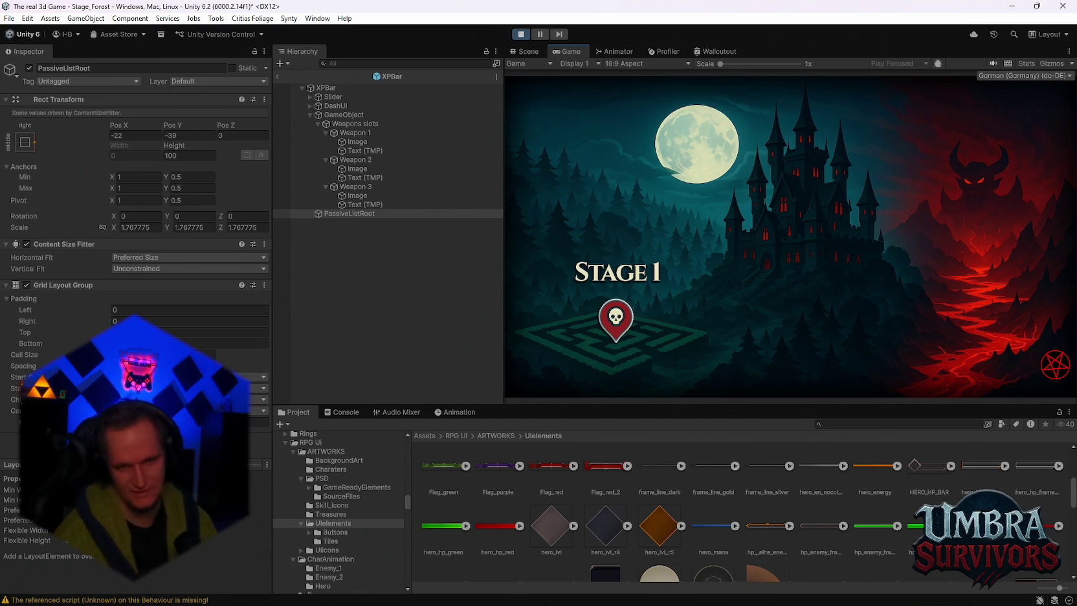
pyautogui.press('space')
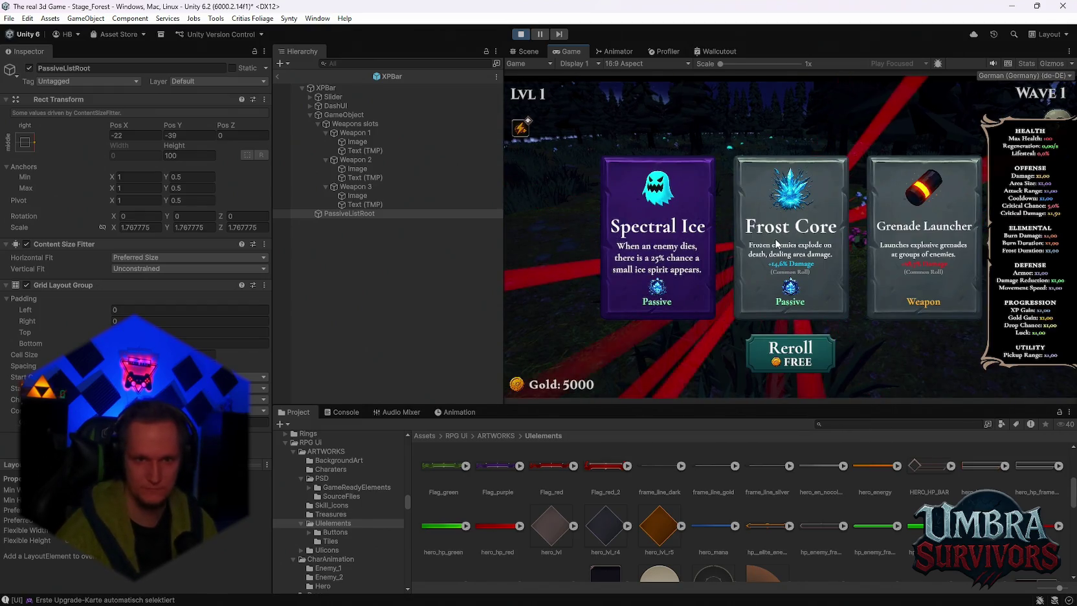
# Pick Spectral Ice, Spectral Fire and Ice Tornado upgrades, pause, and show the Scene view
pyautogui.click(806, 243)
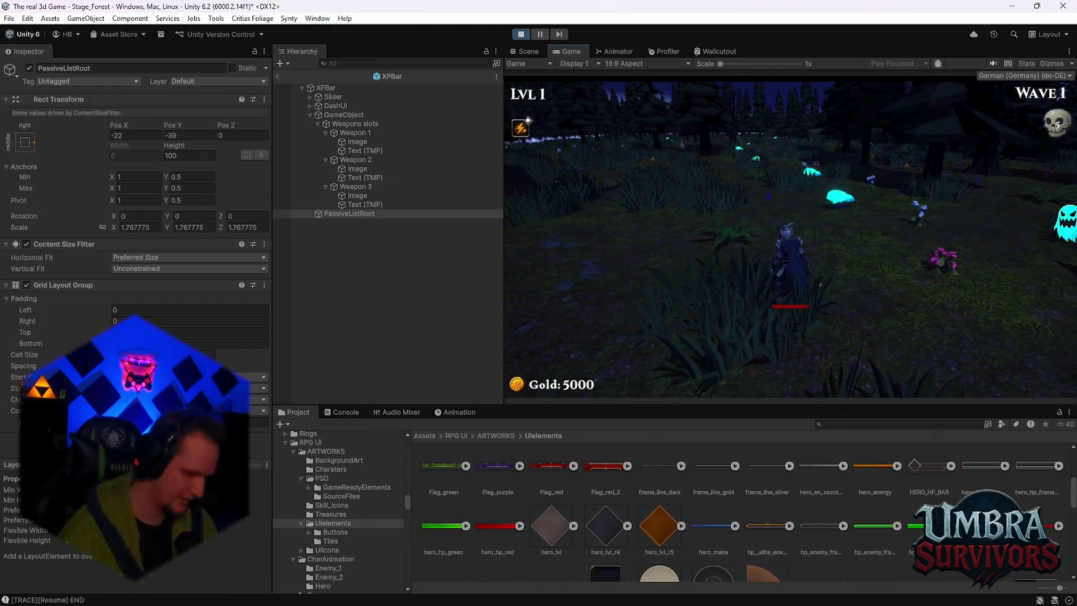
pyautogui.click(689, 234)
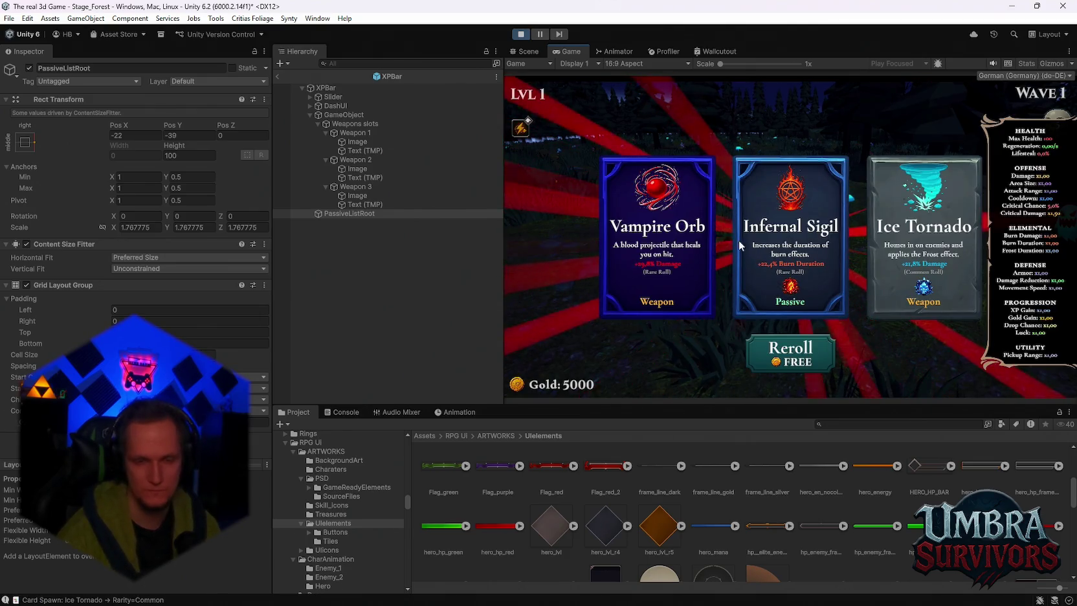
pyautogui.click(835, 243)
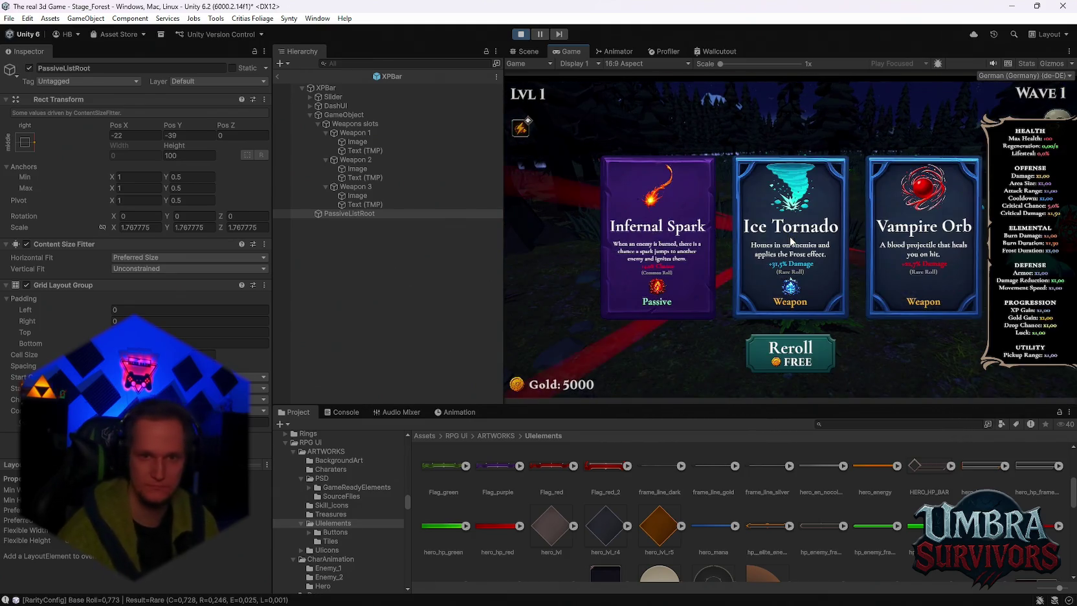
pyautogui.click(749, 230)
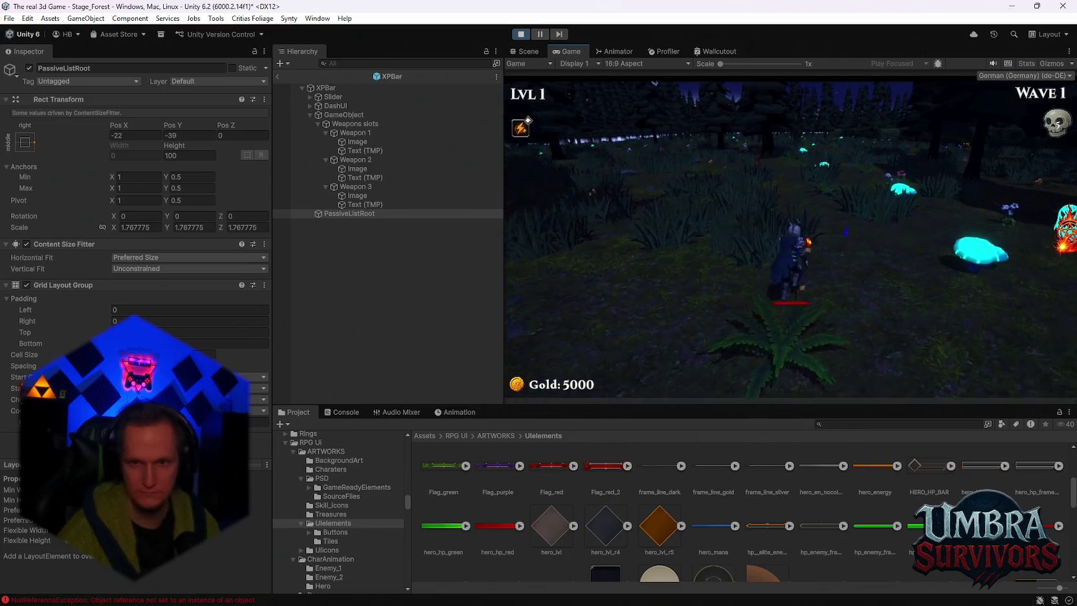
pyautogui.press('Escape')
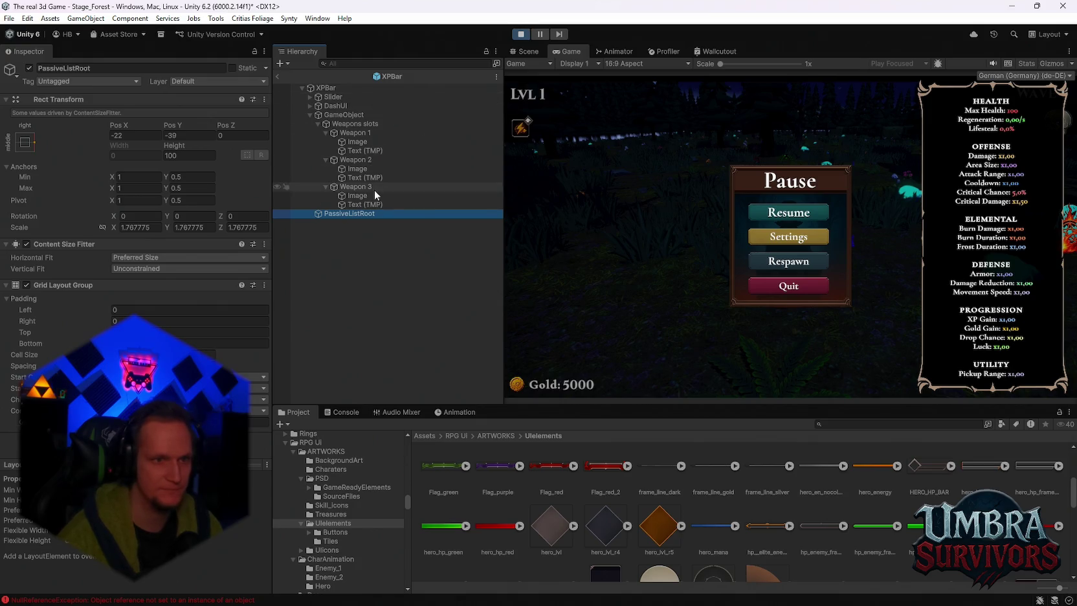
pyautogui.click(533, 50)
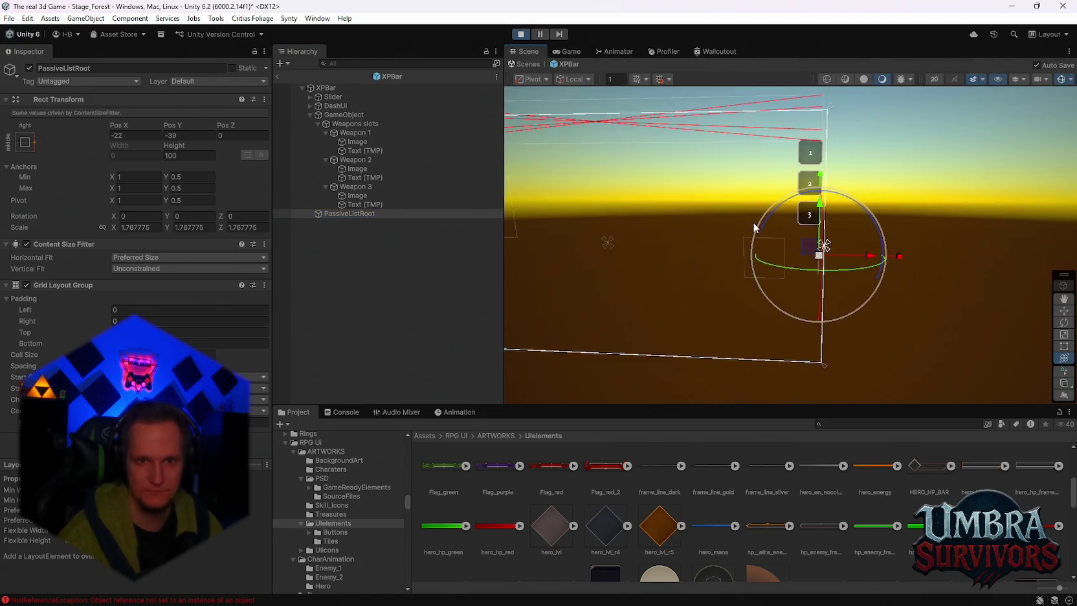
# Leave XPBar prefab mode and frame the XPBar canvas in the running scene
pyautogui.click(282, 78)
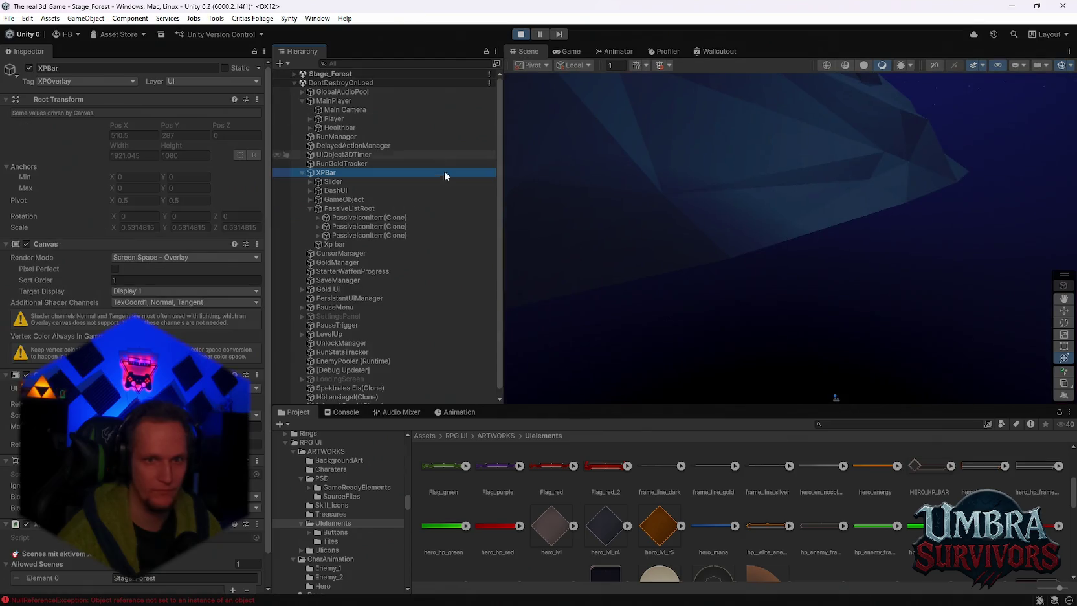
pyautogui.doubleClick(327, 167)
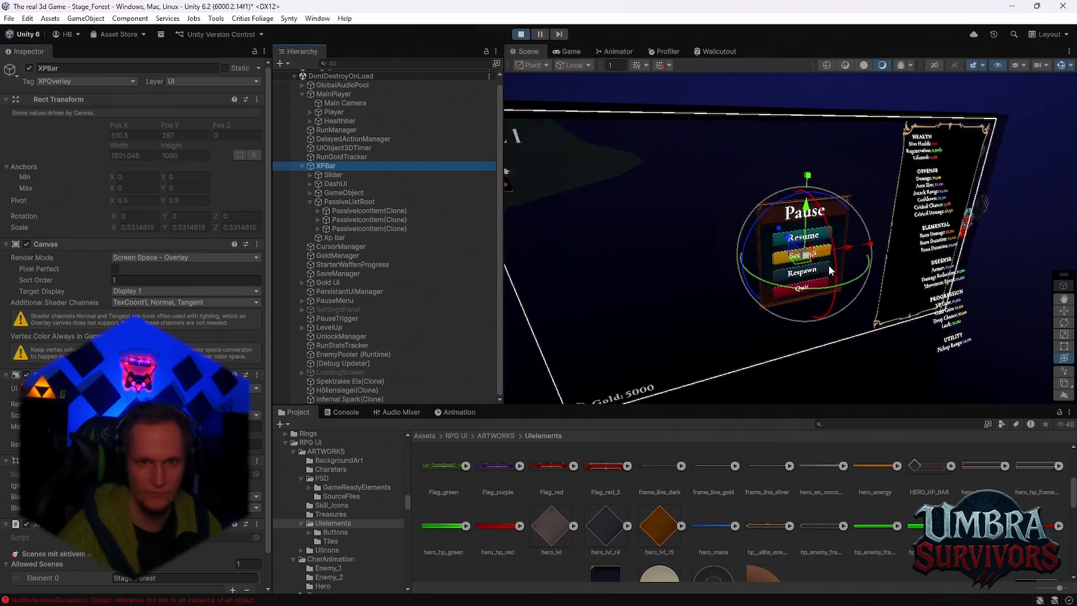
pyautogui.rightClick(328, 167)
pyautogui.moveTo(402, 267)
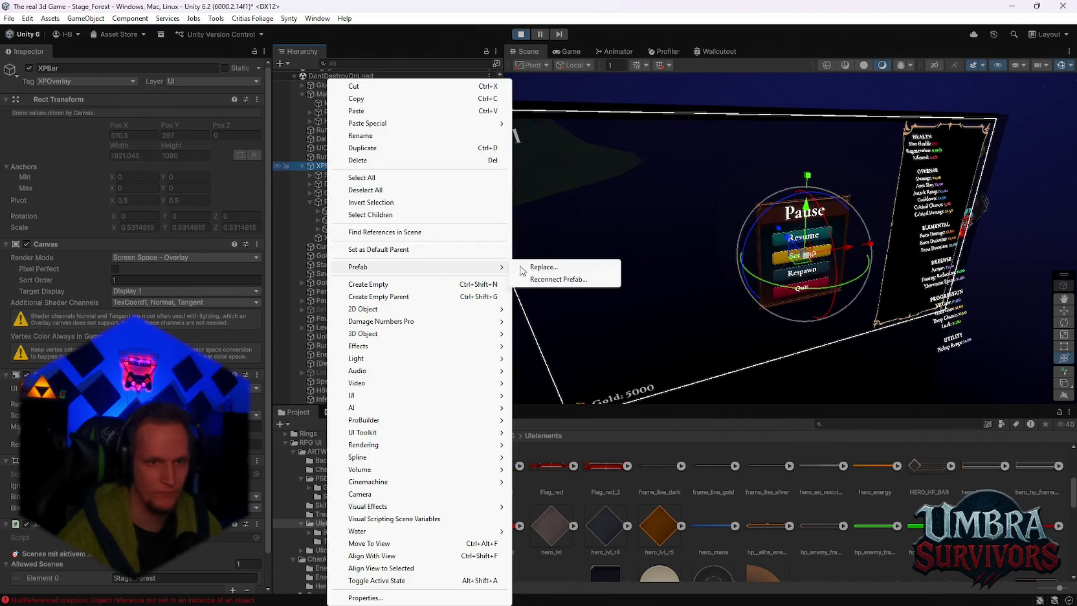
pyautogui.click(299, 166)
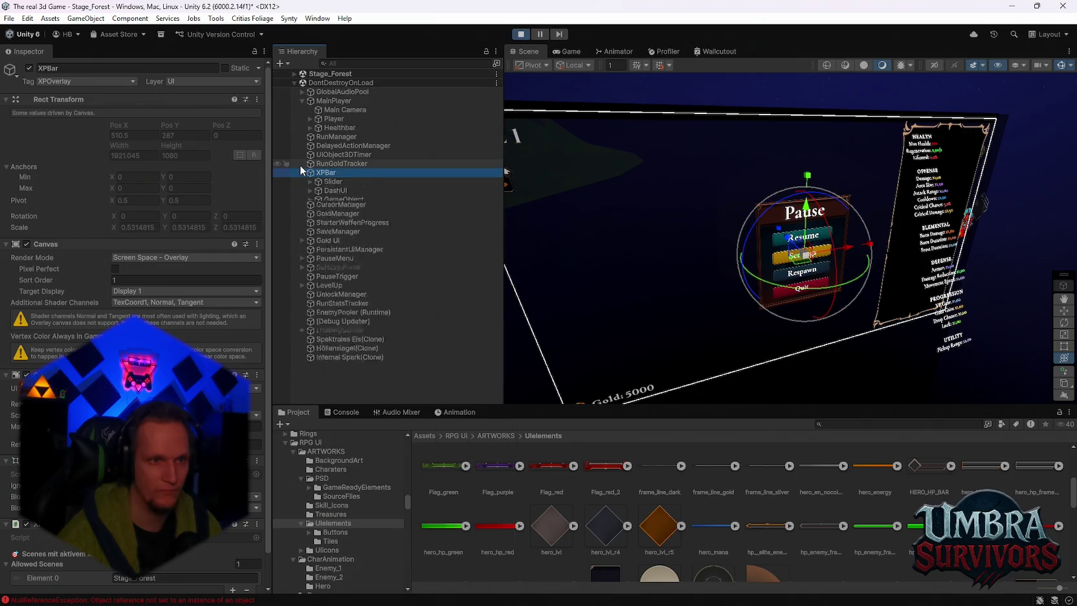
pyautogui.scroll(5, 751, 222)
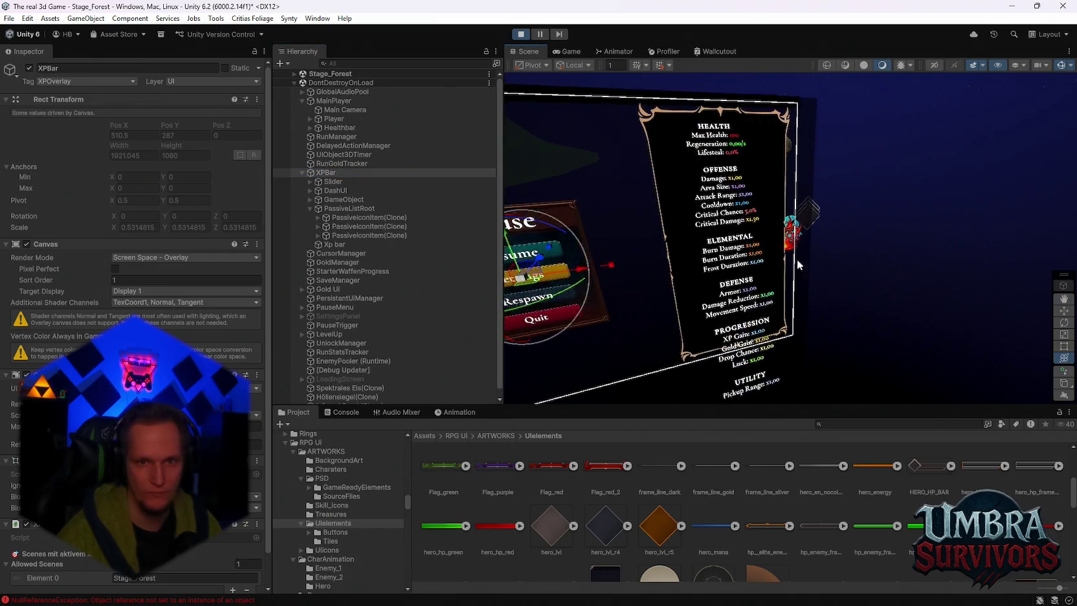
pyautogui.scroll(3, 751, 222)
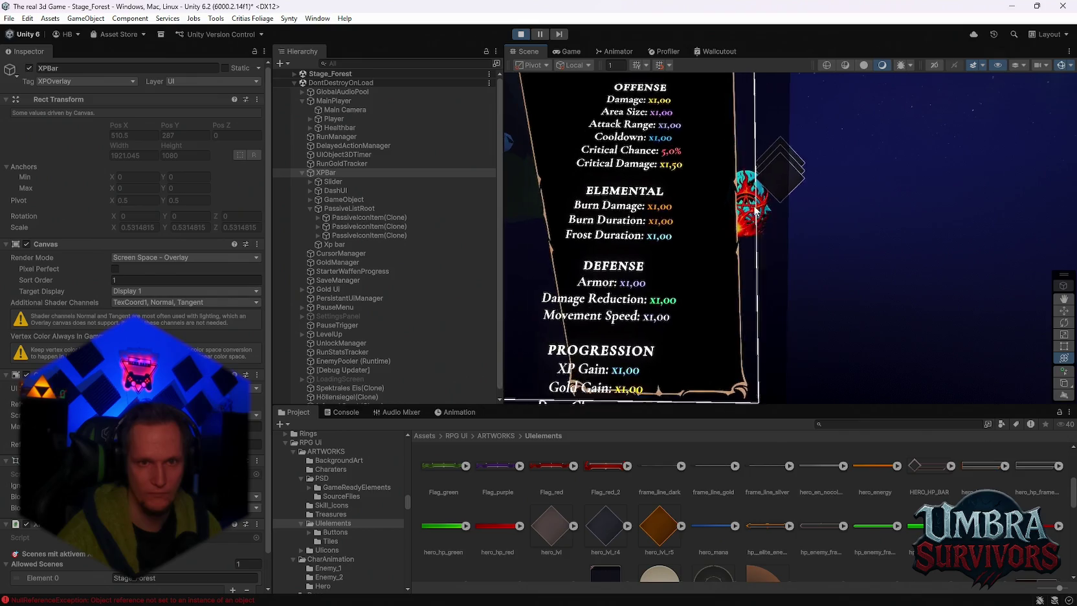
pyautogui.scroll(-1, 759, 233)
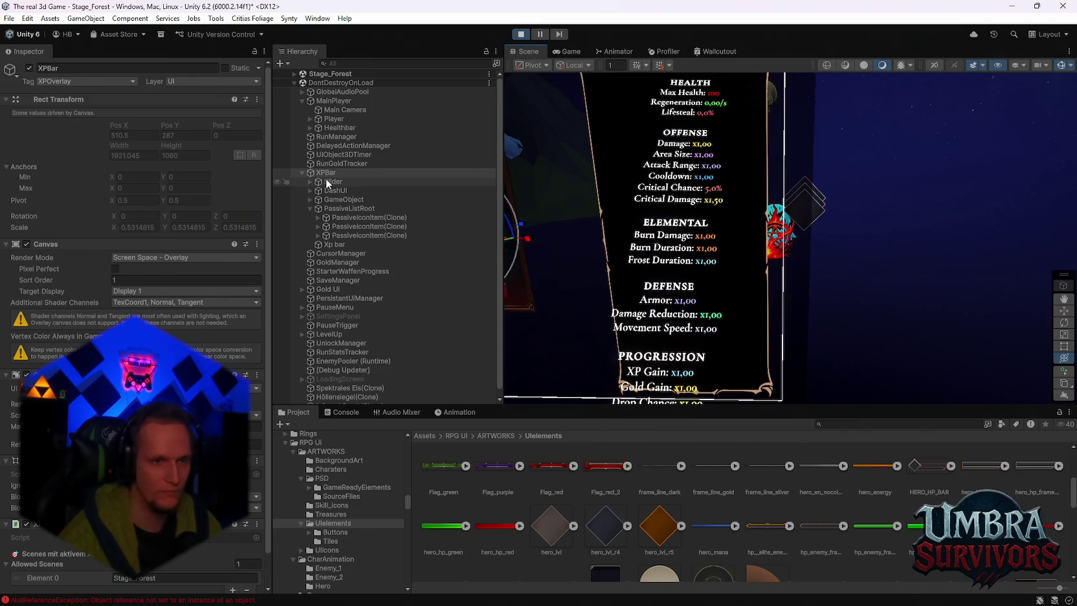
# Compare the spawned PassiveIconItem(Clone) entries and PassiveListRoot's layout settings
pyautogui.click(347, 227)
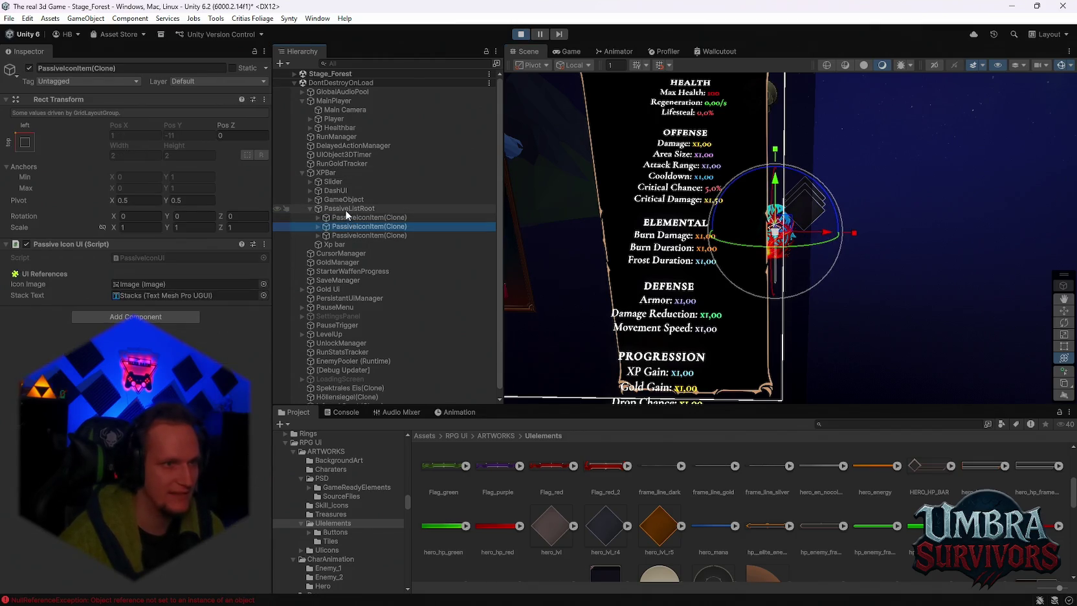
pyautogui.click(346, 219)
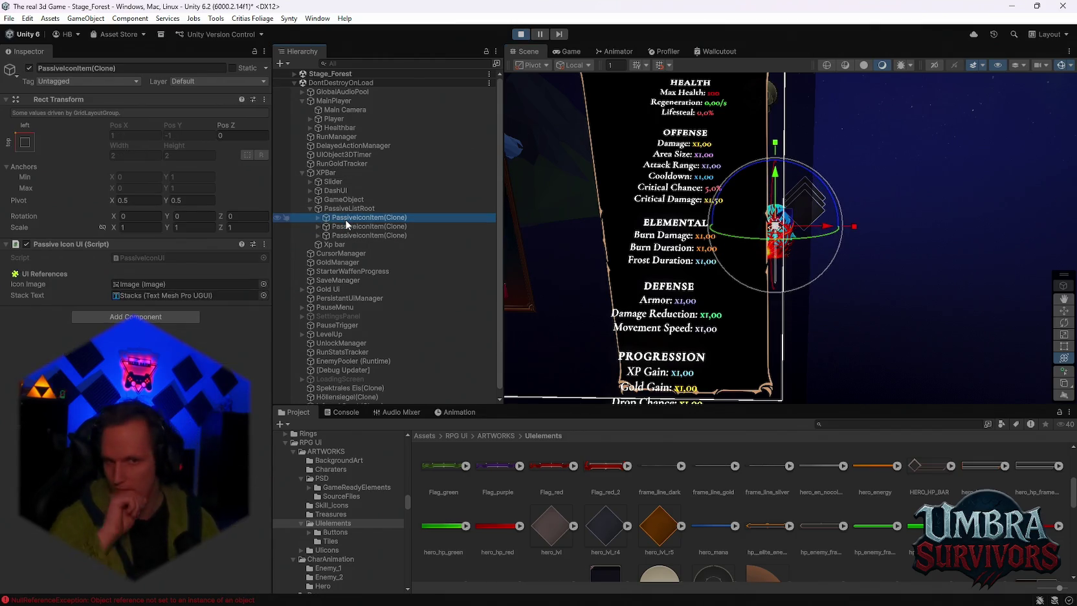
pyautogui.click(347, 227)
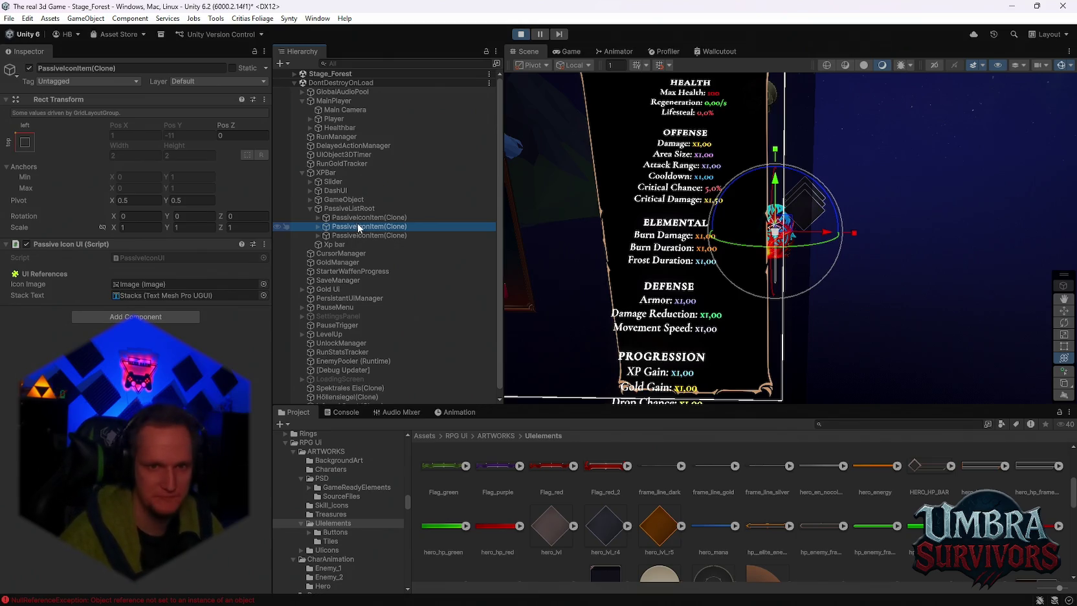
pyautogui.click(325, 220)
pyautogui.click(318, 218)
pyautogui.click(318, 218)
pyautogui.click(349, 209)
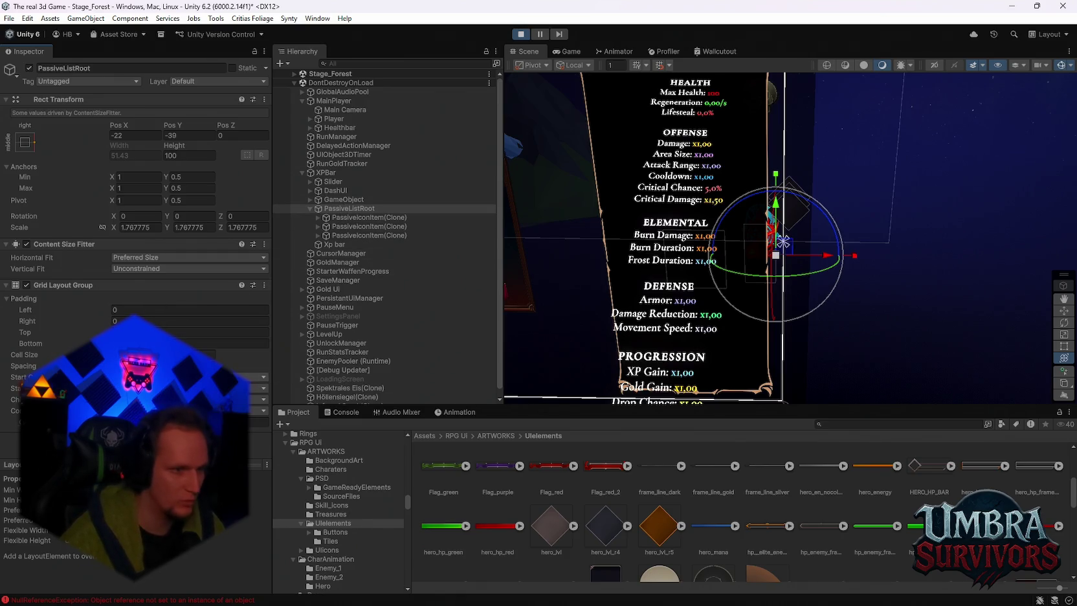
# Trace the first clone's Icon Image to its Image child, then check the Console errors
pyautogui.click(366, 218)
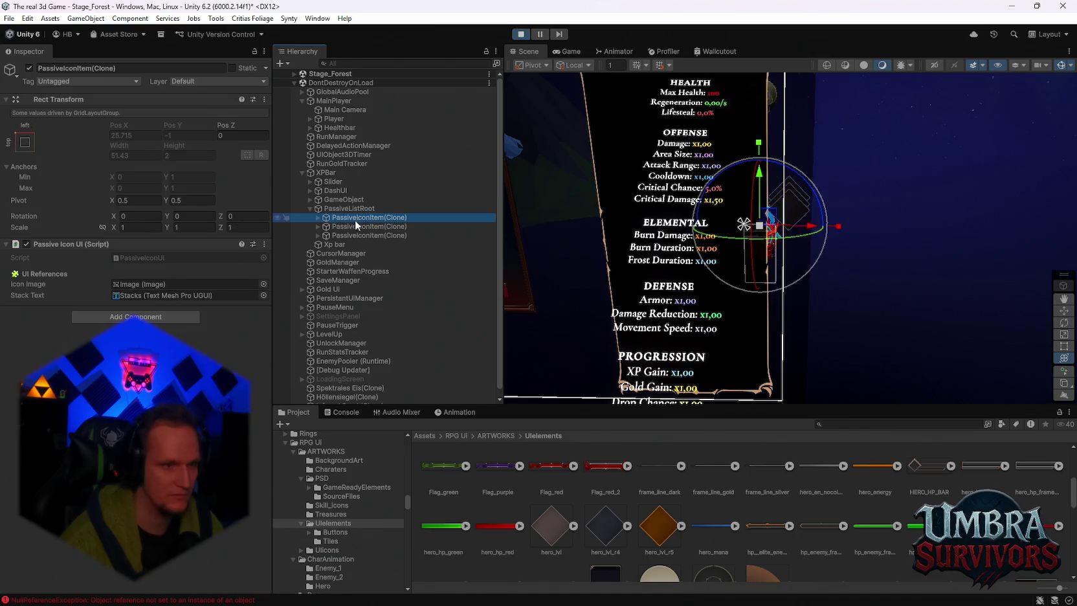
pyautogui.click(151, 283)
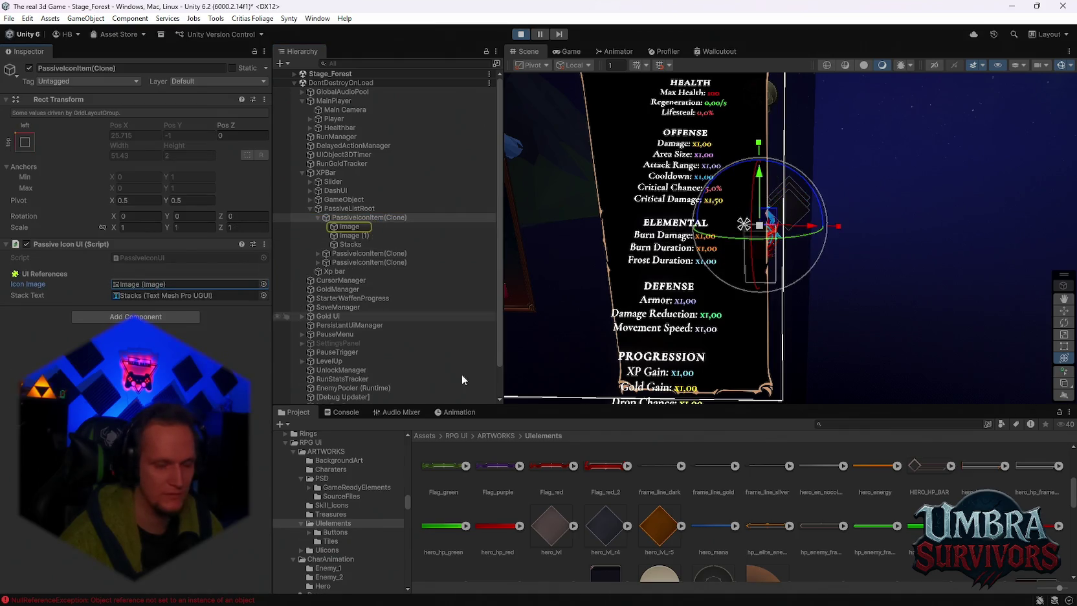
pyautogui.click(346, 226)
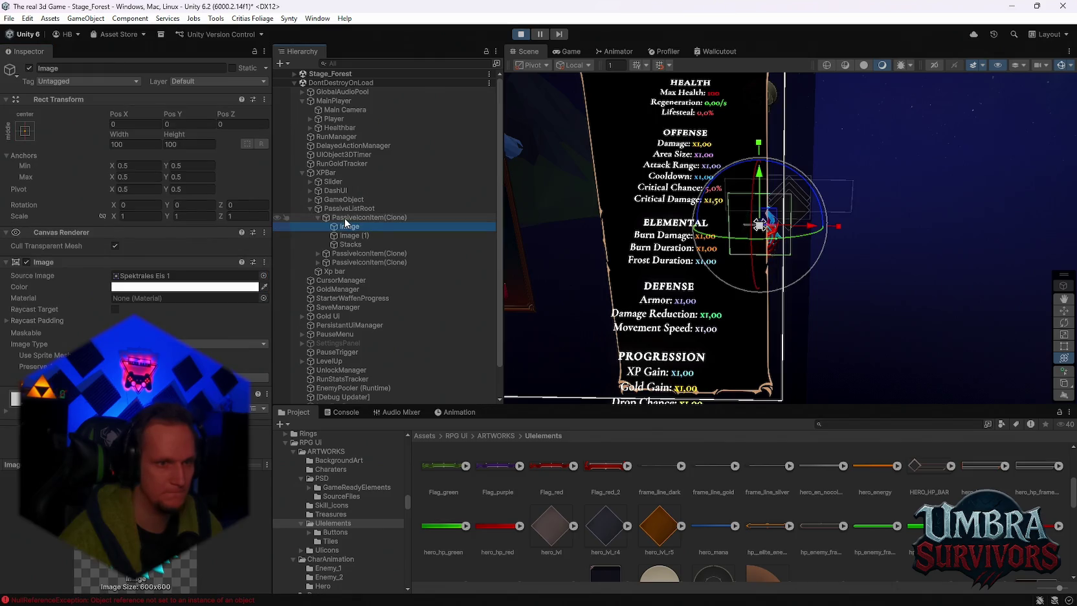
pyautogui.click(353, 218)
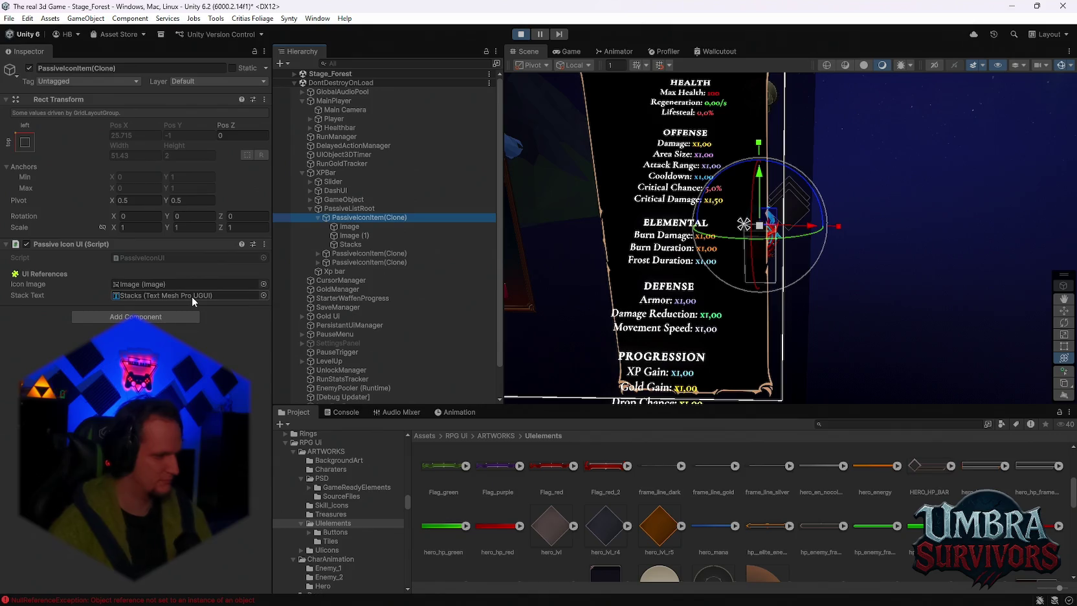
pyautogui.click(349, 413)
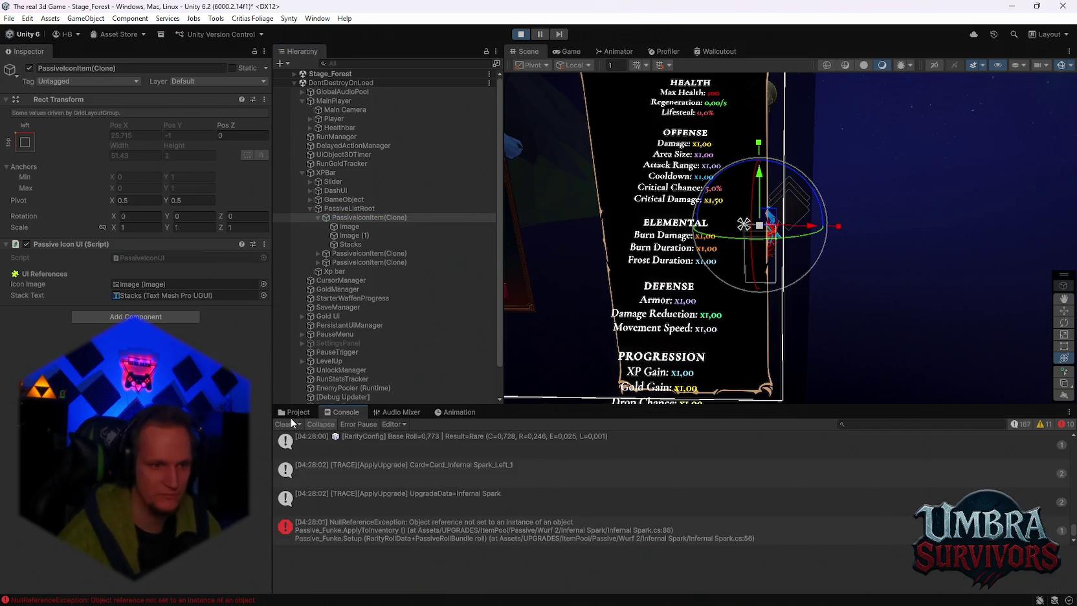
# Return to the Project browser and expand folders like ItemPool, UPGRADES, UI, Cards and EndScreen
pyautogui.click(290, 415)
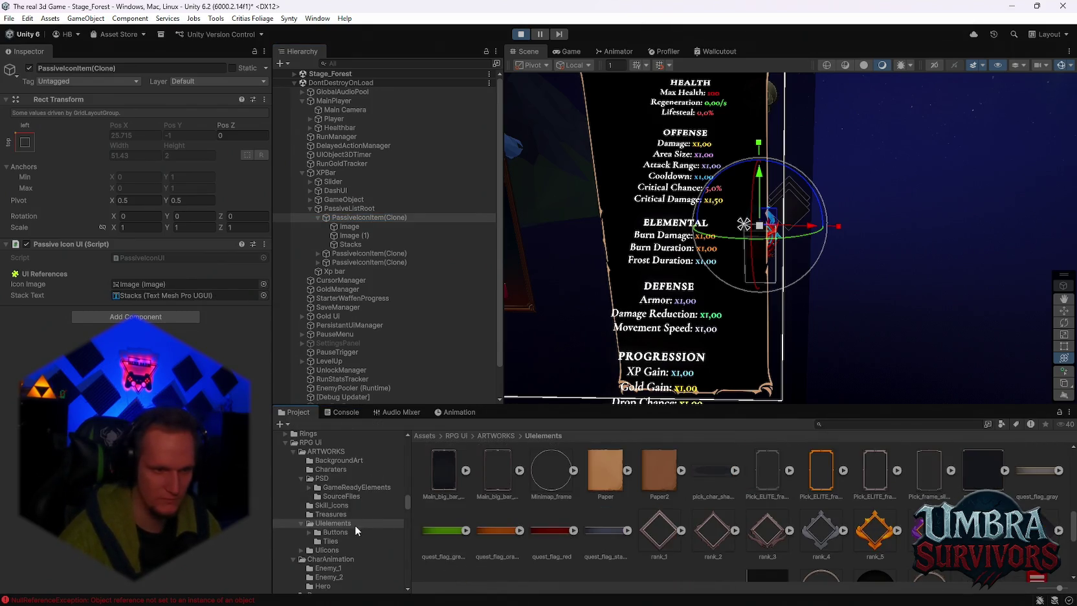
pyautogui.moveTo(404, 501); pyautogui.dragTo(407, 563)
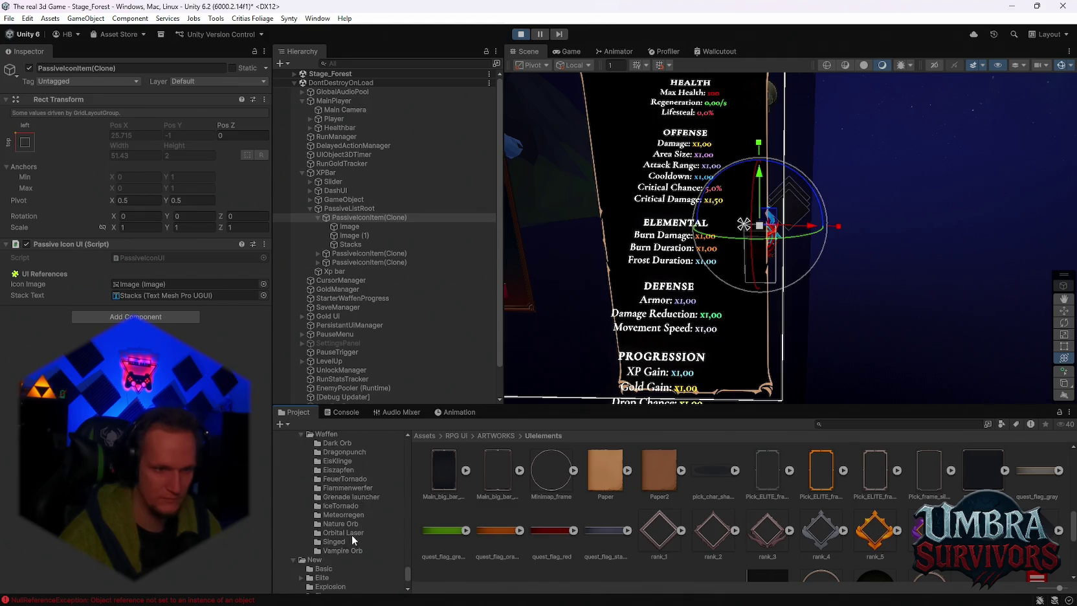
pyautogui.scroll(10, 353, 538)
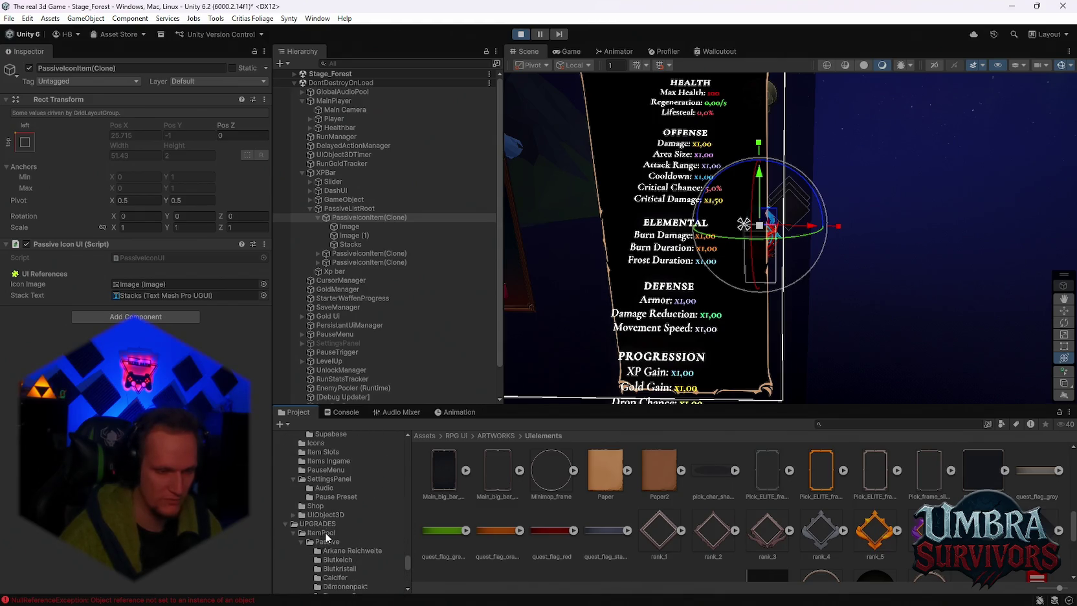
pyautogui.click(325, 530)
pyautogui.click(326, 523)
pyautogui.click(330, 515)
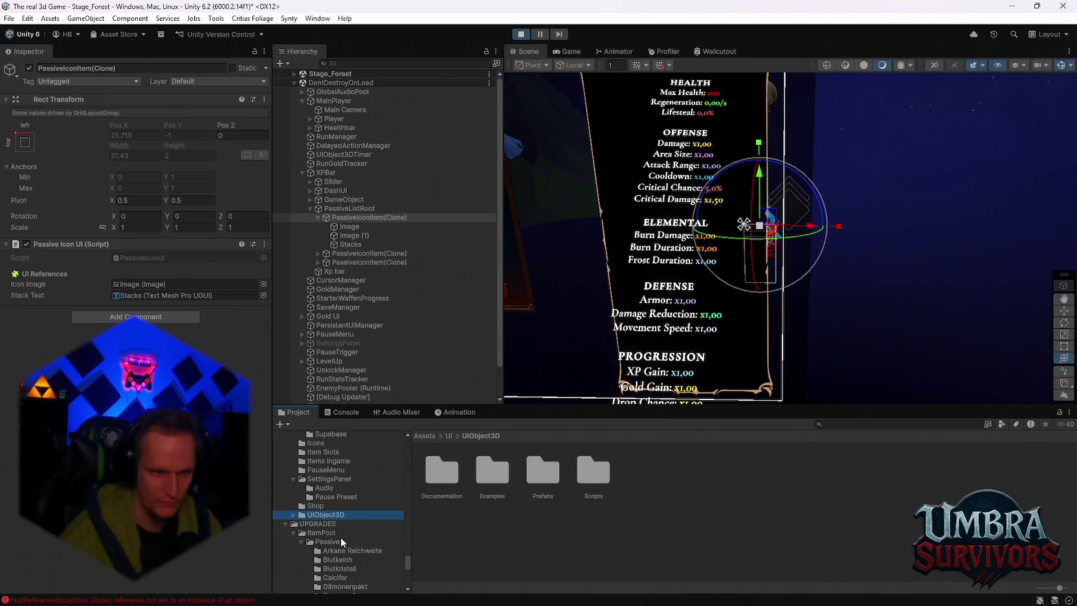
pyautogui.click(448, 436)
pyautogui.scroll(3, 333, 515)
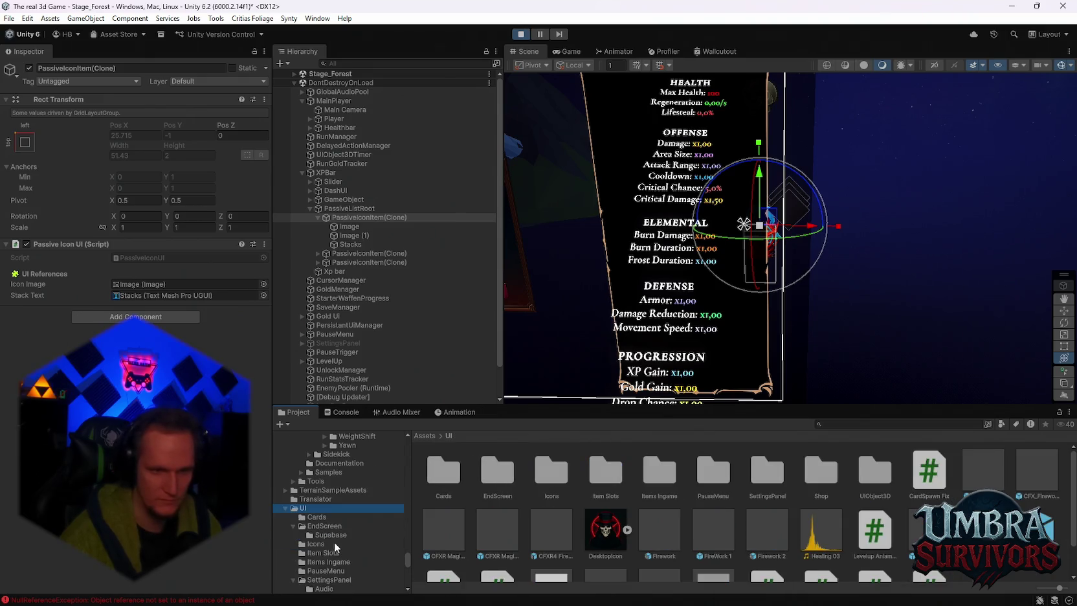
pyautogui.click(331, 516)
pyautogui.click(330, 525)
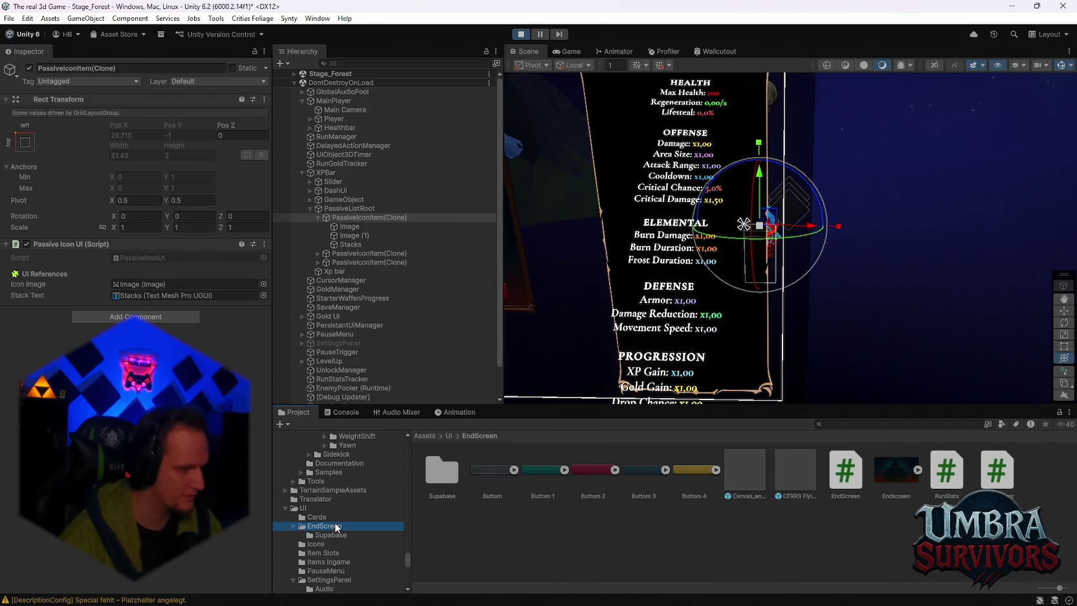
pyautogui.click(324, 536)
# Browse the UI subfolders, then open Item Slots and select the PassiveIconItem prefab
pyautogui.click(322, 544)
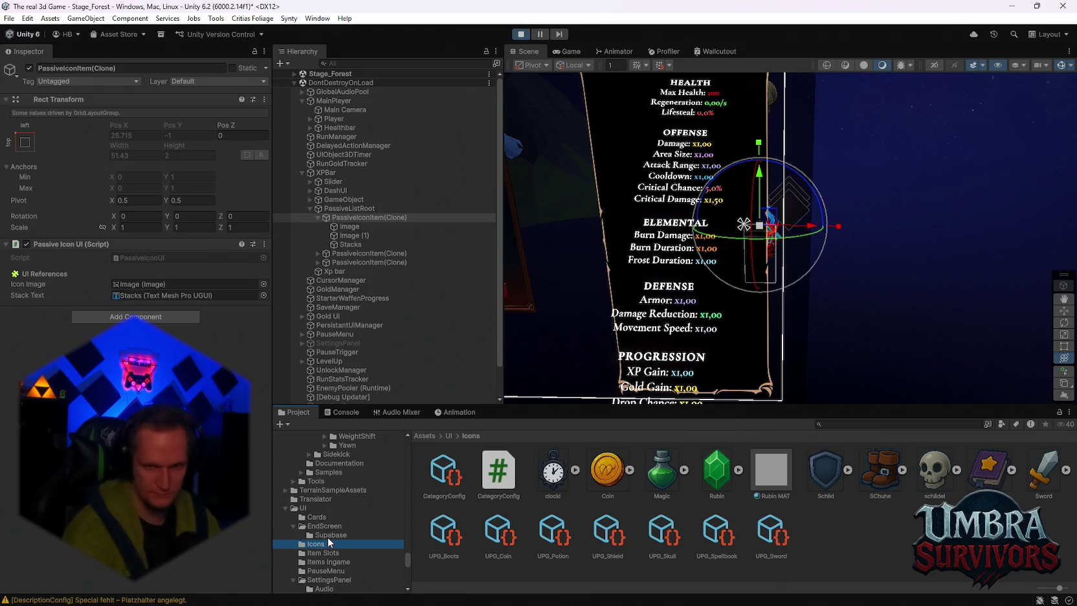
pyautogui.click(330, 553)
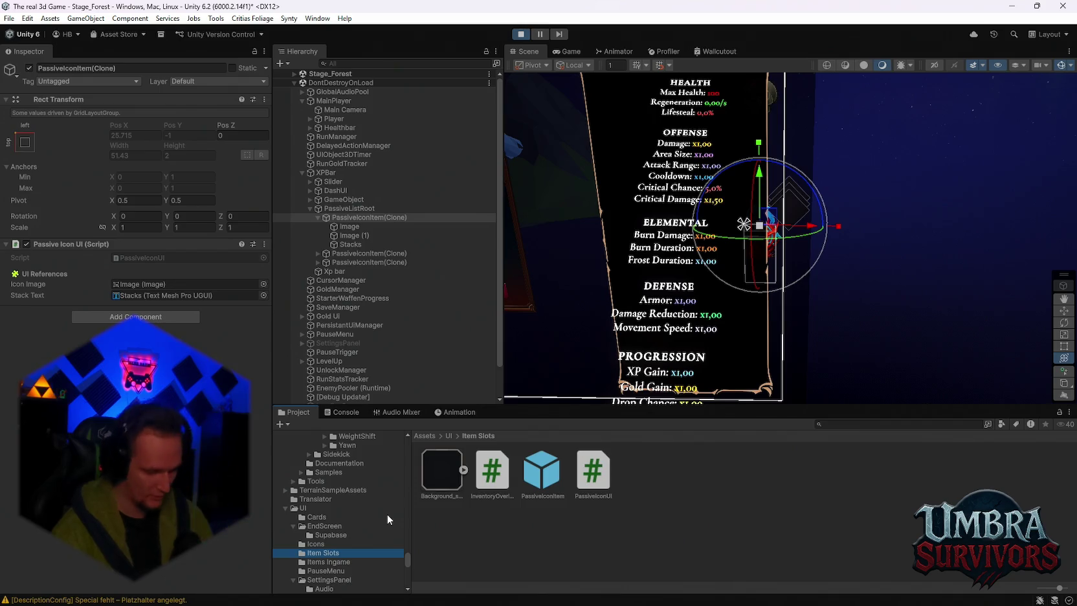
pyautogui.click(330, 561)
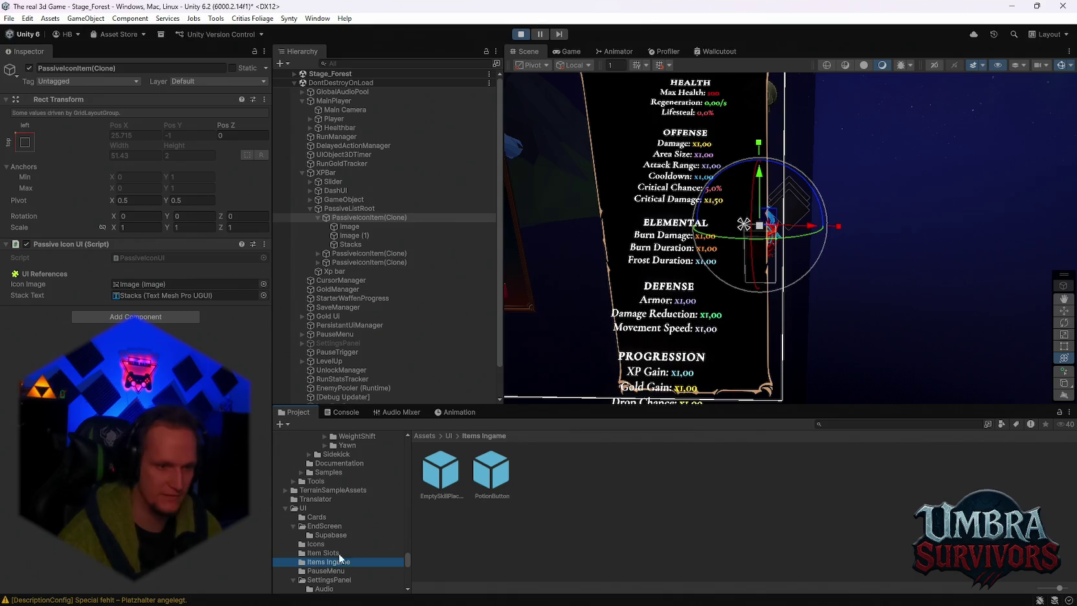
pyautogui.click(330, 570)
pyautogui.click(336, 544)
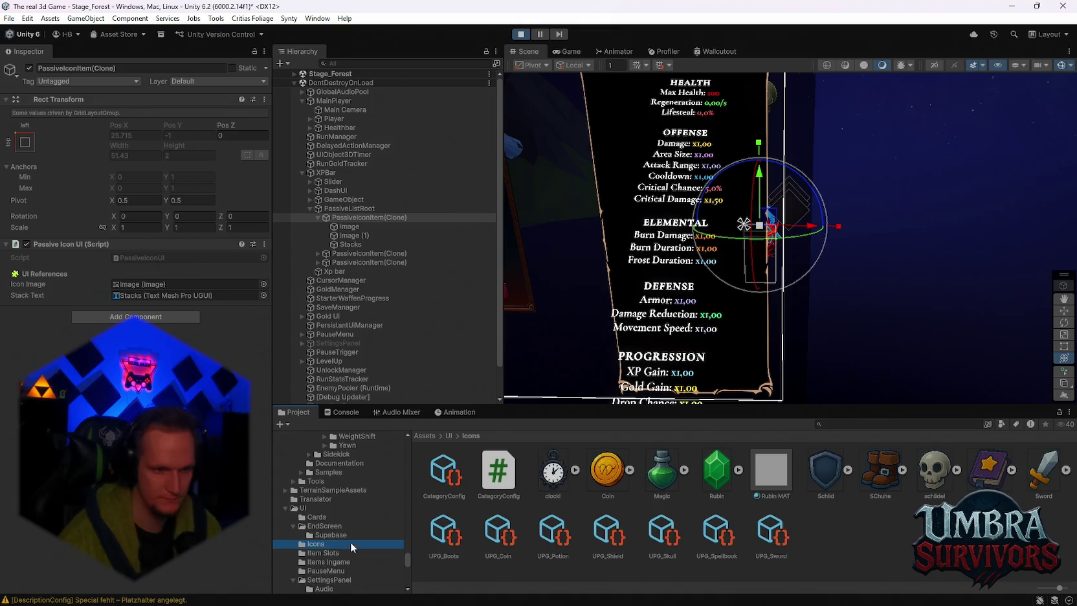
pyautogui.scroll(-3, 350, 542)
pyautogui.click(328, 494)
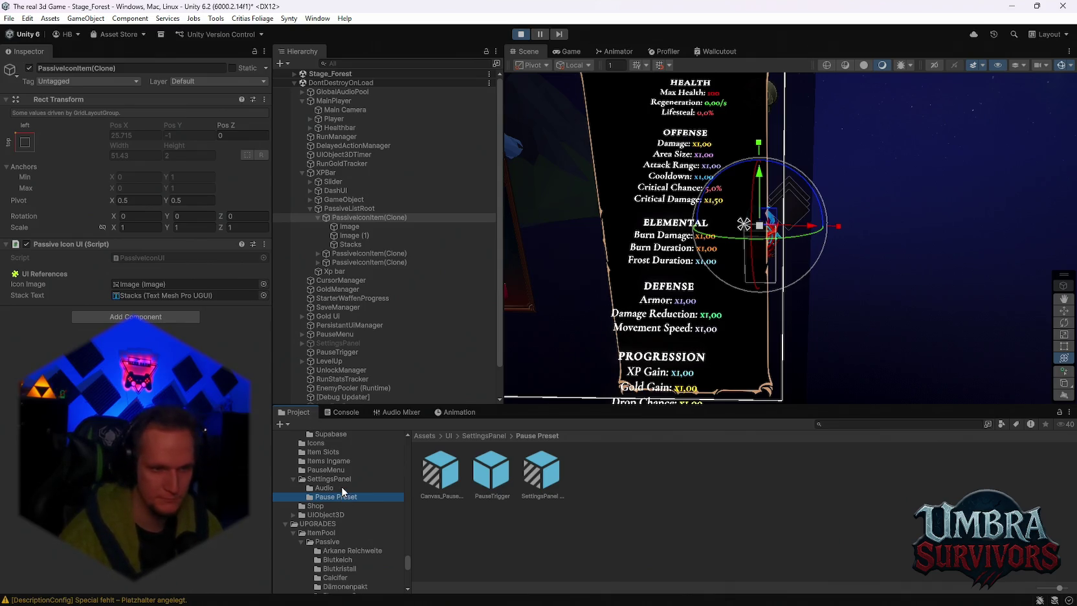
pyautogui.scroll(-3, 342, 488)
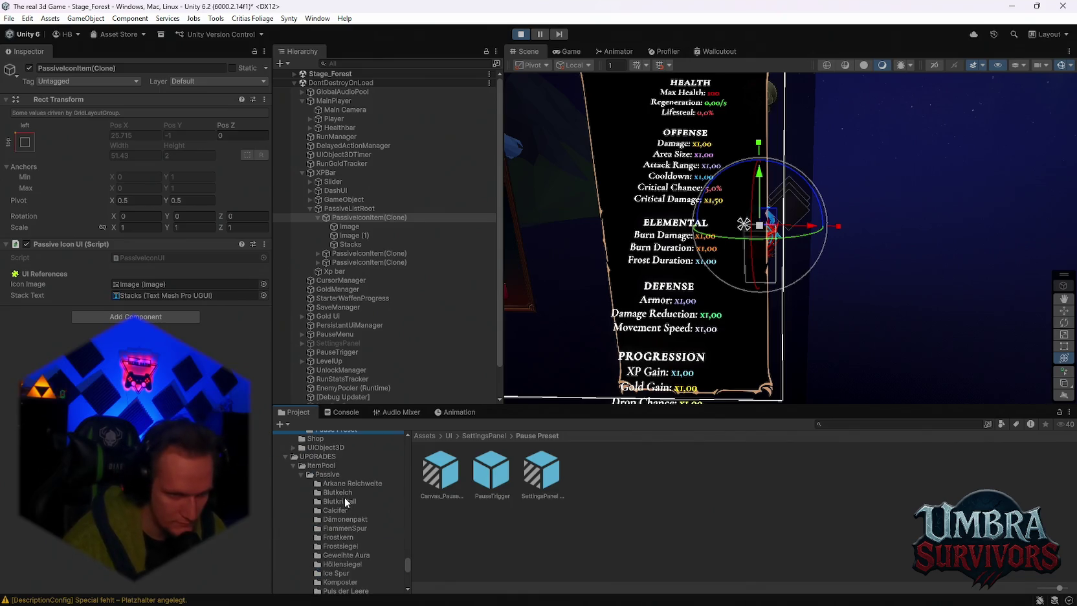
pyautogui.scroll(6, 344, 497)
pyautogui.click(326, 501)
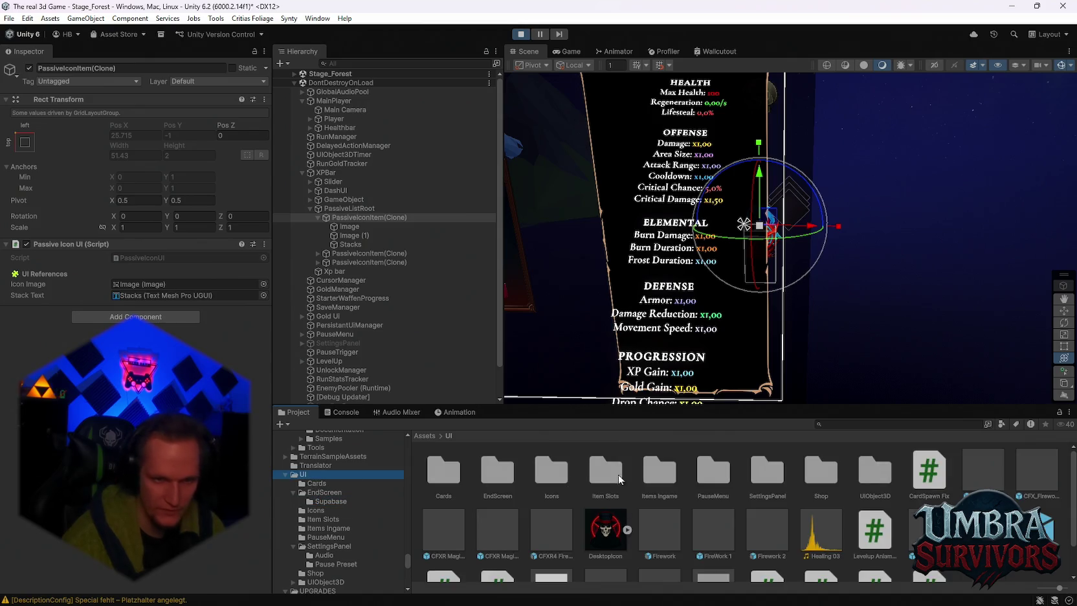
pyautogui.doubleClick(608, 471)
pyautogui.click(530, 469)
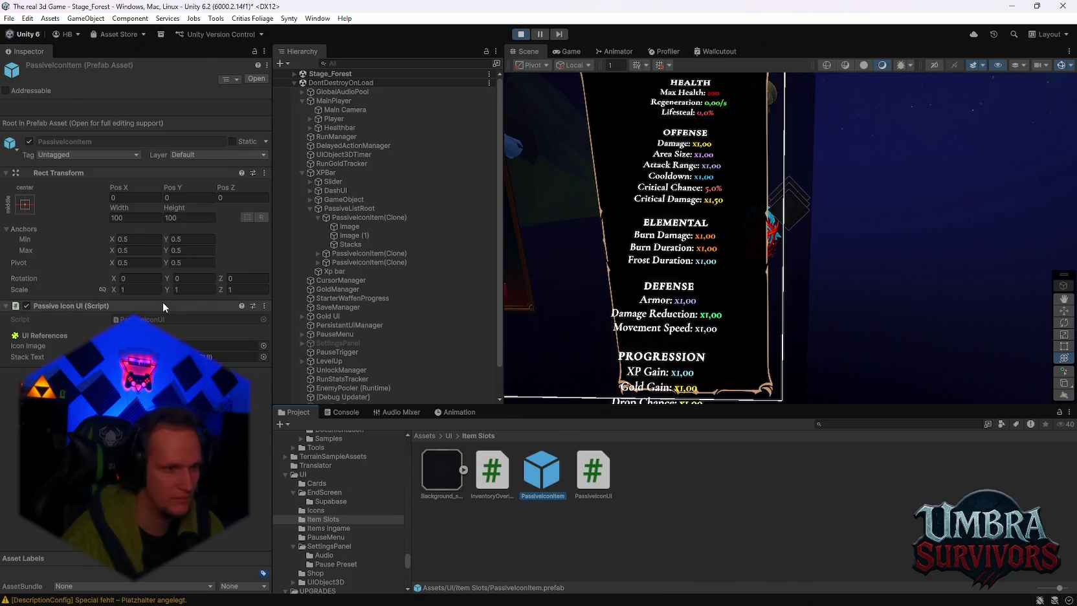
pyautogui.click(226, 345)
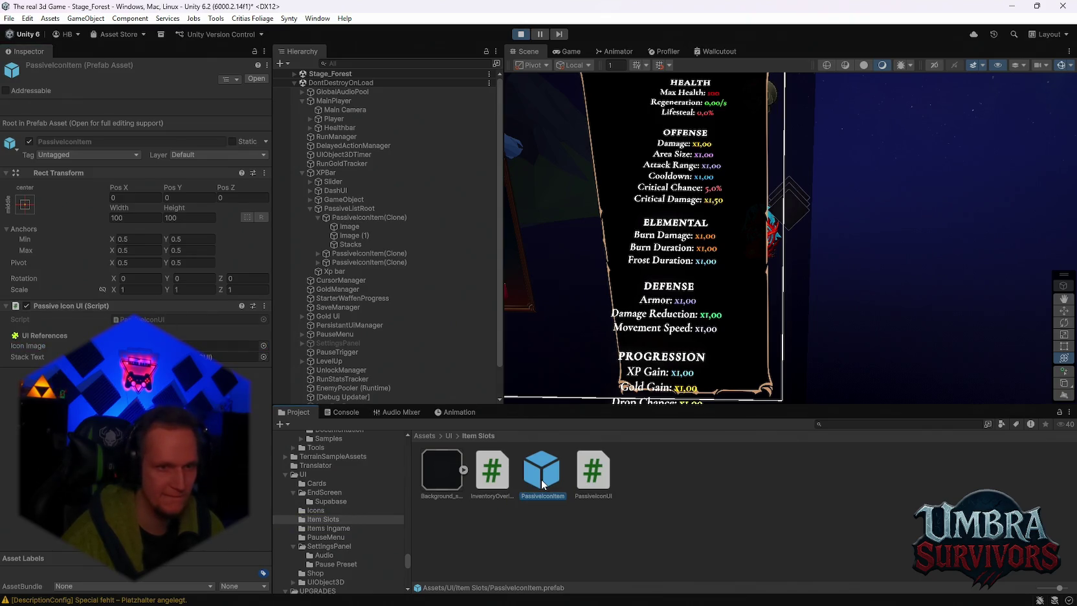
pyautogui.doubleClick(540, 471)
pyautogui.click(346, 108)
pyautogui.click(345, 117)
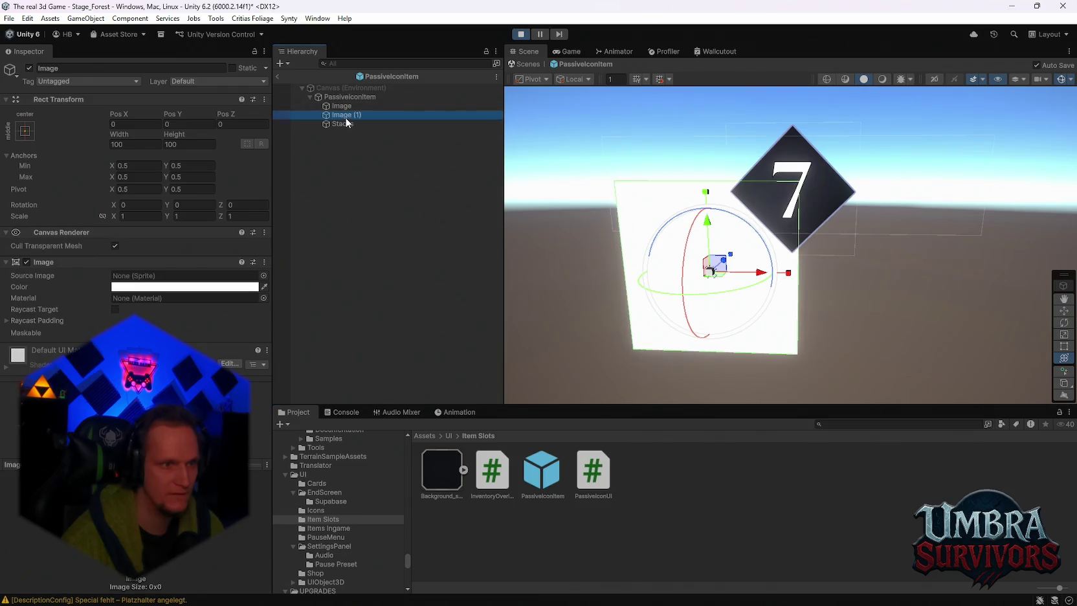
pyautogui.click(337, 121)
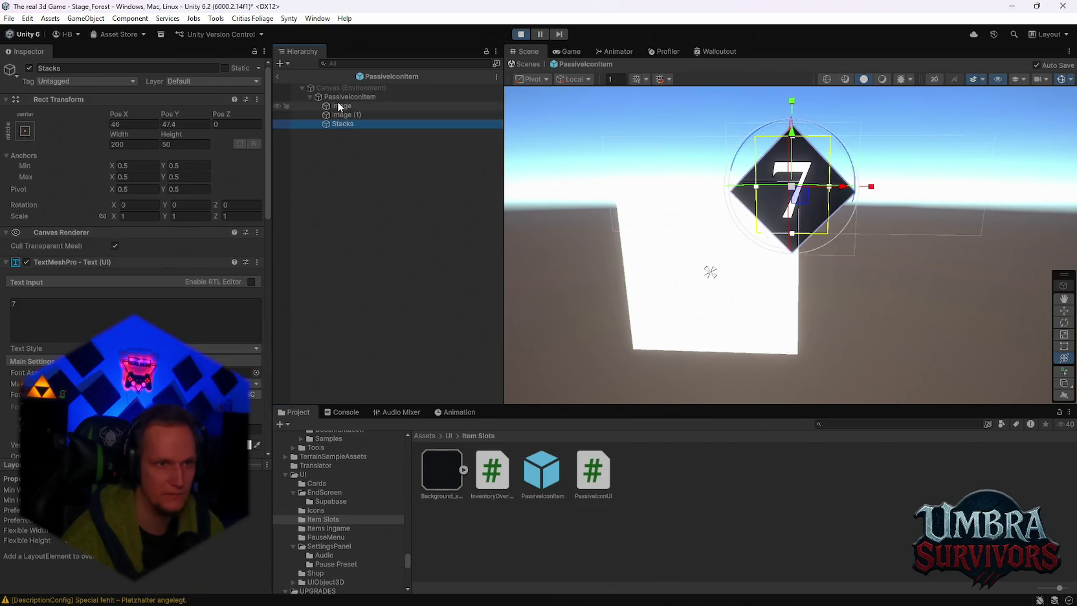
pyautogui.click(330, 97)
pyautogui.click(280, 75)
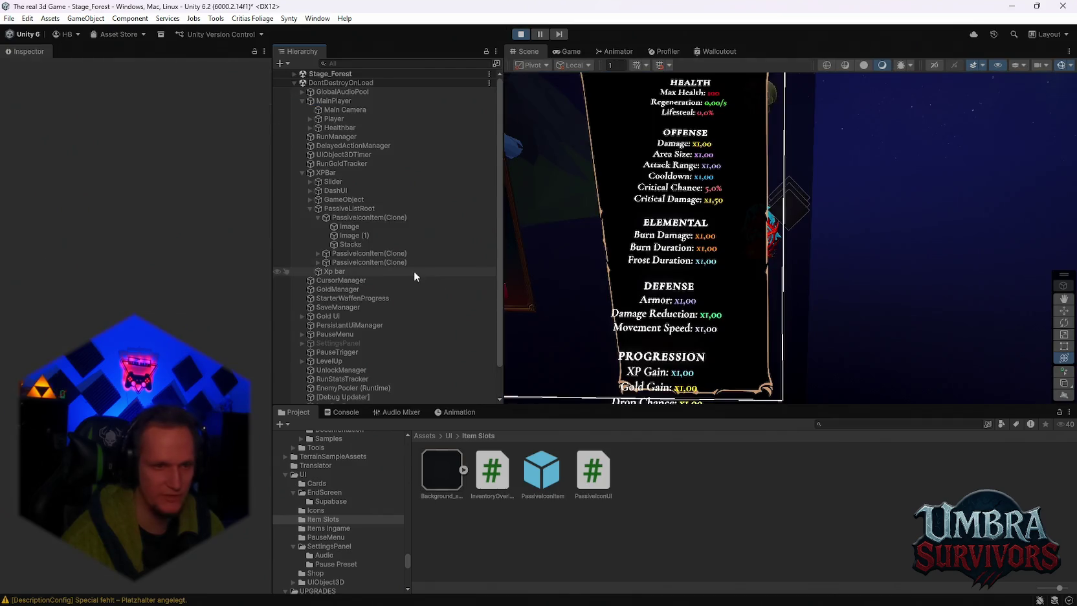
# Select a PassiveIconItem(Clone), then PassiveListRoot, and pan the Scene view to its gizmo beside the stats panel
pyautogui.click(349, 261)
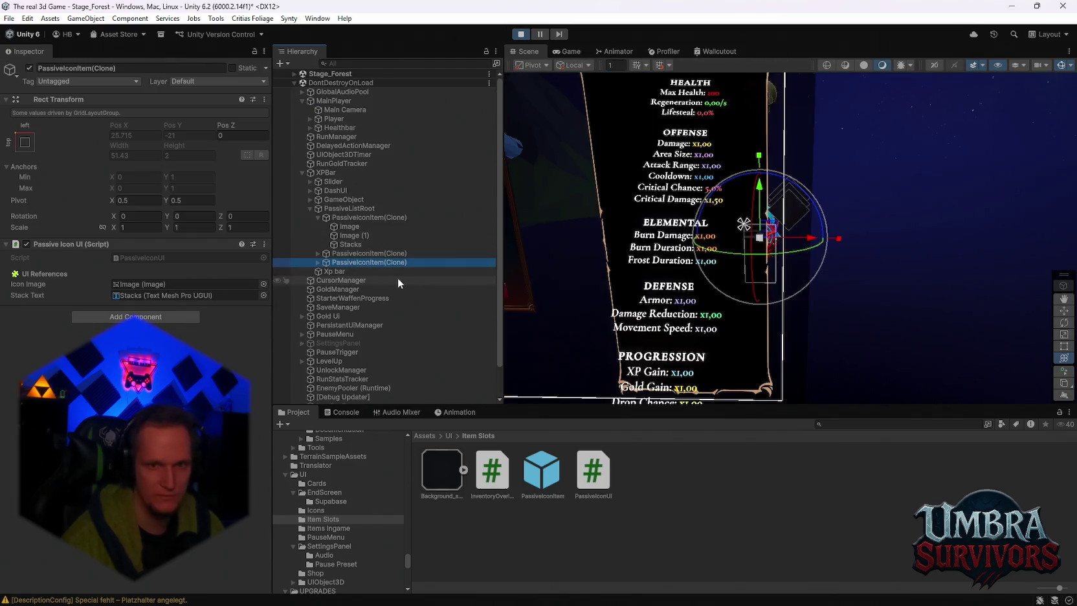
pyautogui.scroll(5, 769, 266)
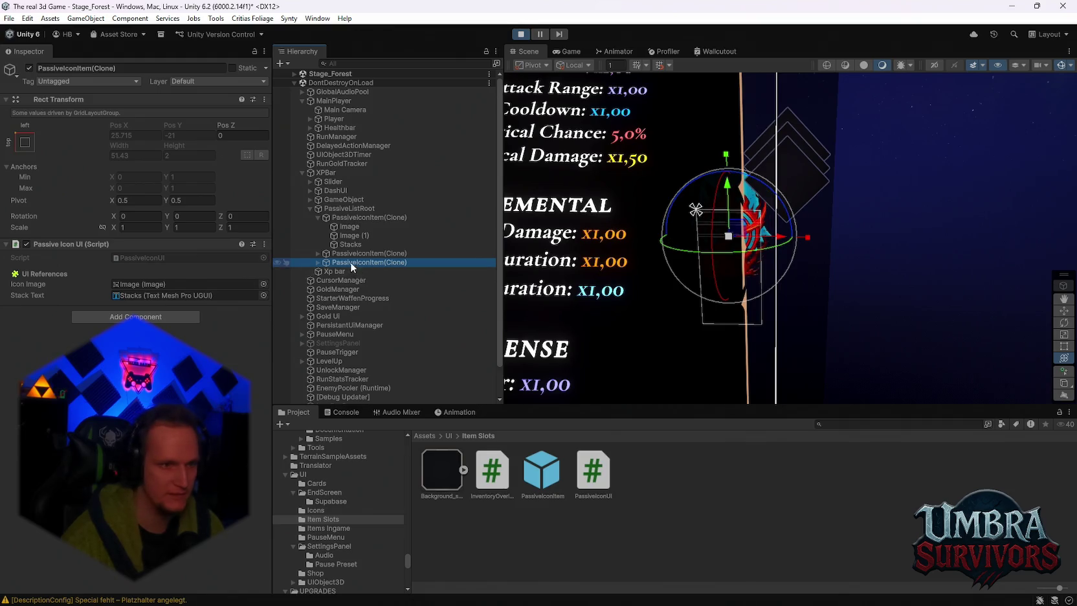
pyautogui.click(339, 209)
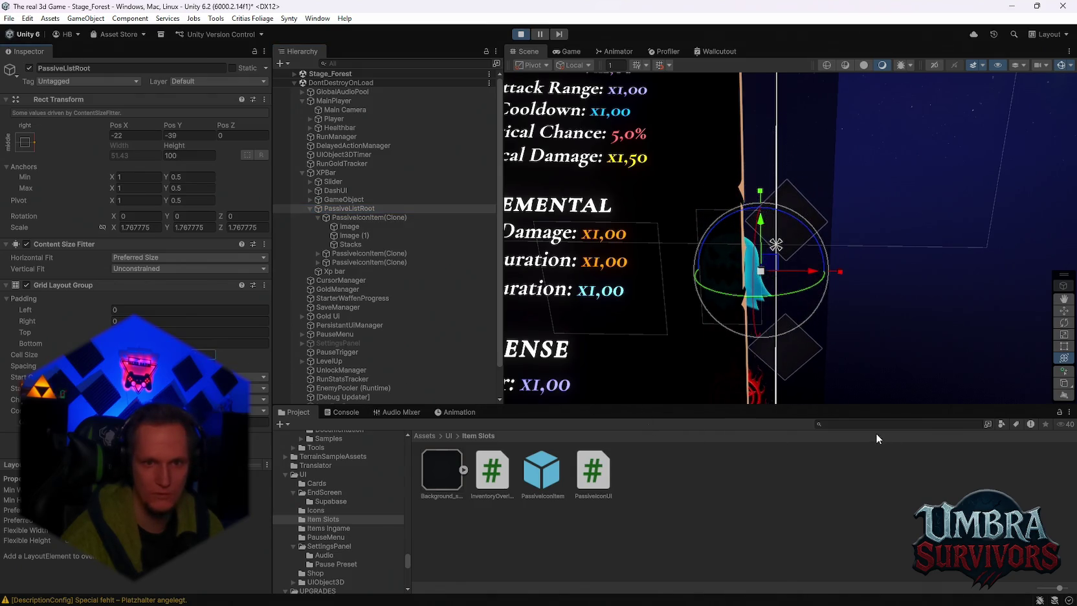
pyautogui.scroll(-3, 845, 305)
pyautogui.moveTo(845, 306)
pyautogui.mouseDown()
pyautogui.moveTo(839, 176)
pyautogui.moveTo(821, 224)
pyautogui.moveTo(813, 186)
pyautogui.mouseUp()
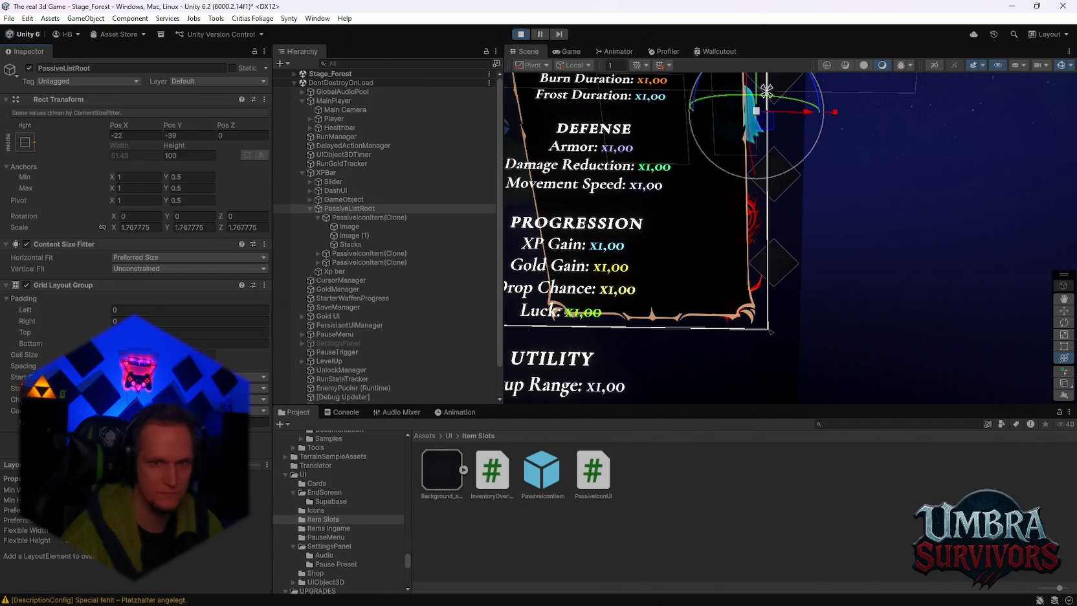
pyautogui.moveTo(700, 167)
pyautogui.mouseDown()
pyautogui.moveTo(740, 296)
pyautogui.moveTo(735, 256)
pyautogui.mouseUp()
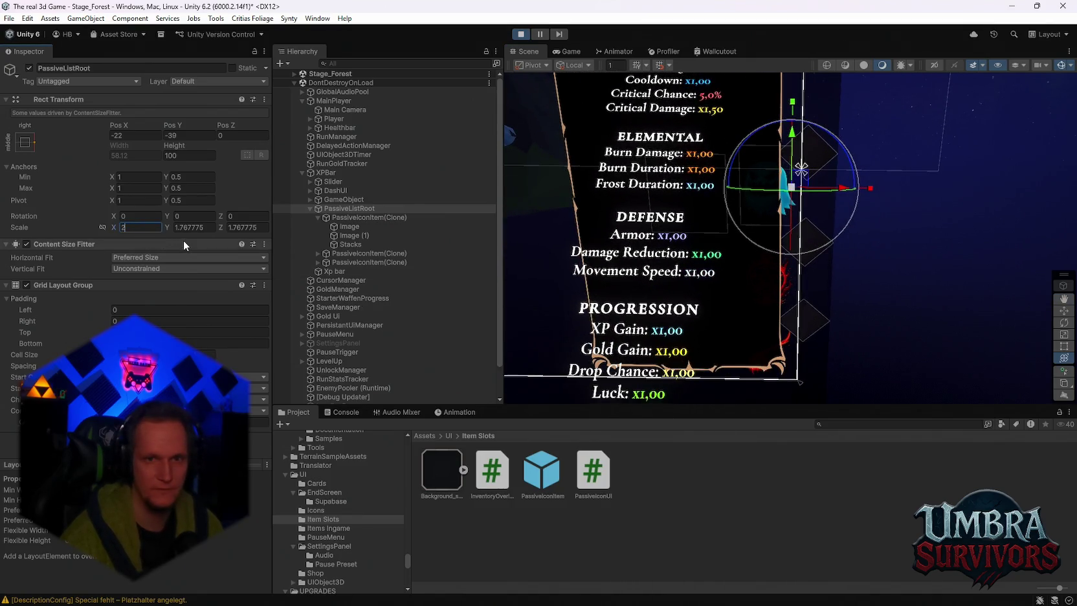
# Set PassiveListRoot's Scale X, Y and Z to 0.8 in the Inspector
pyautogui.write('2')
pyautogui.write('0')
pyautogui.write('.2')
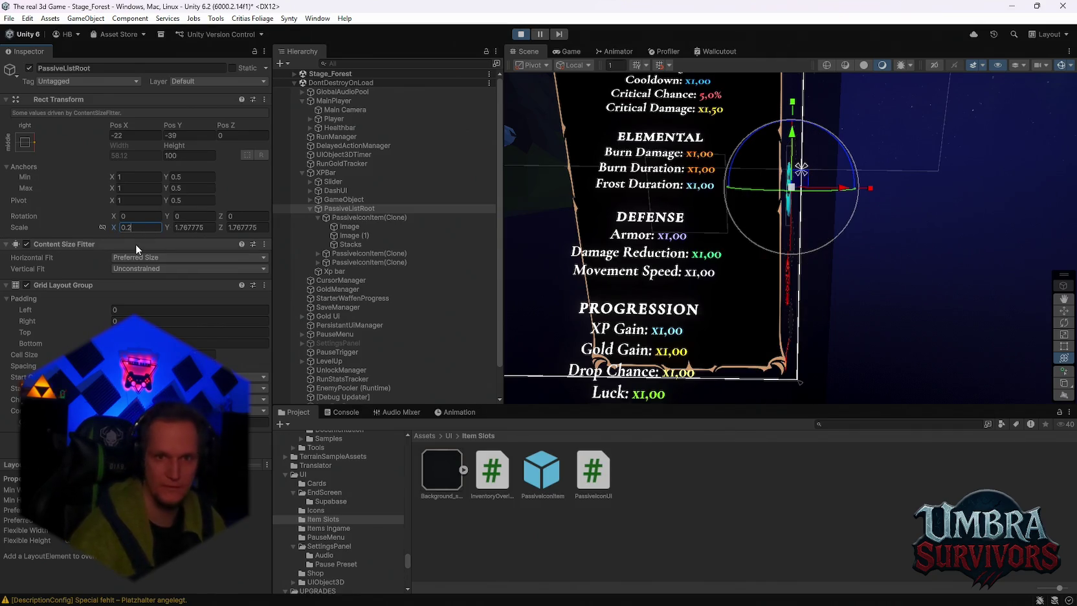
pyautogui.click(194, 227)
pyautogui.write('0.2')
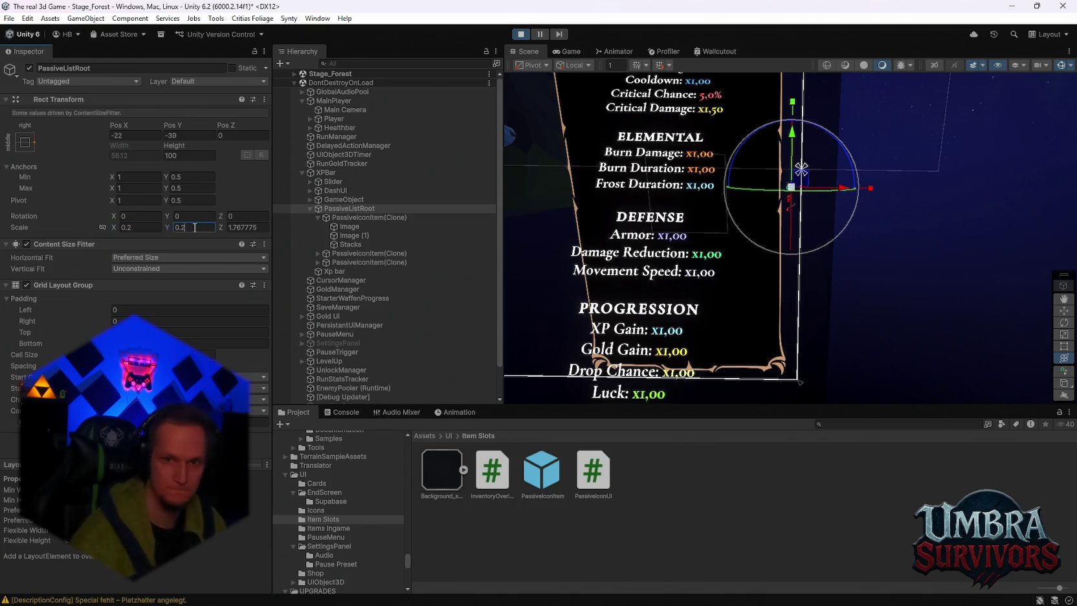
pyautogui.click(258, 228)
pyautogui.write('0.2')
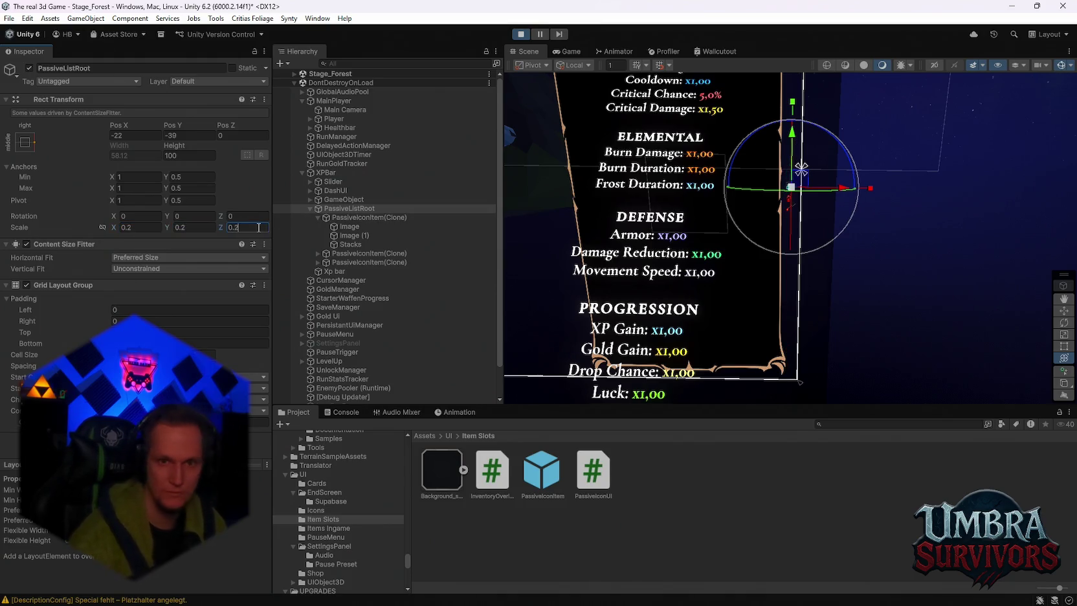
pyautogui.scroll(5, 818, 227)
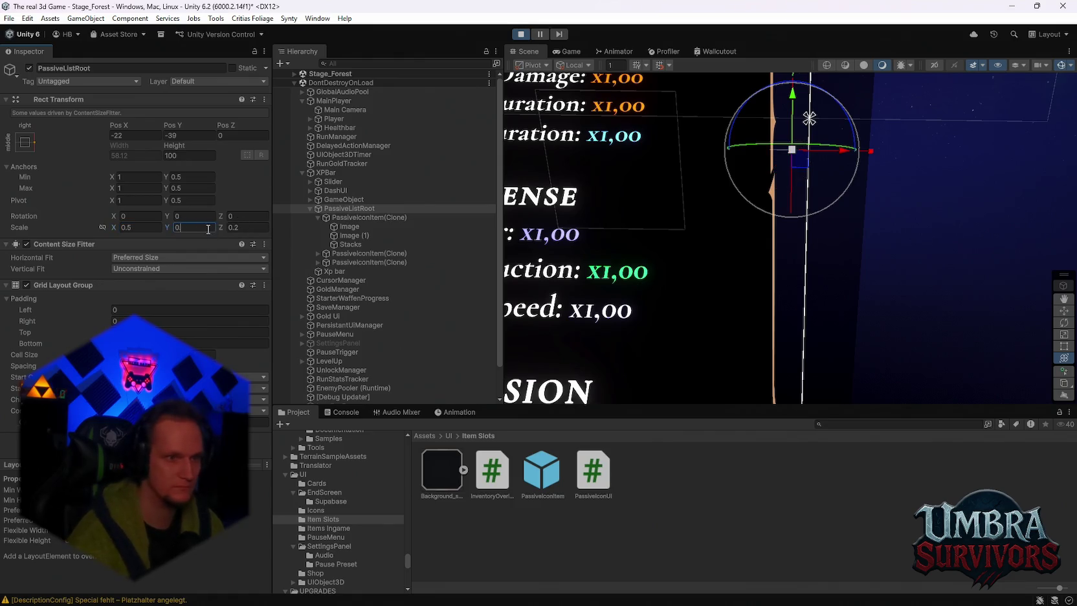
pyautogui.write('.5')
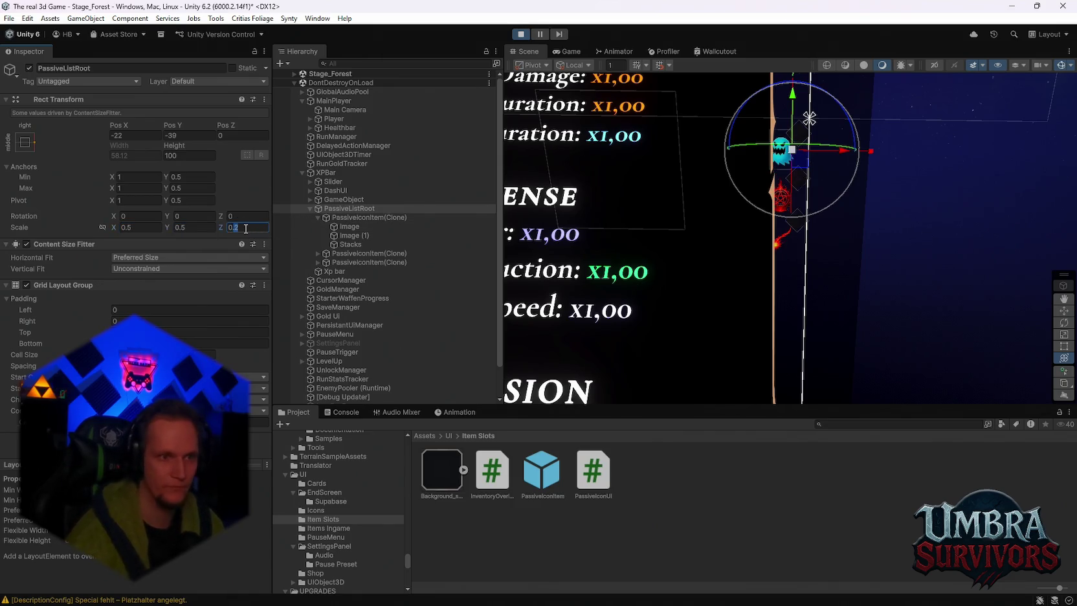
pyautogui.scroll(-5, 740, 258)
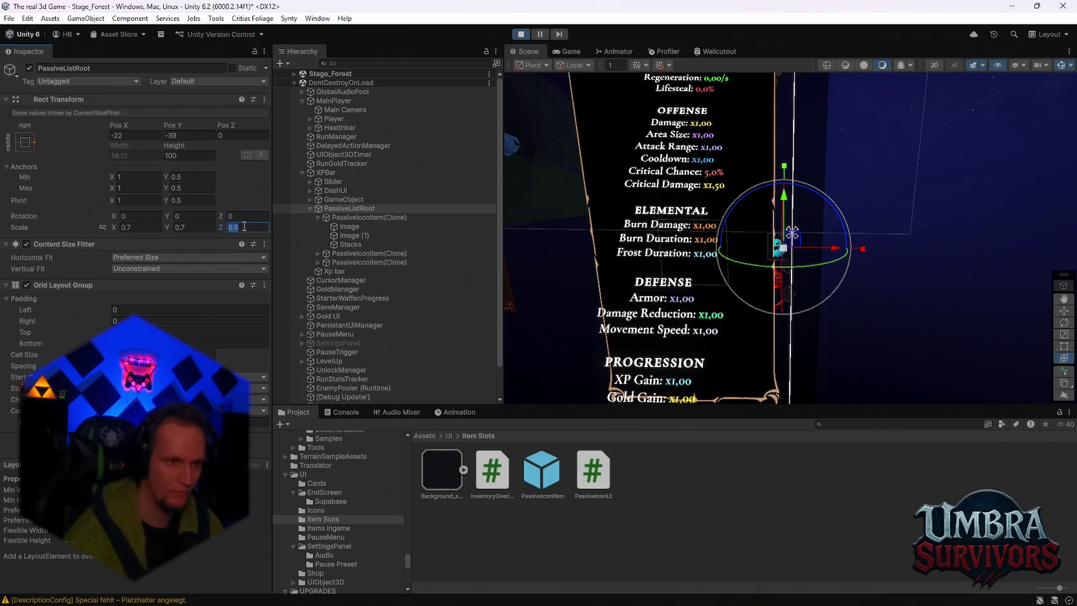
pyautogui.scroll(-5, 747, 267)
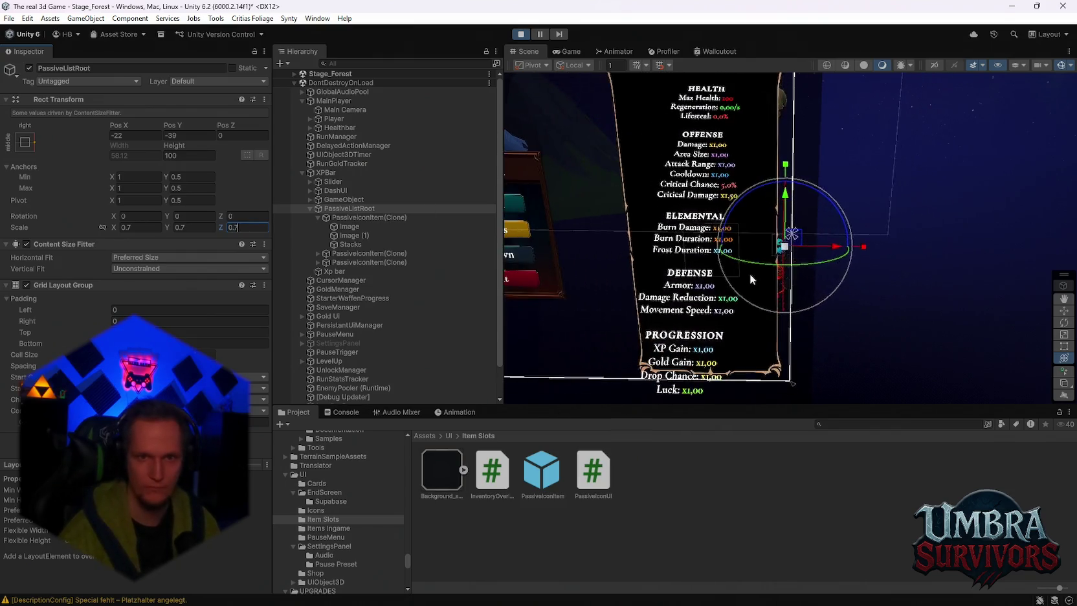
pyautogui.moveTo(671, 267); pyautogui.dragTo(516, 279)
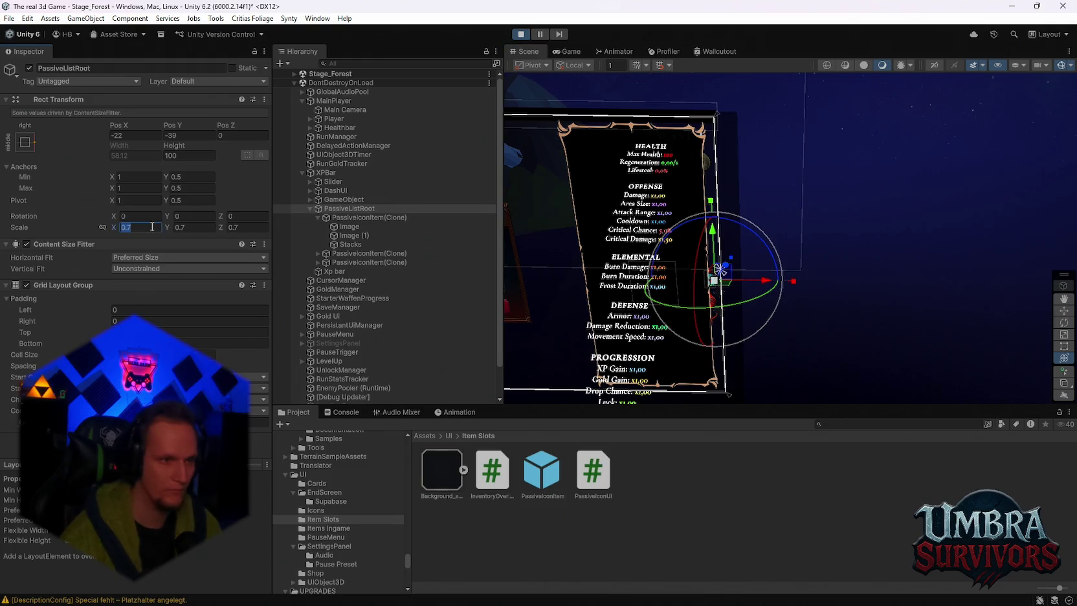
pyautogui.write('0.8')
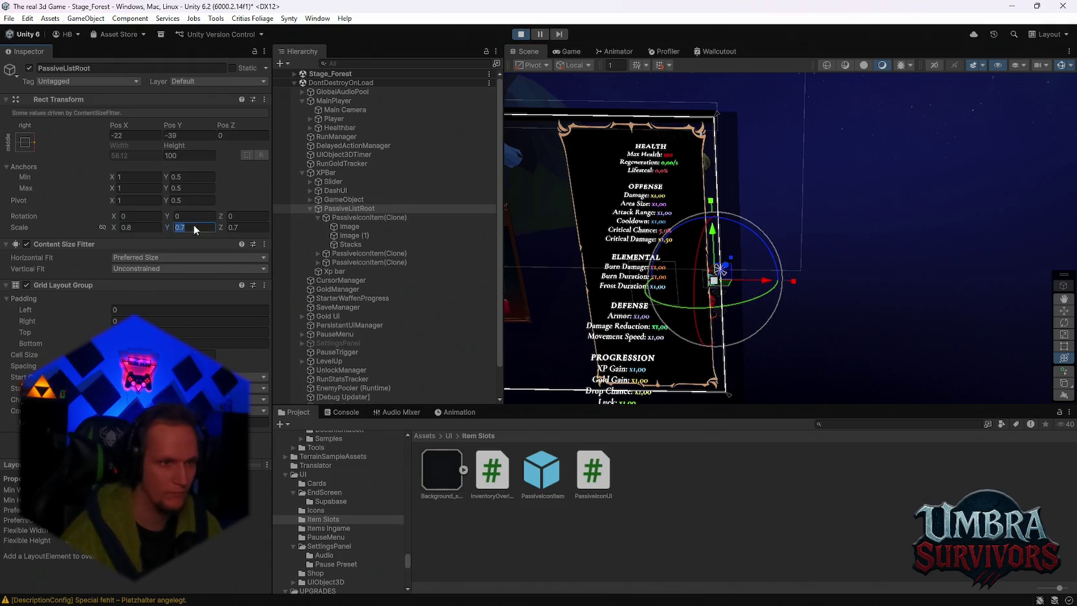
pyautogui.write('0.8')
# Drag PassiveListRoot beside the stats panel to Pos X 29, Pos Y 166
pyautogui.scroll(3, 717, 239)
pyautogui.moveTo(800, 264); pyautogui.dragTo(781, 301)
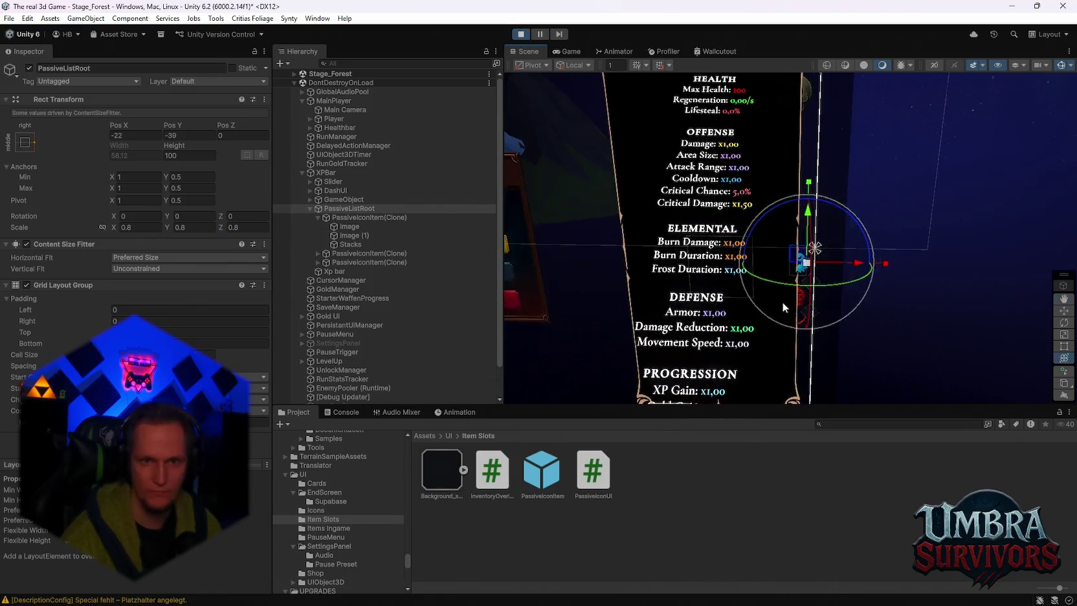
pyautogui.scroll(2, 833, 274)
pyautogui.moveTo(842, 266)
pyautogui.mouseDown()
pyautogui.moveTo(857, 240)
pyautogui.moveTo(843, 263)
pyautogui.moveTo(843, 187)
pyautogui.moveTo(837, 273)
pyautogui.mouseUp()
pyautogui.scroll(-3, 835, 200)
pyautogui.scroll(3, 837, 273)
pyautogui.scroll(-4, 700, 256)
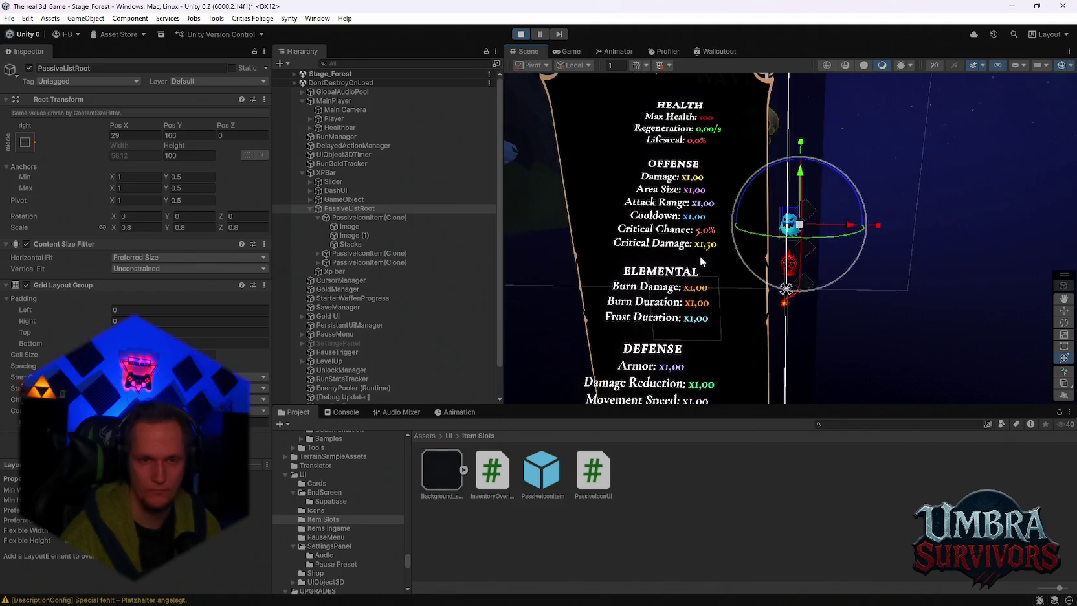
pyautogui.moveTo(694, 214); pyautogui.dragTo(824, 213)
pyautogui.scroll(1, 712, 161)
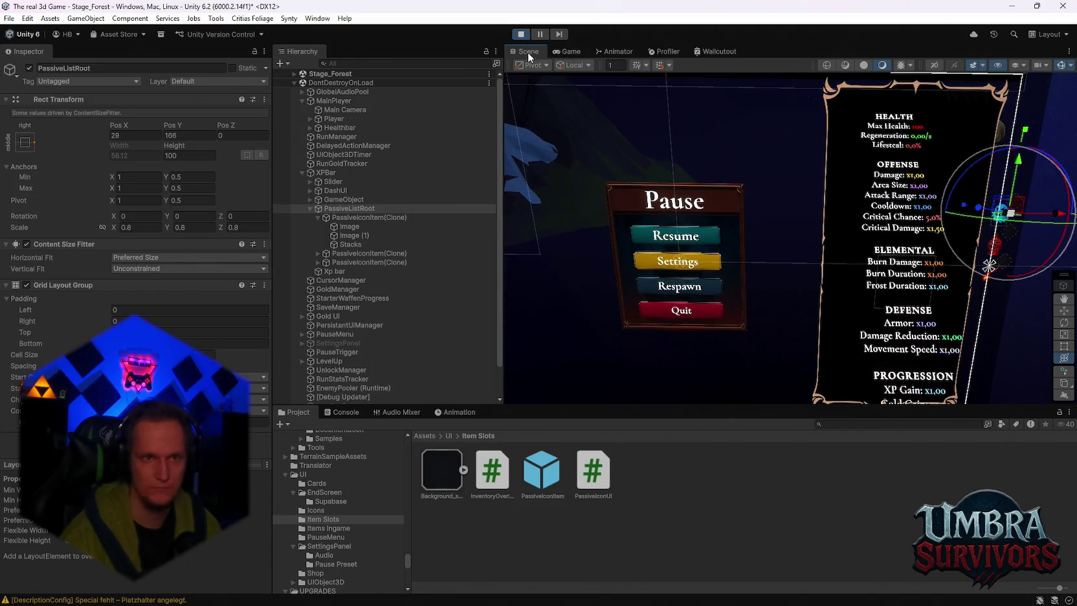
# Check the HUD in a maximized Game view, then nudge PassiveListRoot left in the Scene view
pyautogui.click(568, 55)
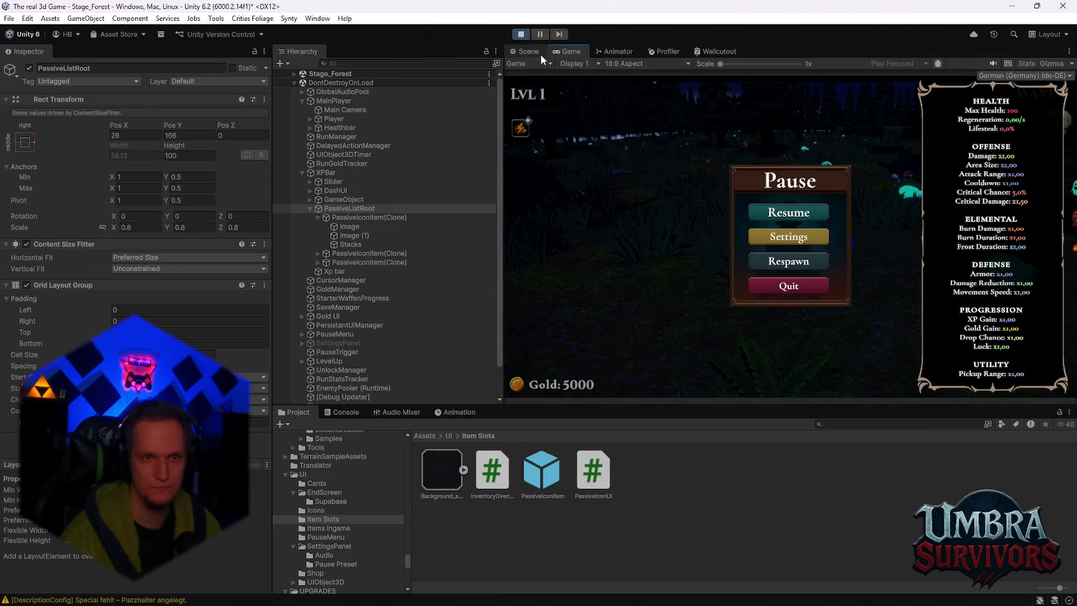
pyautogui.click(540, 54)
pyautogui.doubleClick(564, 51)
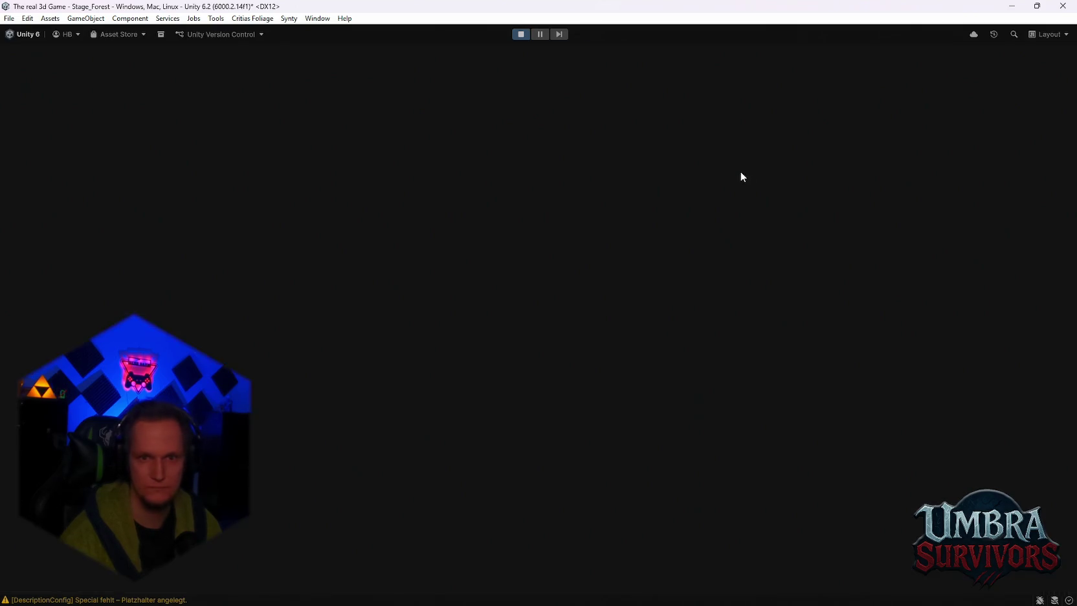
pyautogui.click(536, 291)
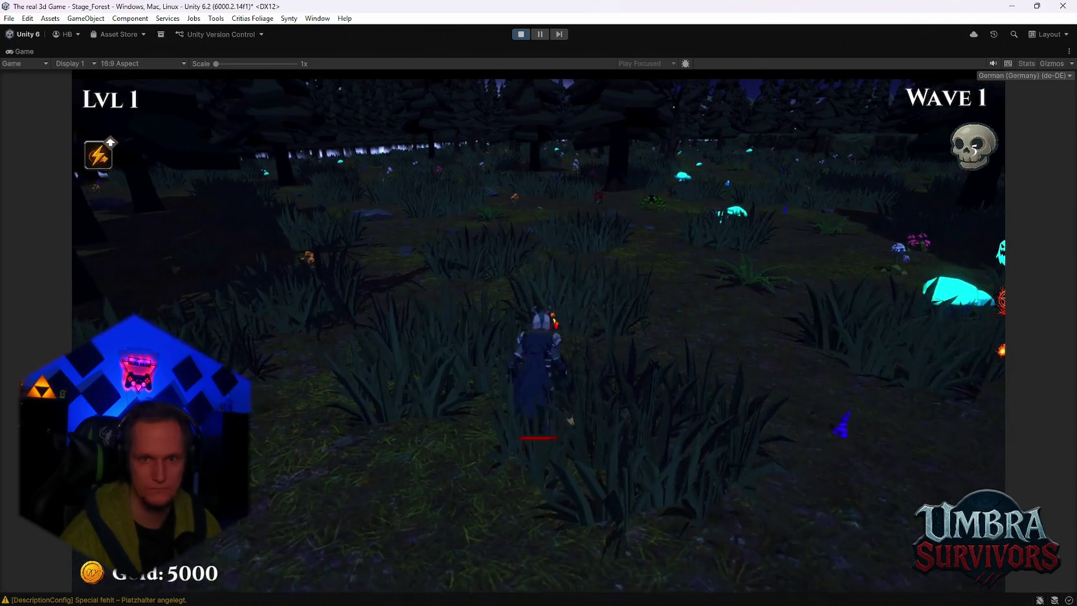
pyautogui.press('Escape')
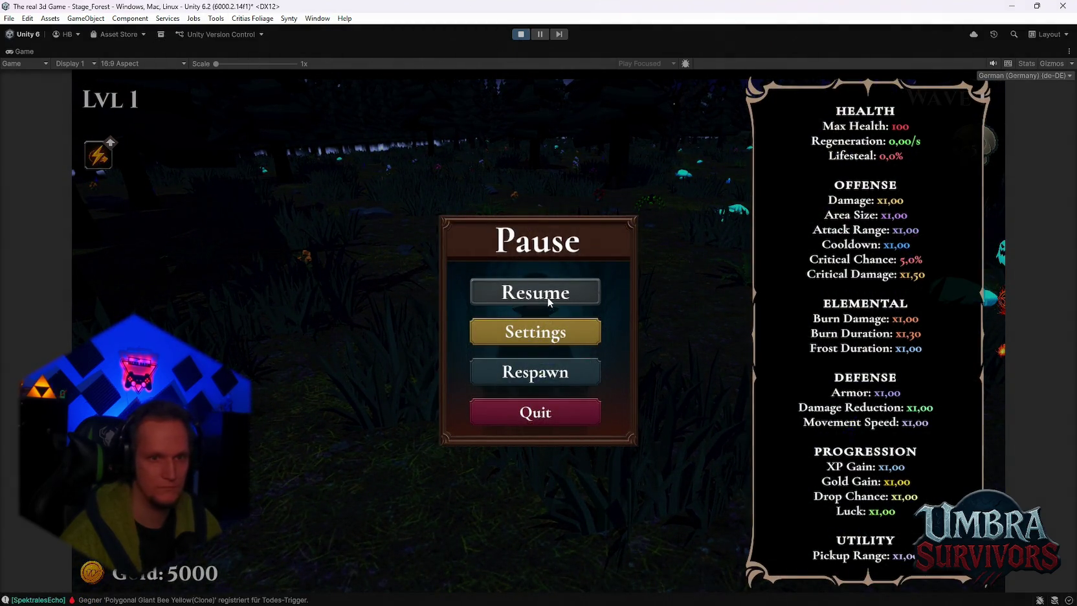
pyautogui.doubleClick(19, 53)
pyautogui.hotkey('ctrl', '1')
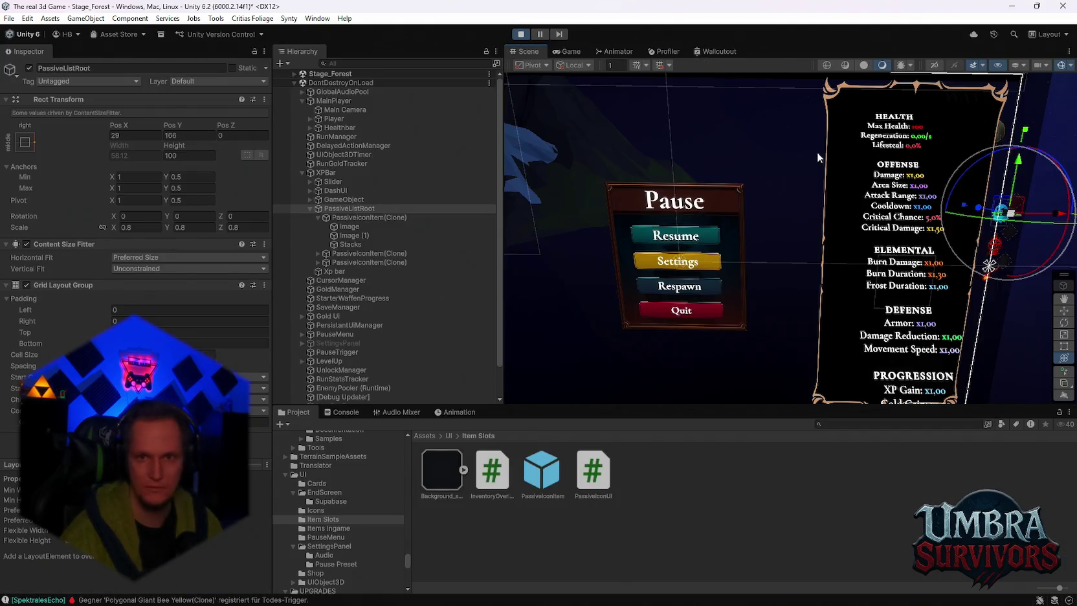
pyautogui.press('f')
pyautogui.moveTo(885, 197); pyautogui.dragTo(864, 202)
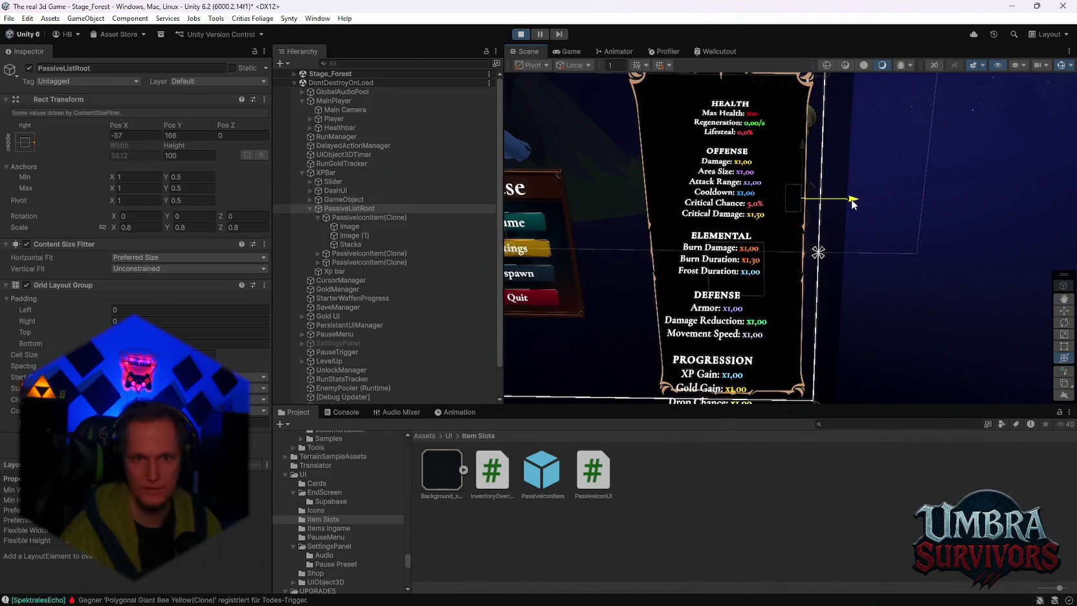
# Resume and play Wave 1 briefly, pause, then stop play mode
pyautogui.click(566, 51)
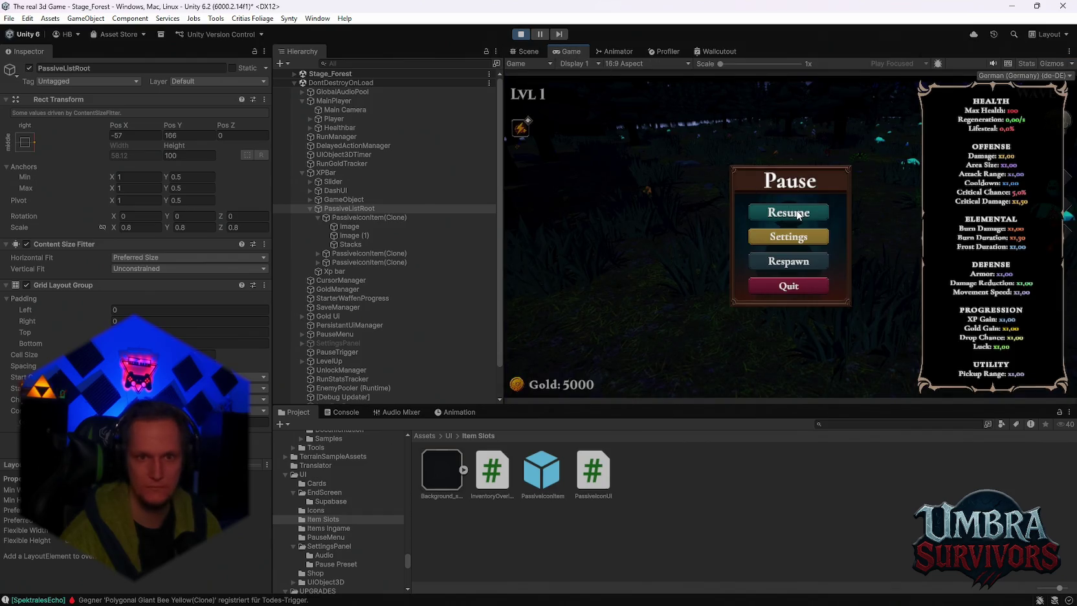
pyautogui.click(796, 212)
pyautogui.press('Escape')
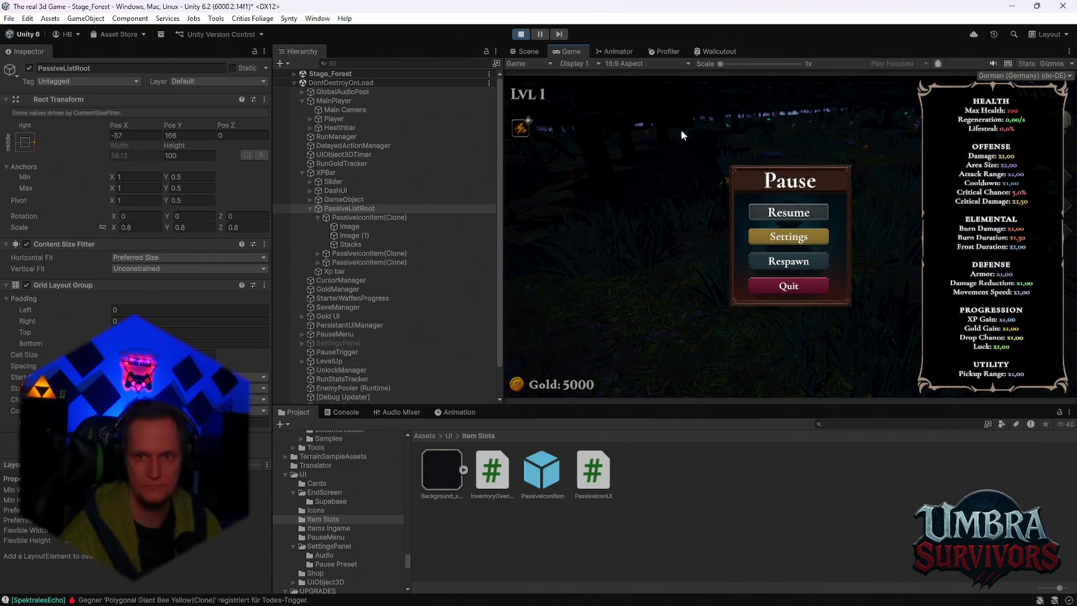
pyautogui.doubleClick(566, 51)
pyautogui.click(550, 292)
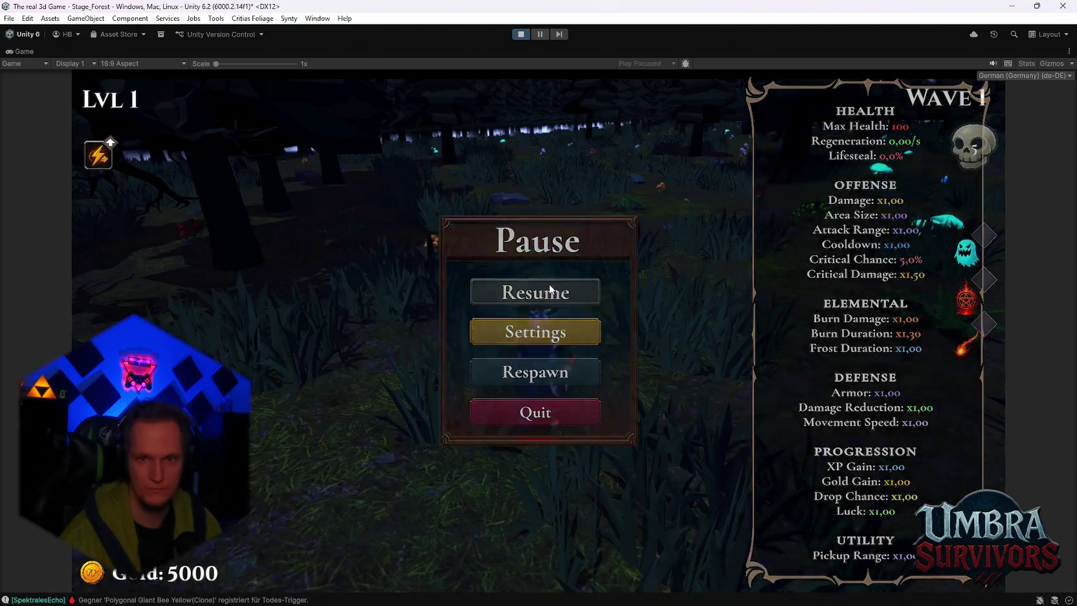
pyautogui.press('w')
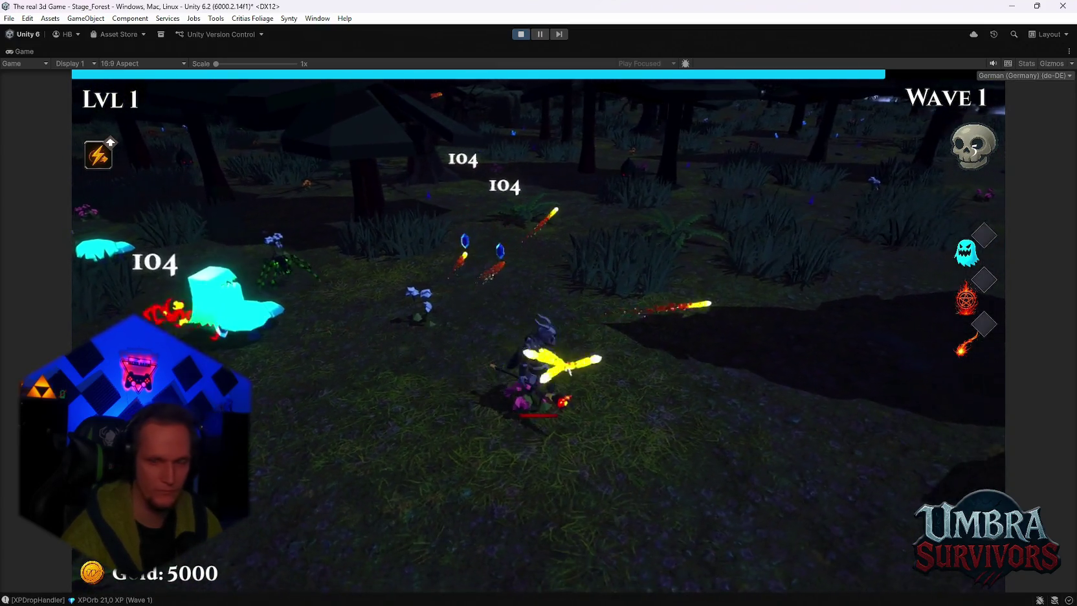
pyautogui.press('Escape')
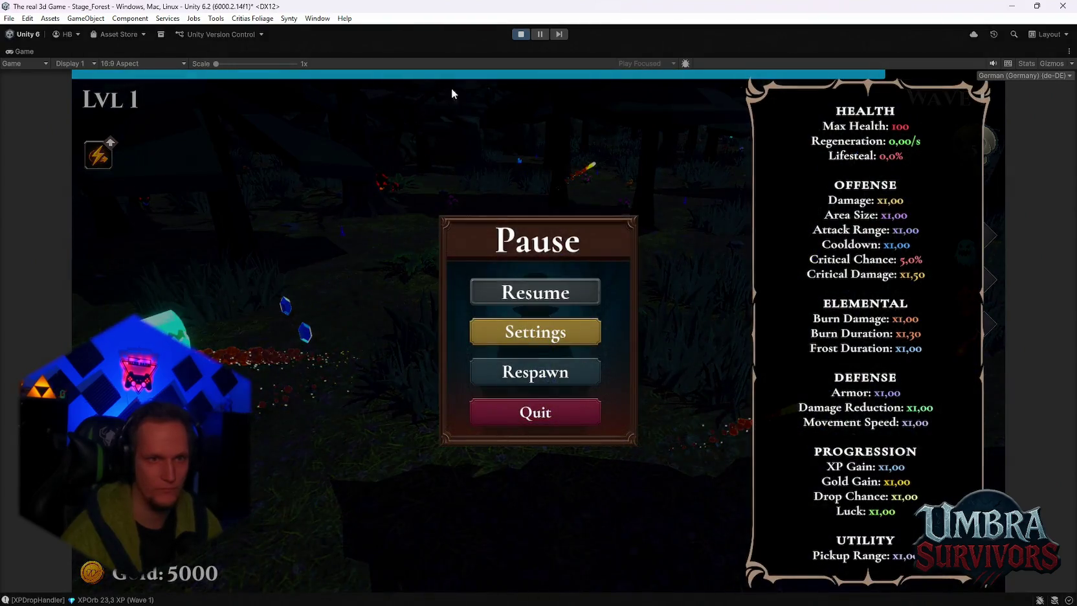
pyautogui.click(520, 36)
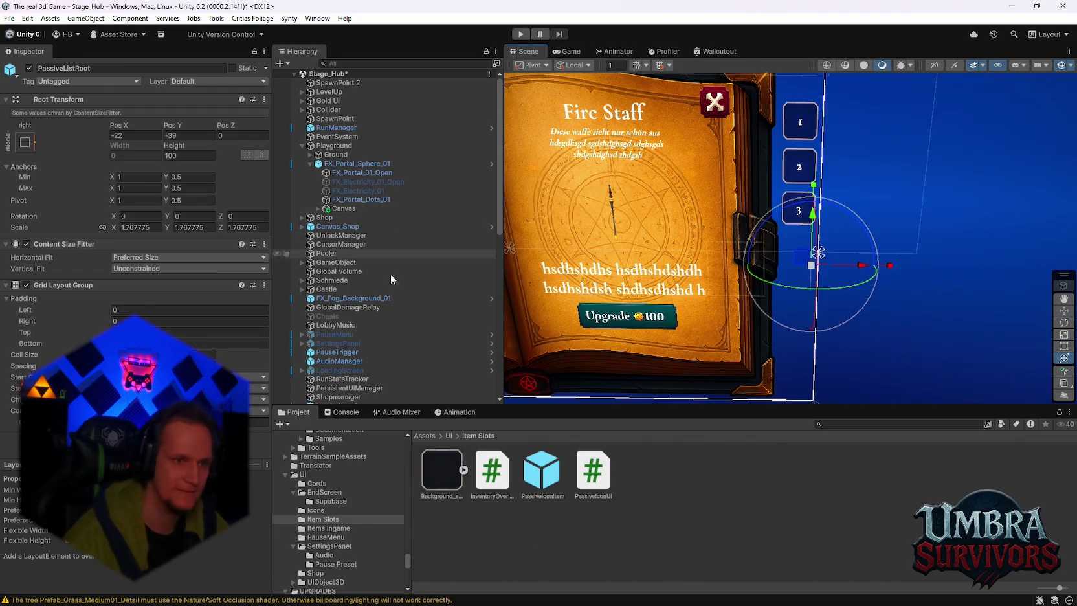
# Set PassiveListRoot's scale to 0.8, glance at File > Open Recent Scene, and start play mode
pyautogui.scroll(-5, 390, 273)
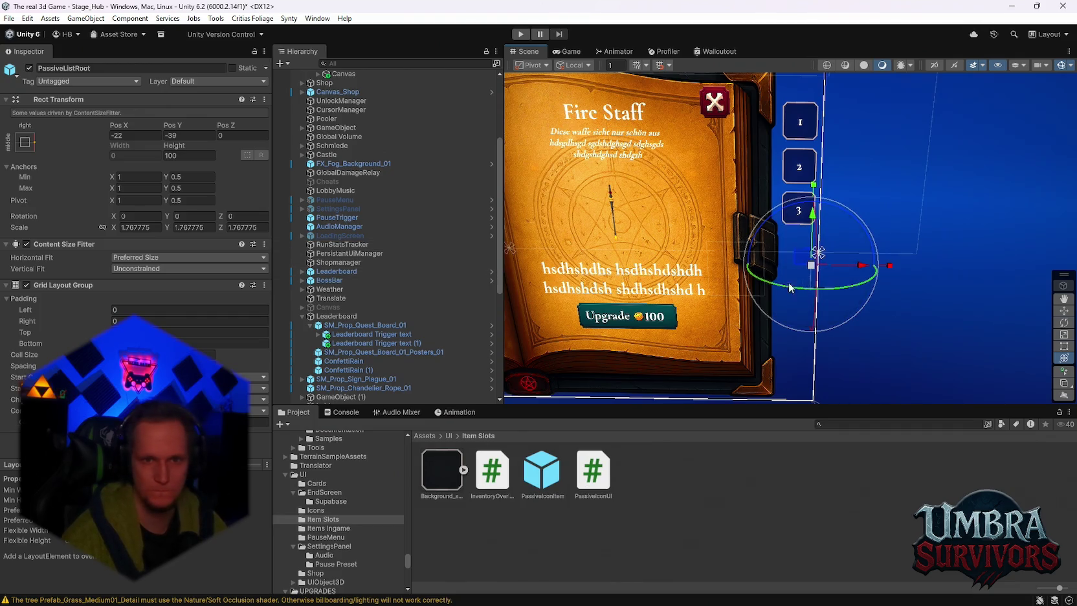
pyautogui.scroll(3, 563, 270)
pyautogui.scroll(-8, 347, 290)
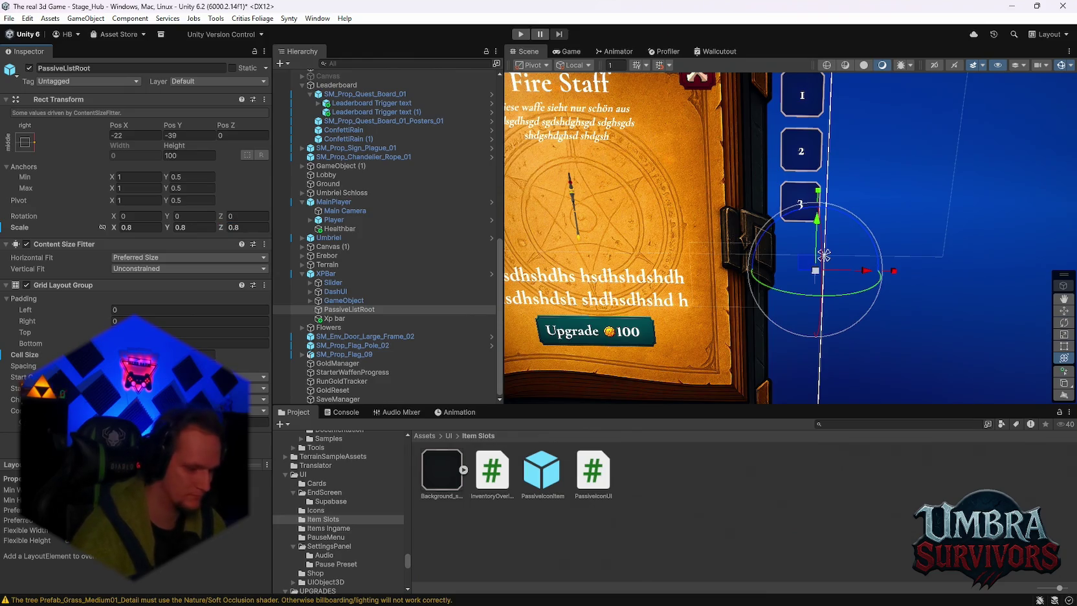
pyautogui.click(8, 18)
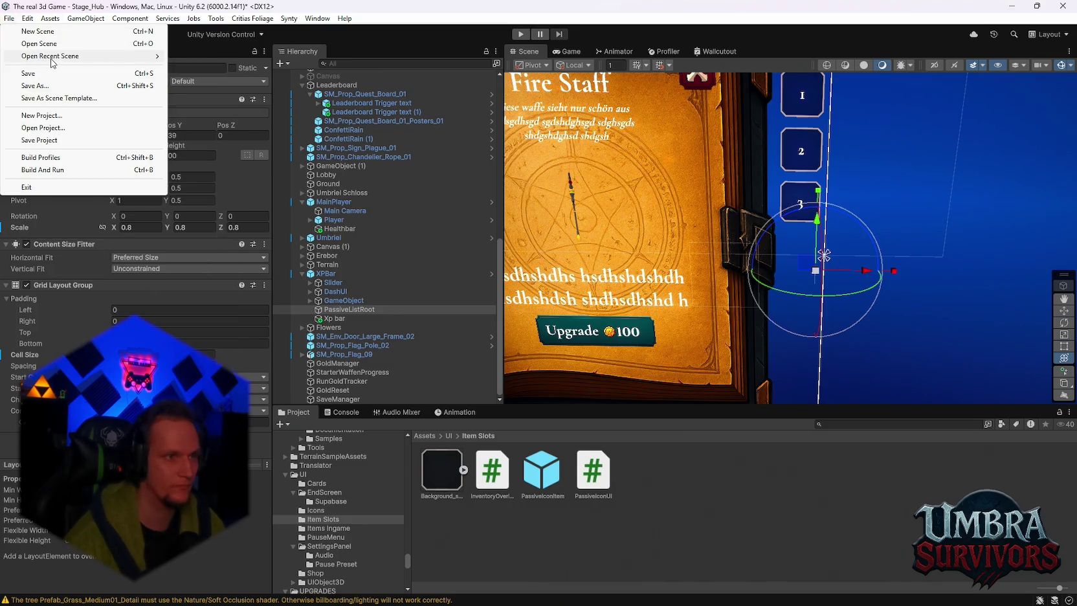
pyautogui.moveTo(52, 61)
pyautogui.click(522, 35)
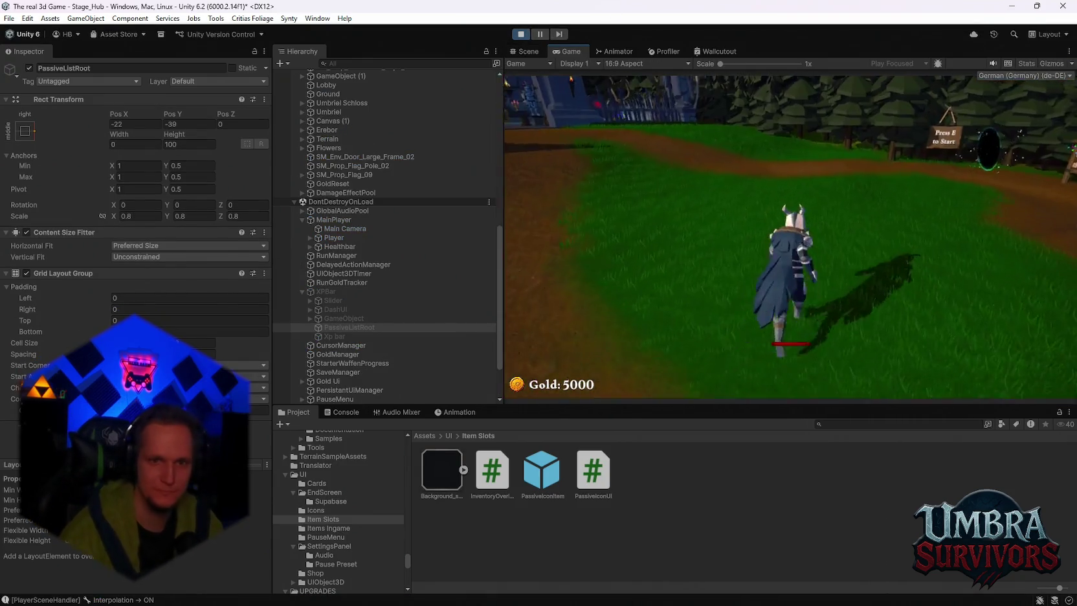
# Walk to the Get a Weapon shop, view the Fire Staff, then enter Stage_Forest at Wave 1
pyautogui.press('w')
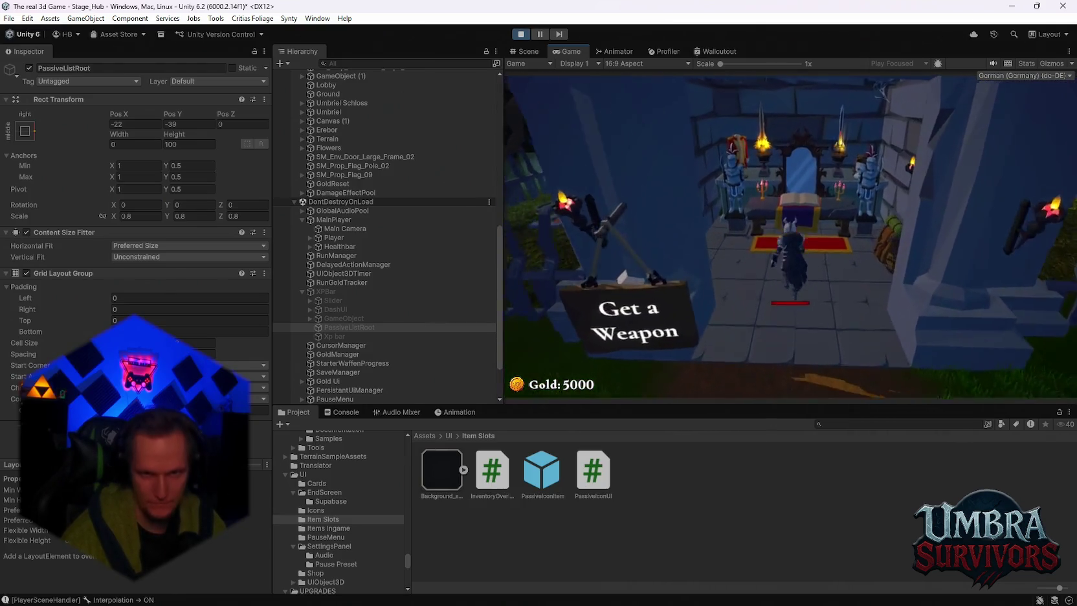
pyautogui.click(663, 148)
pyautogui.press('Escape')
pyautogui.press('s')
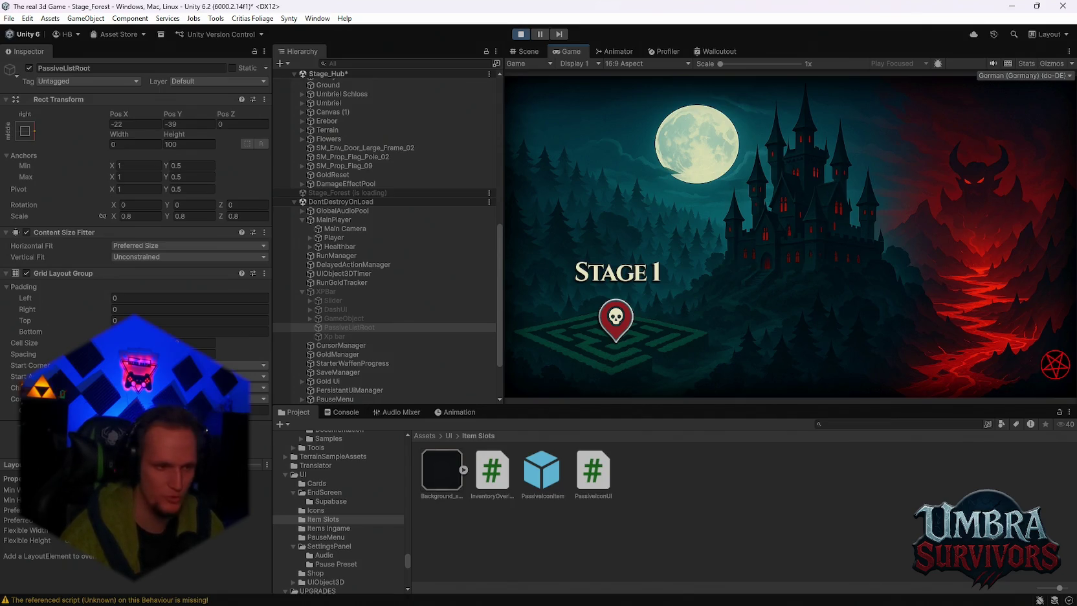
pyautogui.click(793, 337)
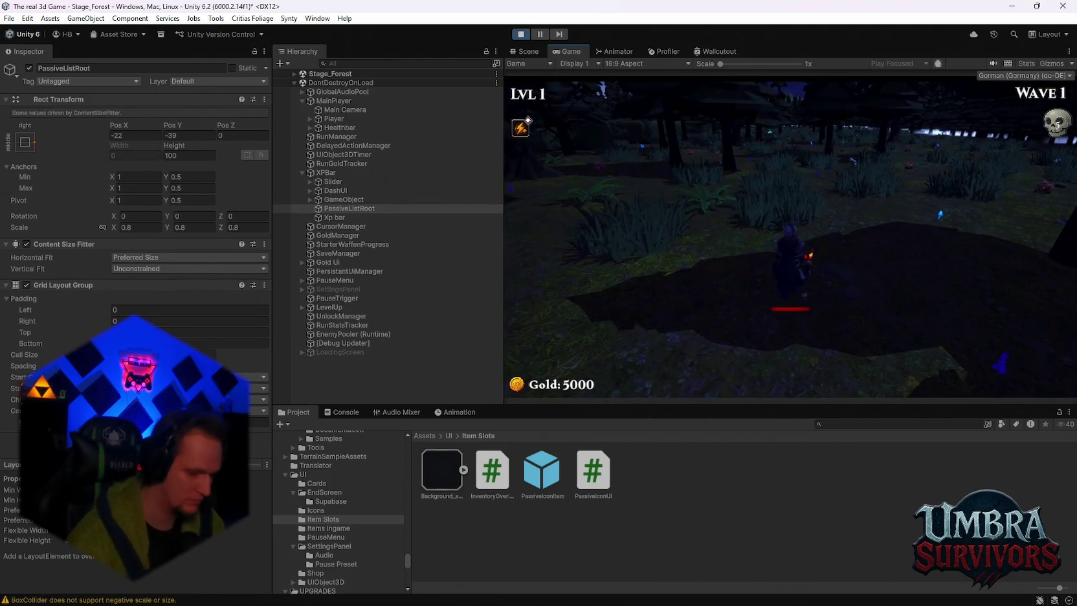
# Pick a level-up card, pause, inspect PassiveIconItem(Clone), GameObject and PassiveListRoot, then resume
pyautogui.click(805, 233)
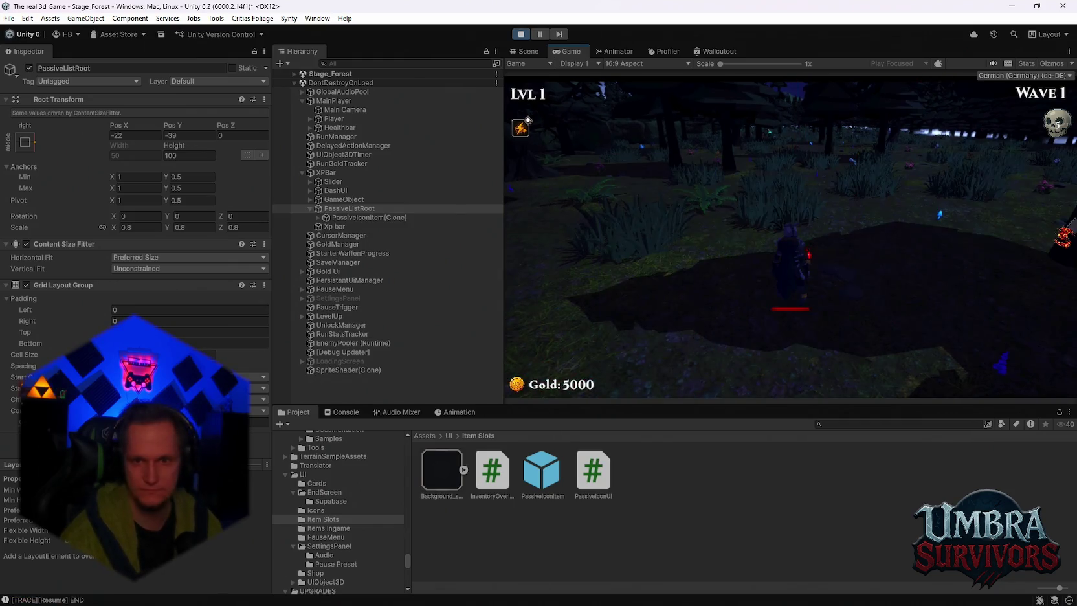
pyautogui.press('Escape')
pyautogui.press('Escape')
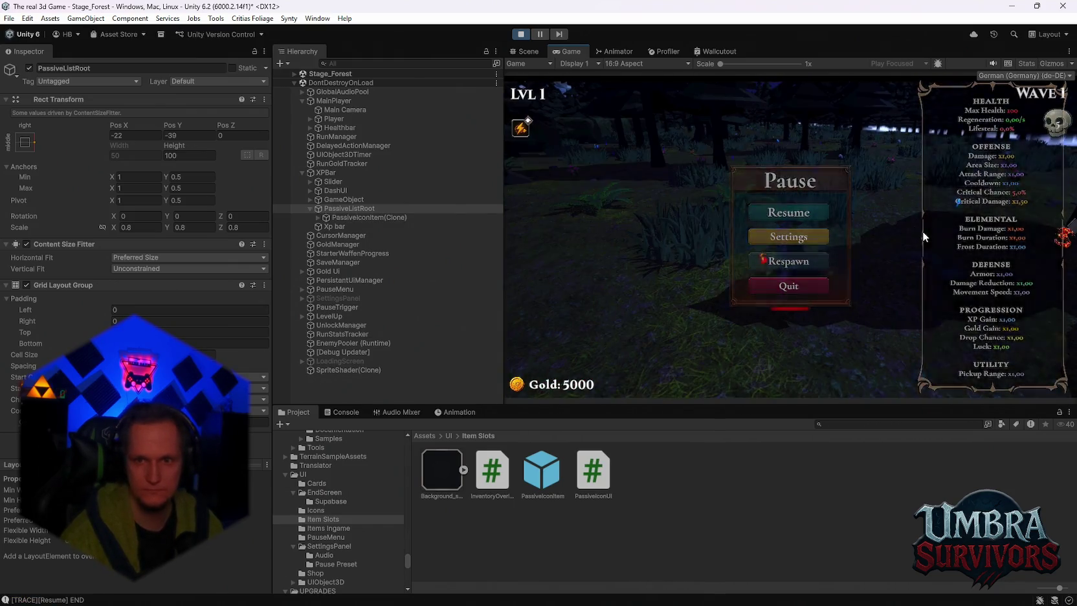
pyautogui.press('Escape')
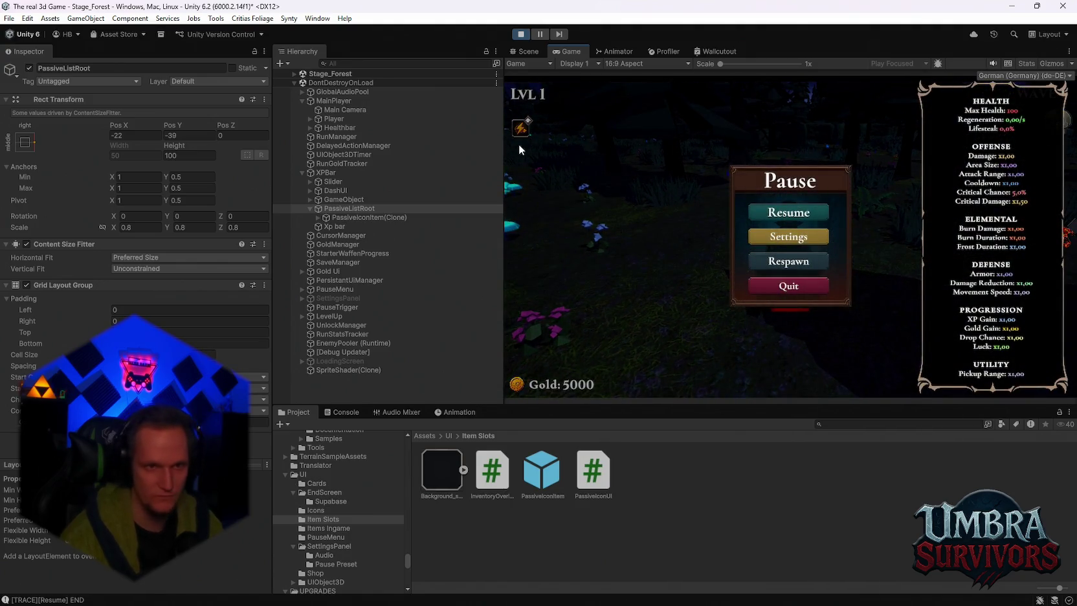
pyautogui.click(363, 216)
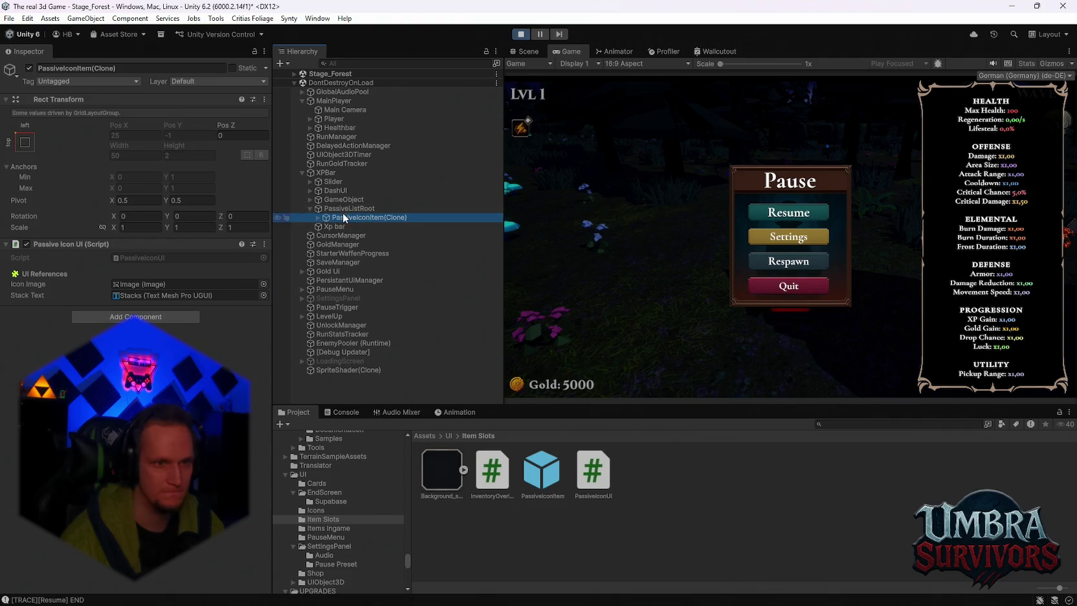
pyautogui.click(343, 201)
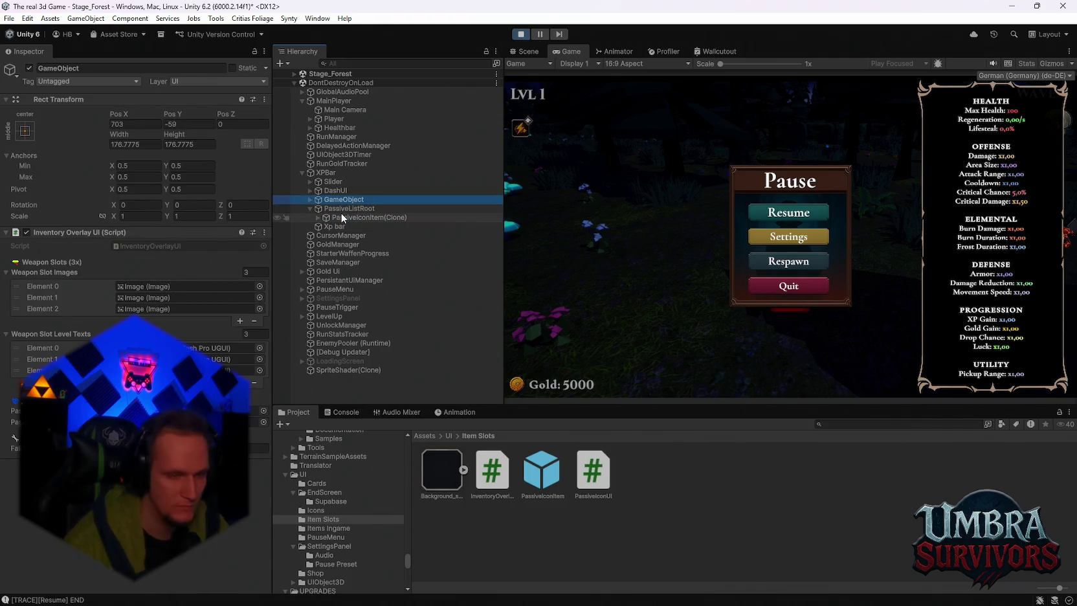
pyautogui.click(348, 209)
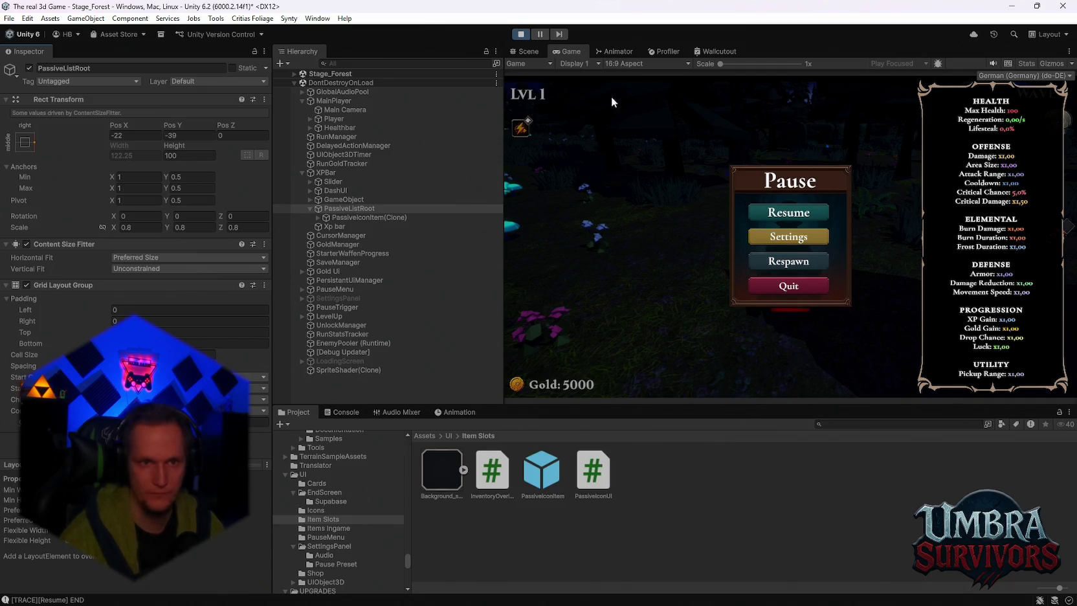
pyautogui.click(777, 213)
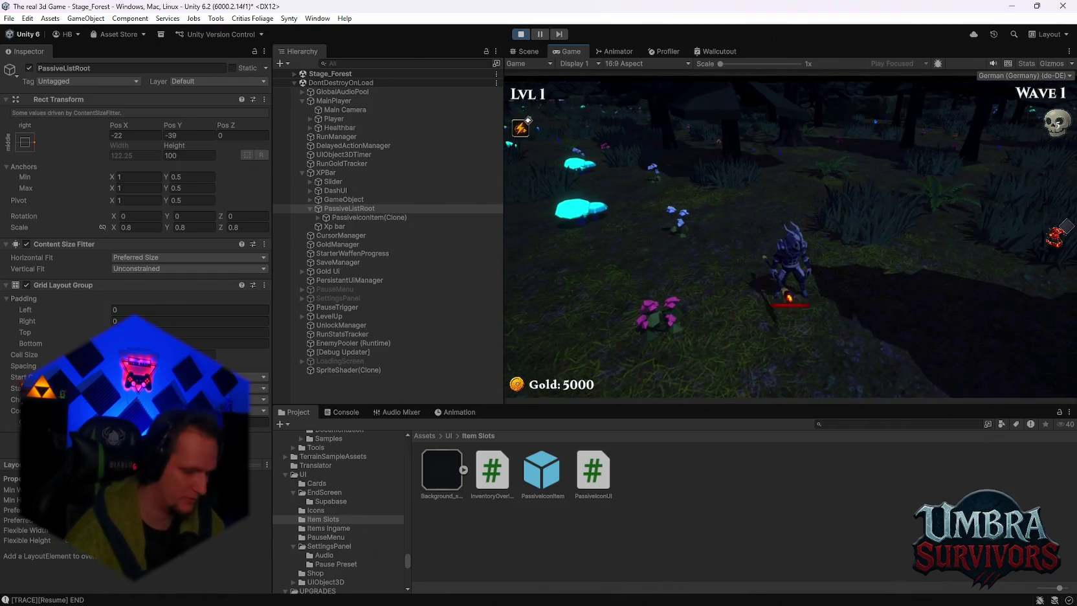
# Pick the Grenade Launcher, Vampire Orb and Darkstep cards, then pause to check the HUD
pyautogui.click(790, 235)
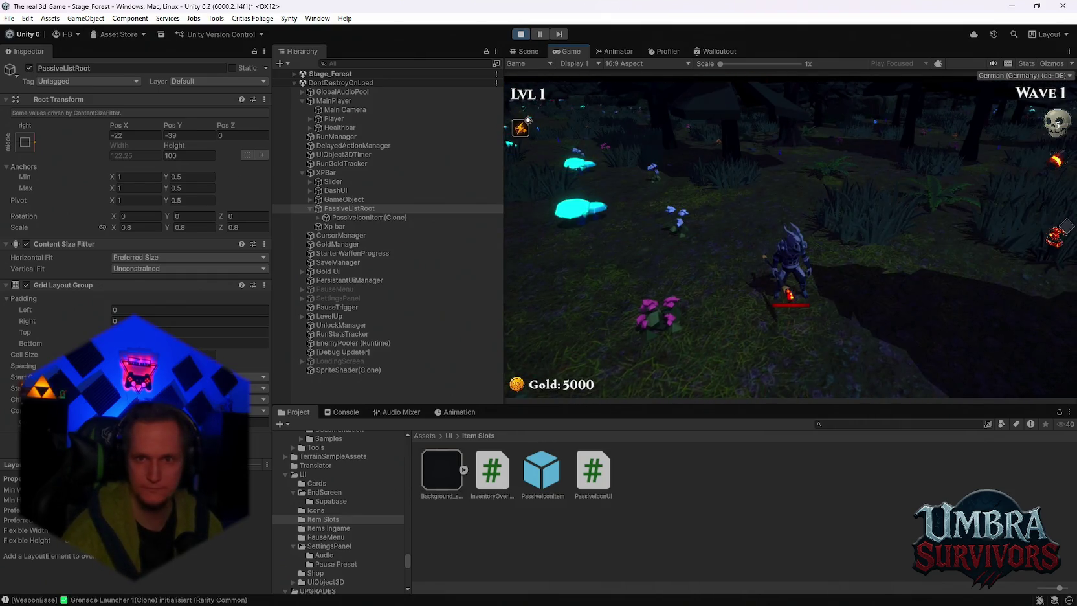
pyautogui.click(930, 253)
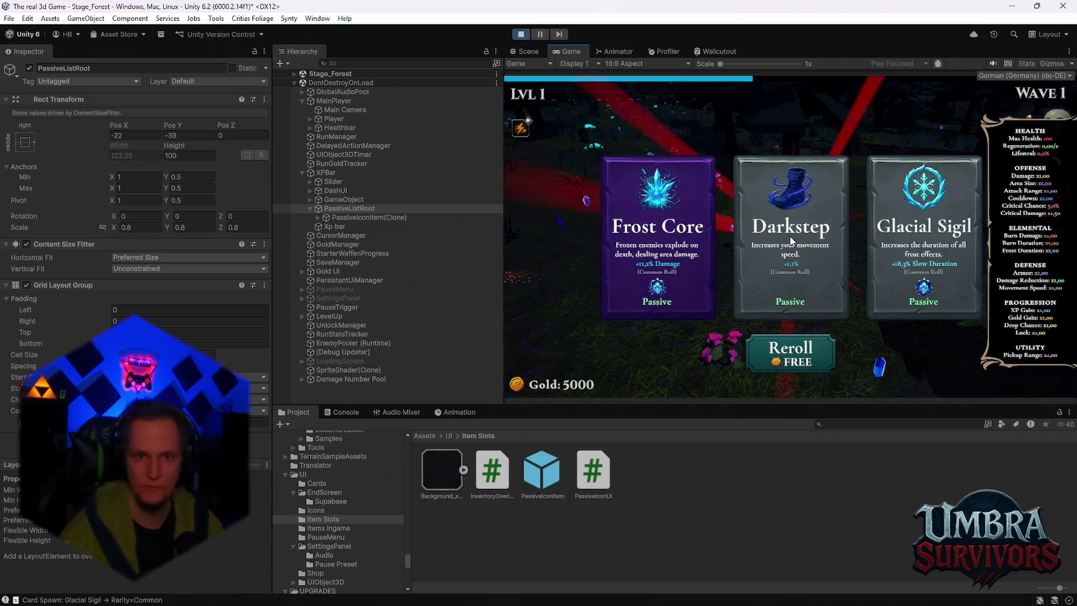
pyautogui.click(806, 240)
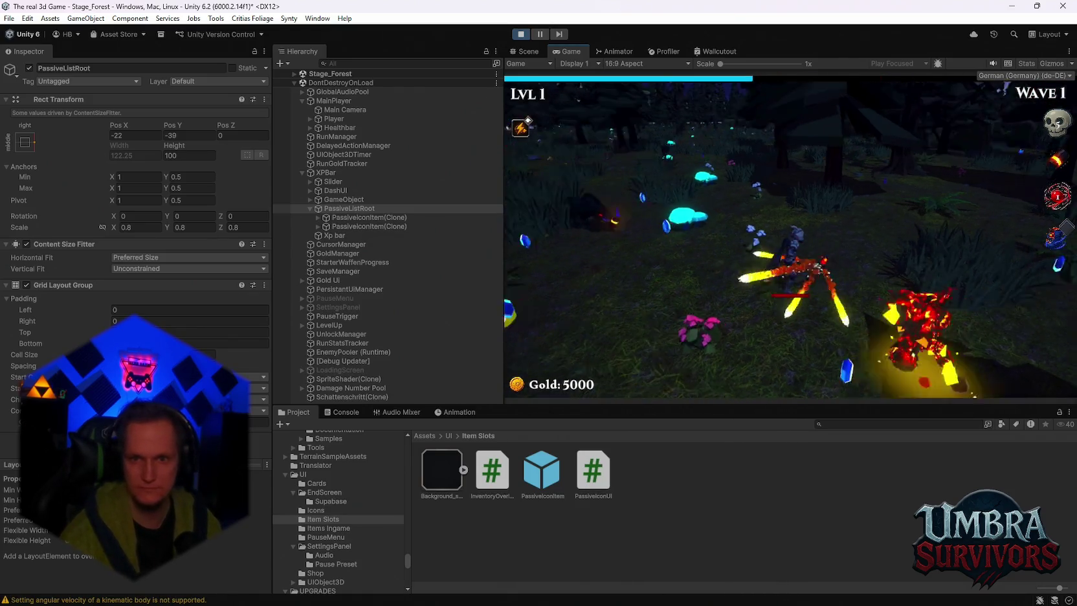
pyautogui.press('Escape')
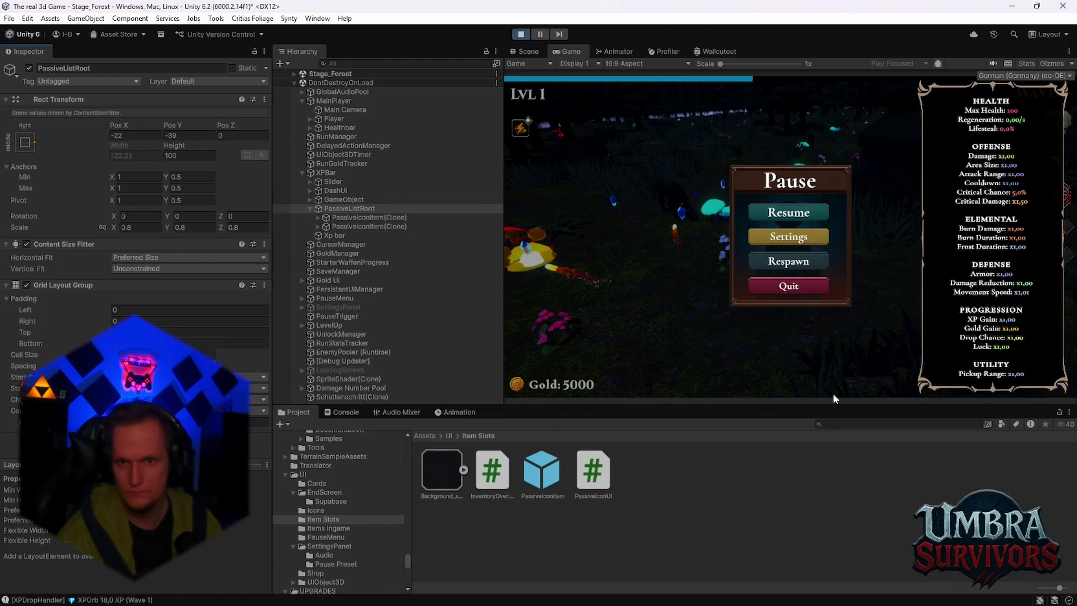
# Resume, reach Level 2 and take Darkstep again, then pause to check the two passive icons
pyautogui.click(797, 205)
pyautogui.press('Escape')
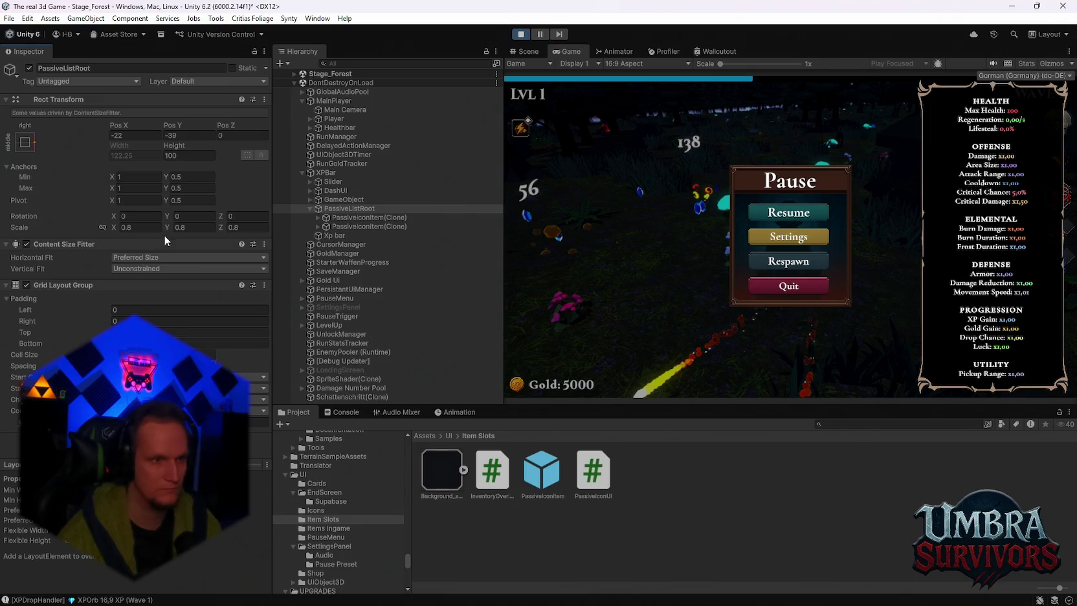
pyautogui.click(775, 214)
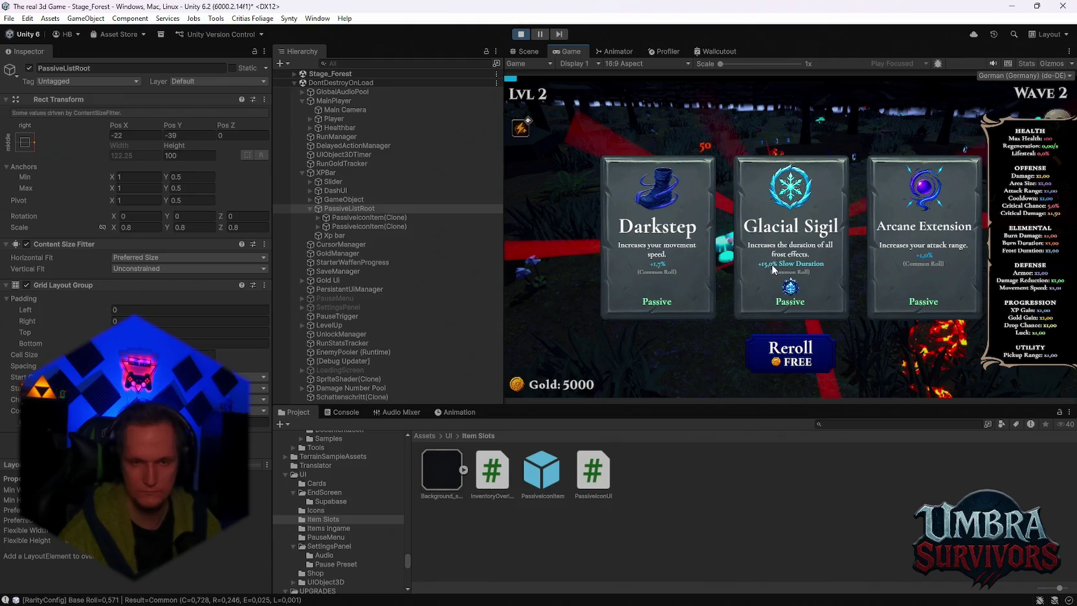
pyautogui.click(659, 244)
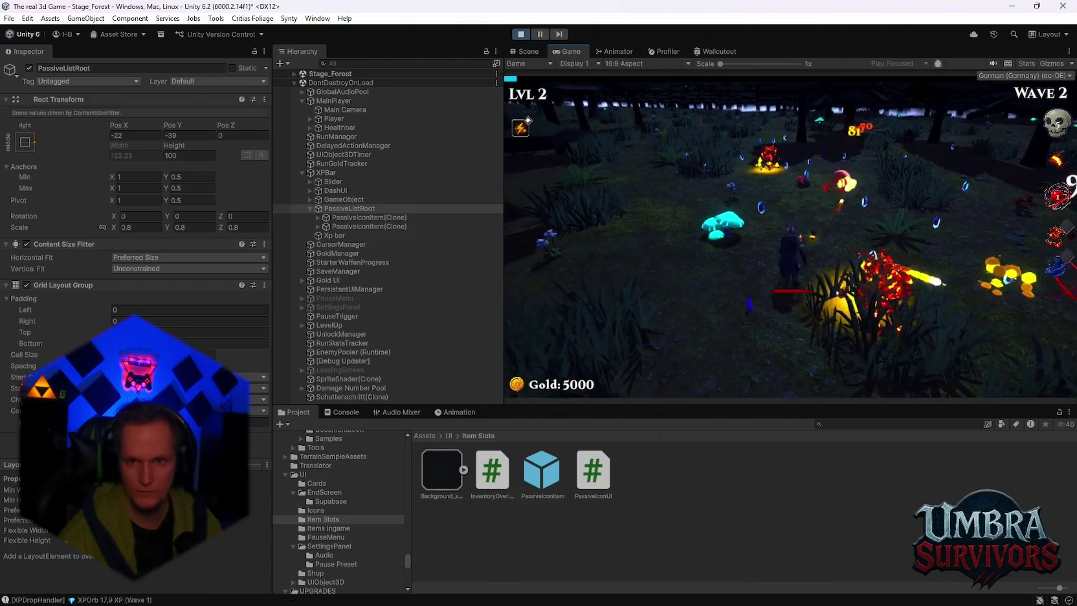
pyautogui.press('Escape')
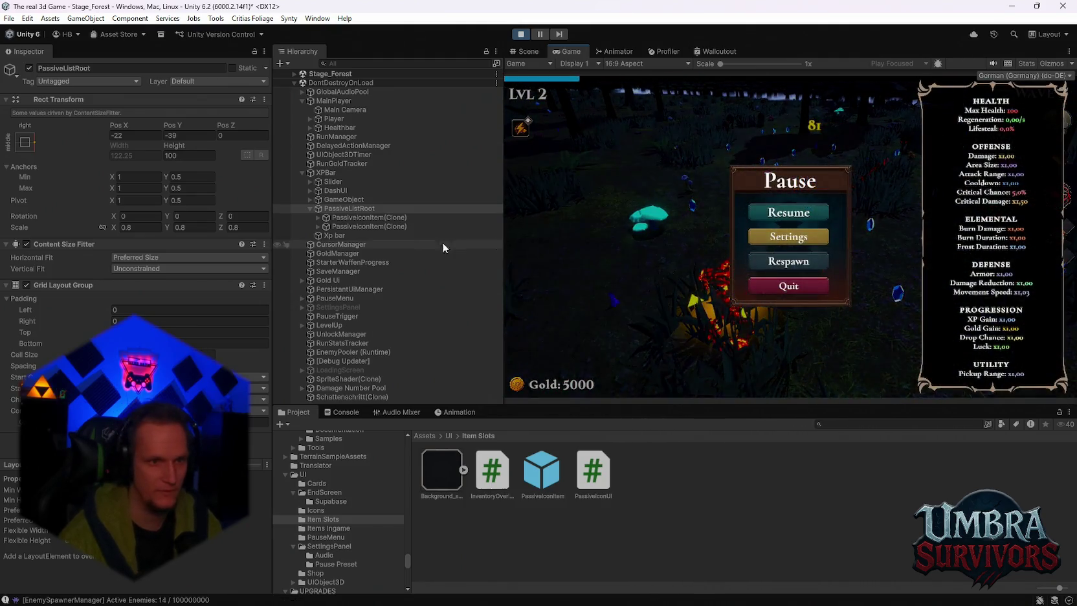